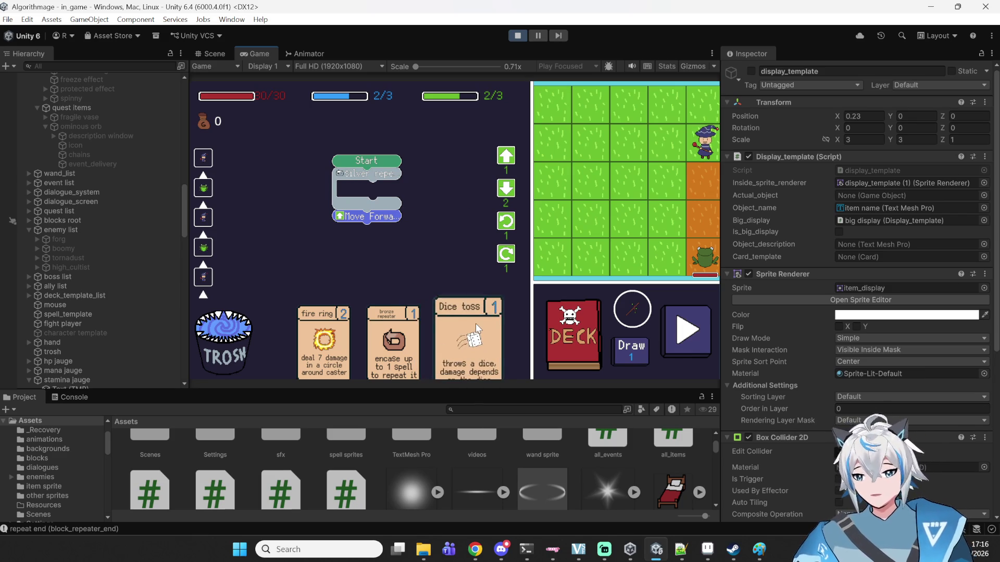
- Build a program with Dice toss and Move Forward nested inside a bronze repeater
{"action": "left_click_drag", "start_coordinate": [473, 320], "coordinate": [469, 272]}
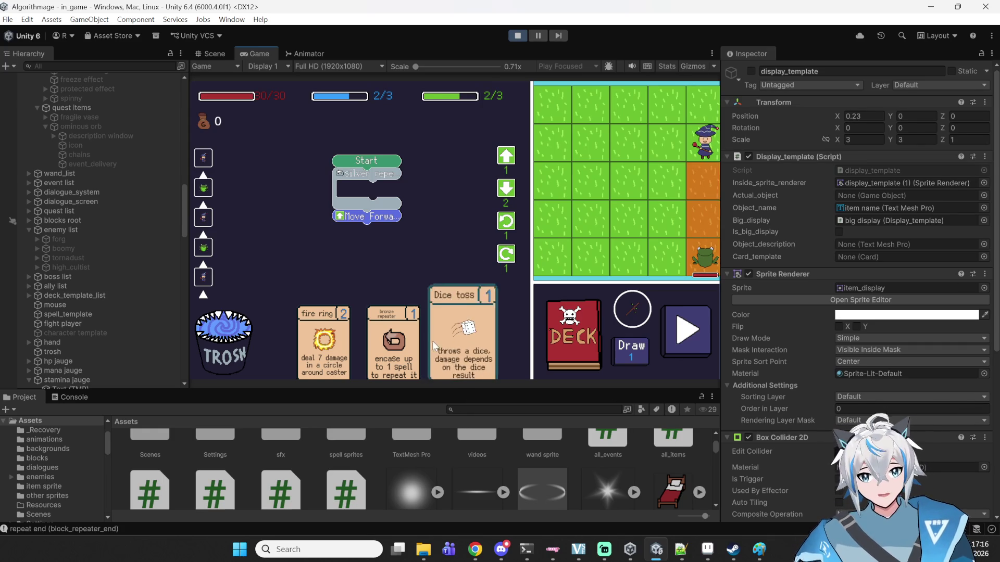
{"action": "left_click", "coordinate": [412, 364]}
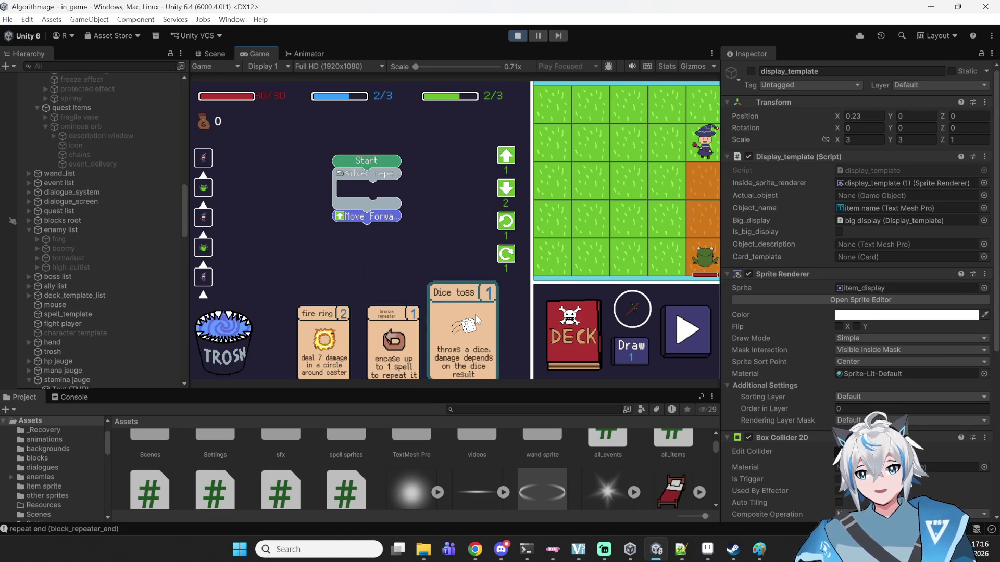
{"action": "mouse_move", "coordinate": [394, 343]}
{"action": "left_mouse_down"}
{"action": "mouse_move", "coordinate": [421, 252]}
{"action": "mouse_move", "coordinate": [368, 197]}
{"action": "left_mouse_up"}
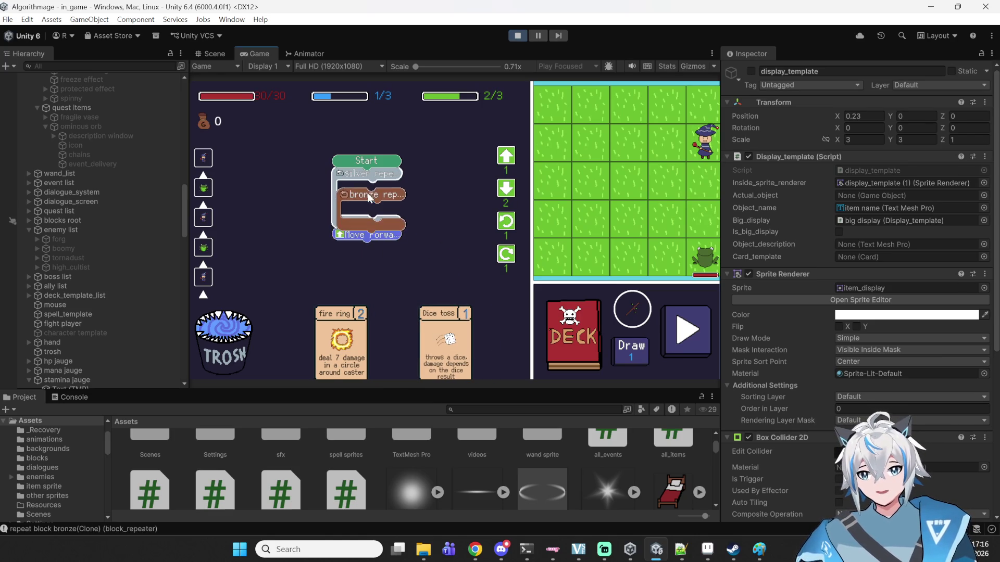
{"action": "mouse_move", "coordinate": [428, 326]}
{"action": "left_mouse_down"}
{"action": "mouse_move", "coordinate": [429, 227]}
{"action": "mouse_move", "coordinate": [361, 200]}
{"action": "left_mouse_up"}
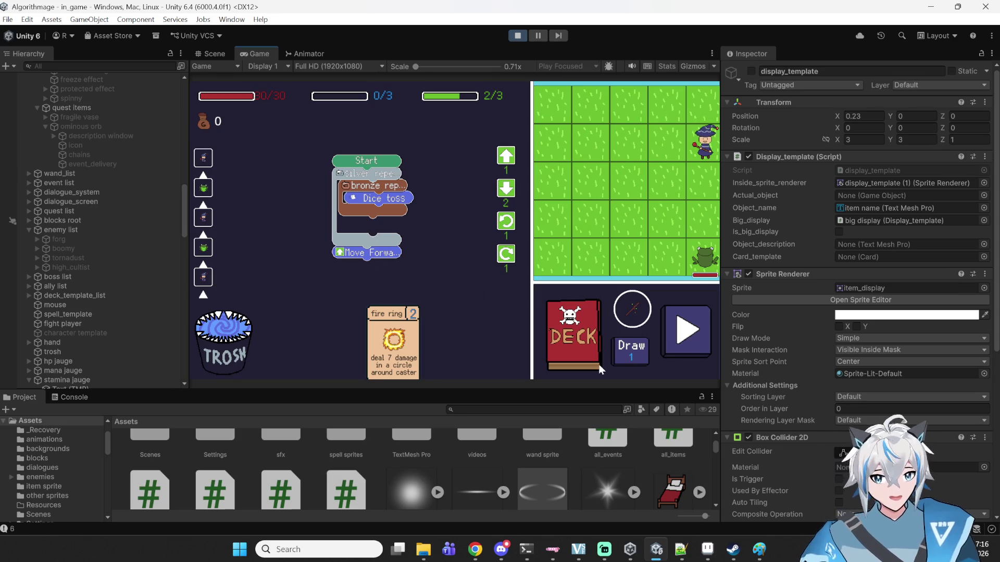
{"action": "left_click_drag", "start_coordinate": [364, 254], "coordinate": [373, 219]}
- Run the card program, continue past the 19-gold victory, and stop the playtest
{"action": "left_click", "coordinate": [681, 352]}
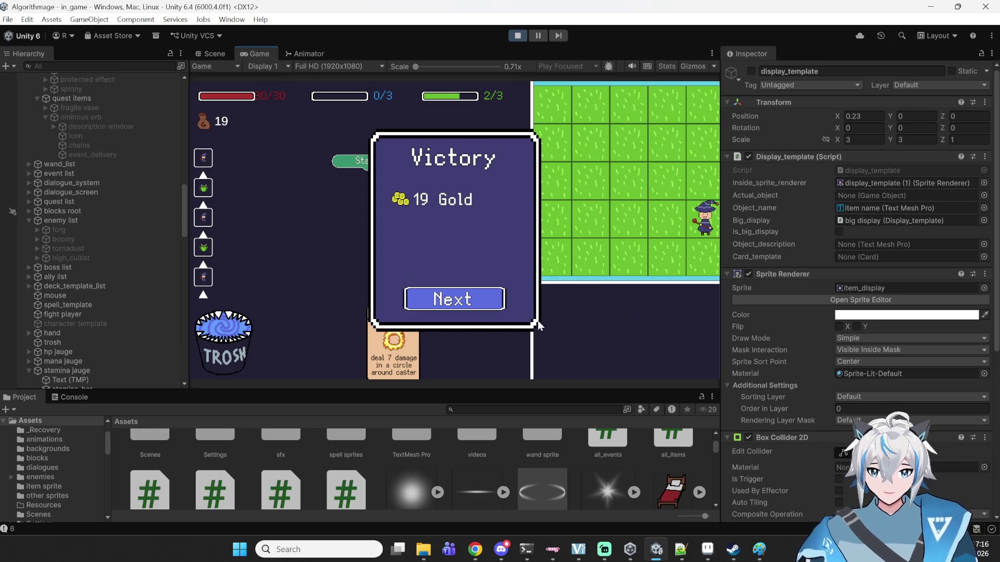
{"action": "left_click", "coordinate": [457, 294]}
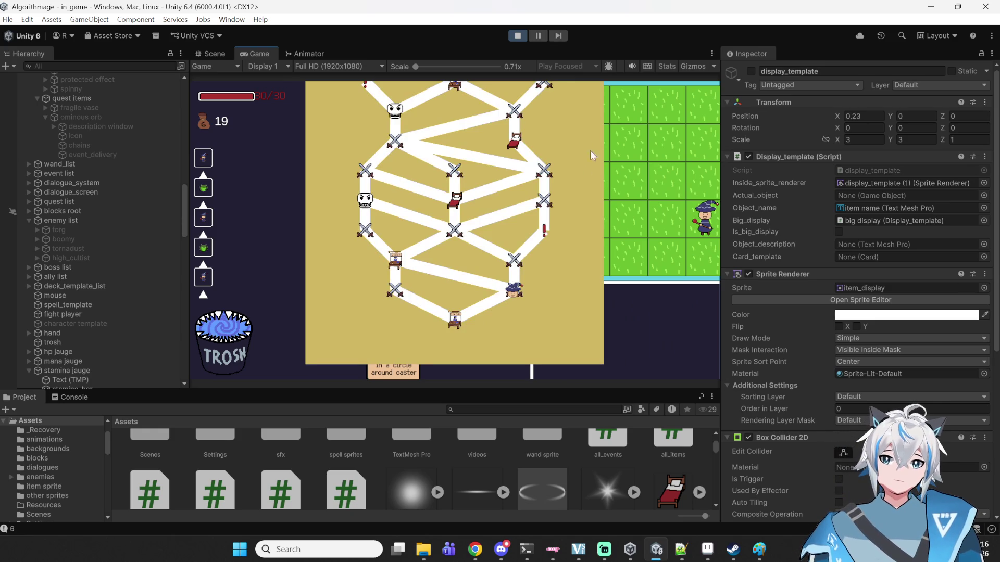
{"action": "left_click", "coordinate": [518, 36]}
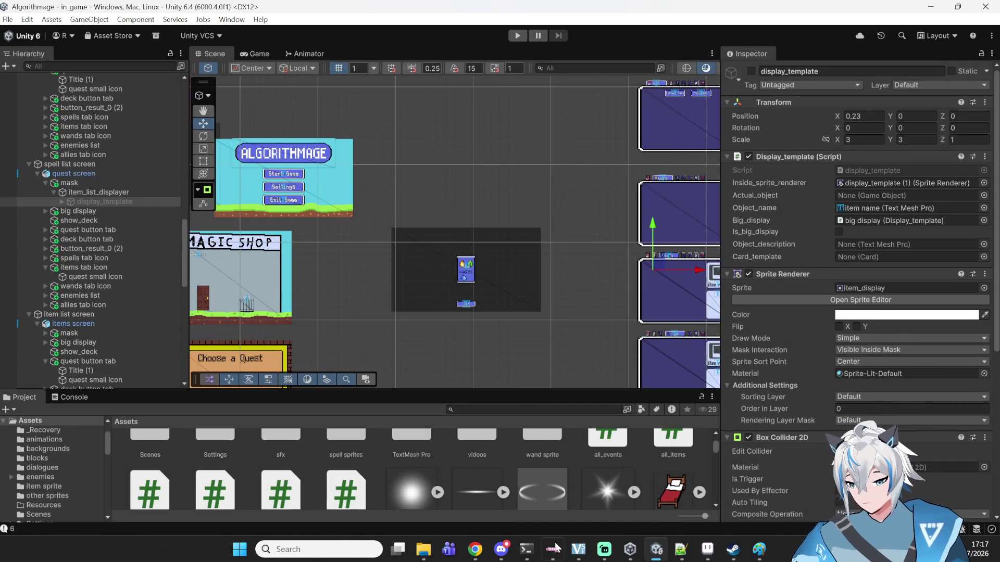
- Pan and zoom the Scene view to the display_template cards and select display_template
{"action": "mouse_move", "coordinate": [578, 549]}
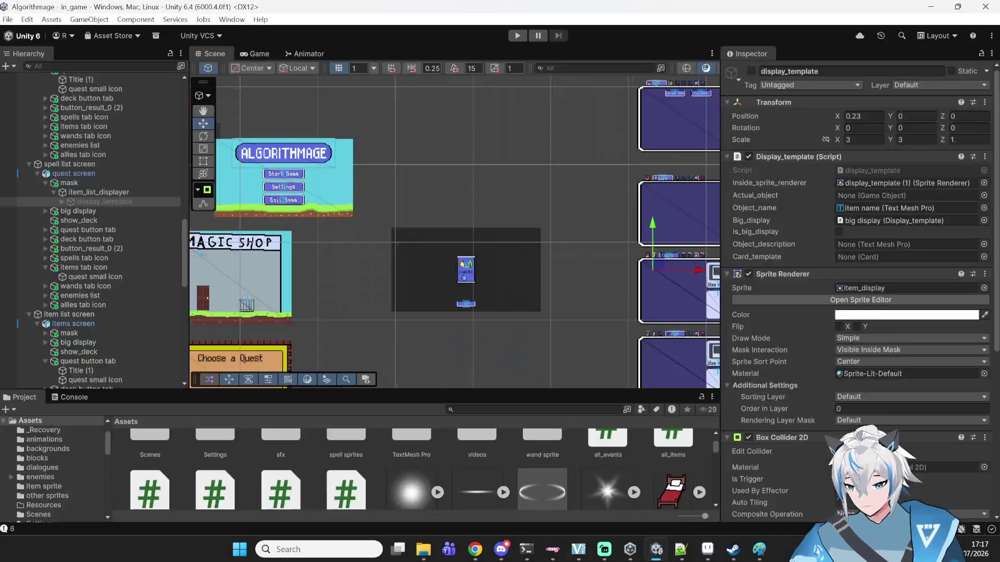
{"action": "scroll", "coordinate": [428, 185], "scroll_direction": "down", "scroll_amount": 2}
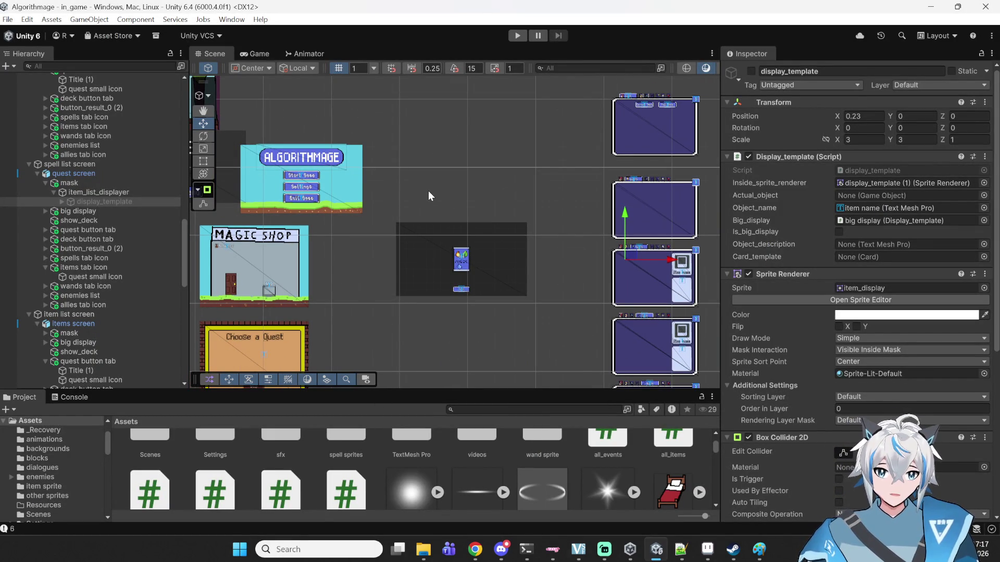
{"action": "scroll", "coordinate": [502, 219], "scroll_direction": "down", "scroll_amount": 1}
{"action": "left_click_drag", "start_coordinate": [502, 219], "coordinate": [380, 216]}
{"action": "scroll", "coordinate": [376, 219], "scroll_direction": "down", "scroll_amount": 1}
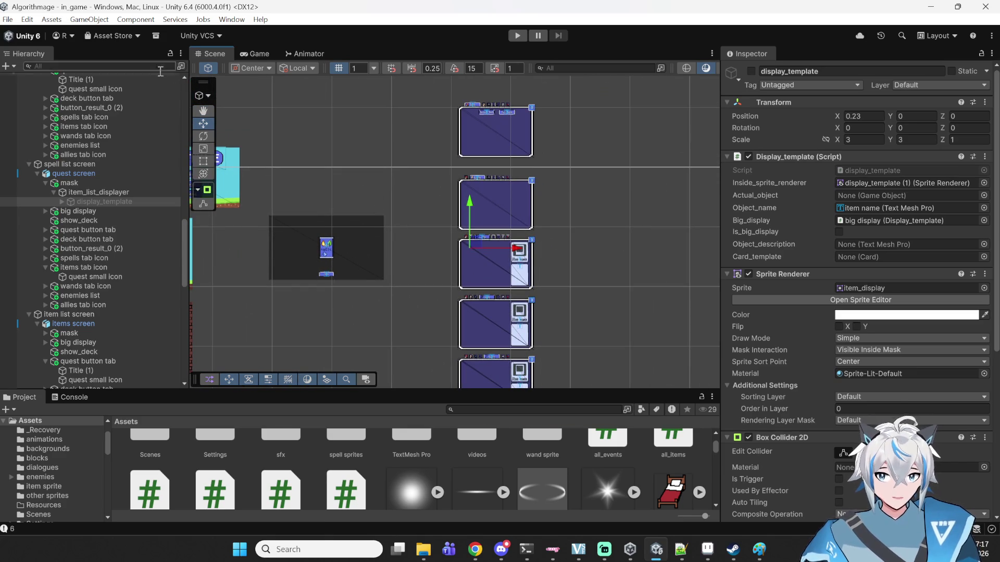
{"action": "left_click_drag", "start_coordinate": [445, 309], "coordinate": [477, 230]}
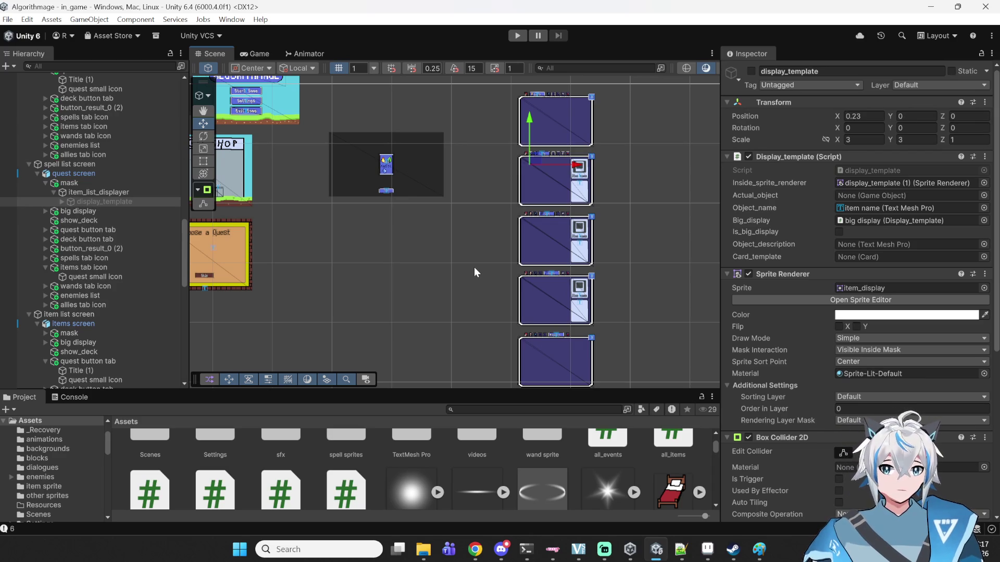
{"action": "key", "text": "q"}
{"action": "left_click_drag", "start_coordinate": [525, 282], "coordinate": [481, 290]}
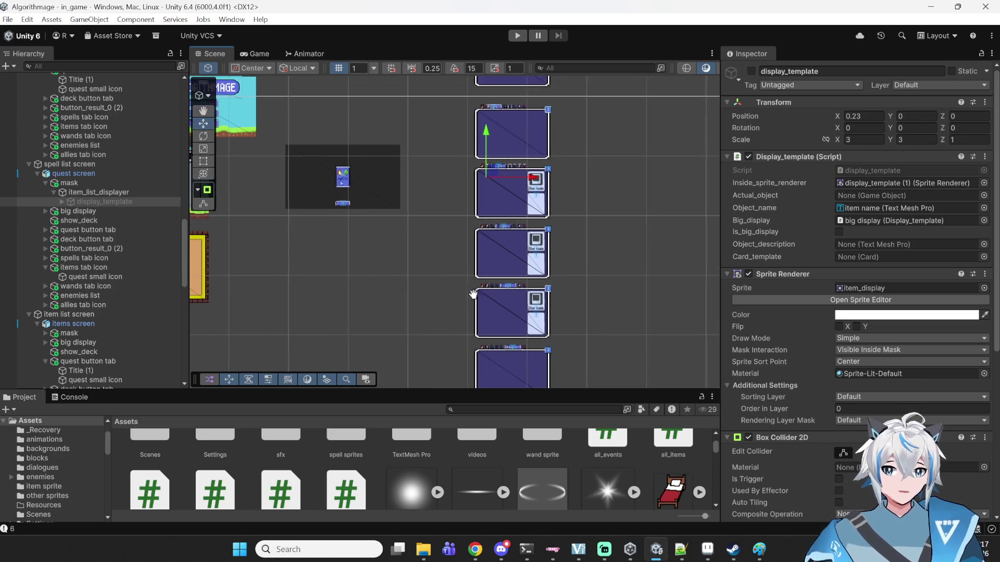
{"action": "scroll", "coordinate": [527, 272], "scroll_direction": "up", "scroll_amount": 4}
{"action": "key", "text": "w"}
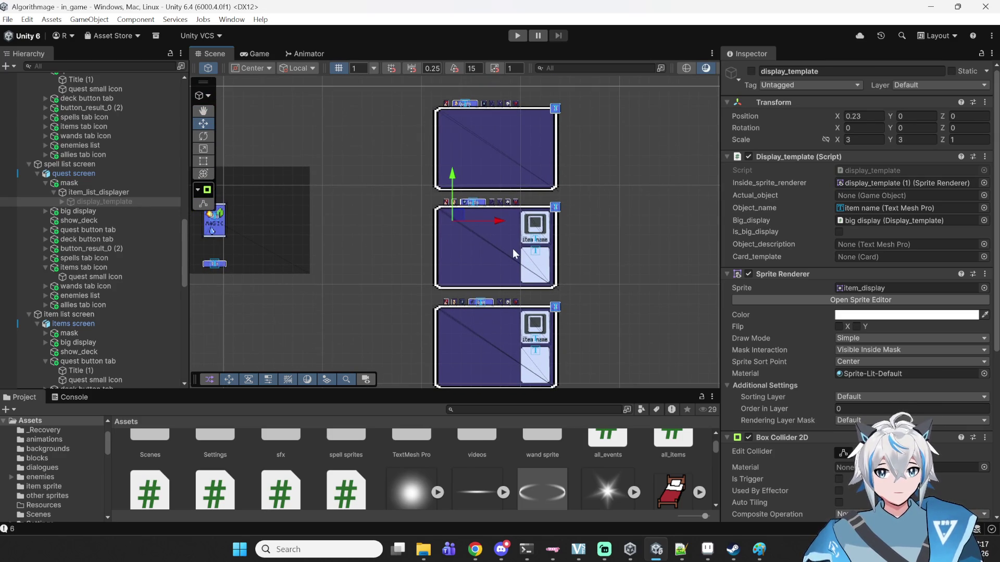
{"action": "left_click", "coordinate": [58, 201]}
- Collapse item_list_displayer in the Hierarchy and pan the Scene view across the list screens
{"action": "left_click", "coordinate": [55, 193]}
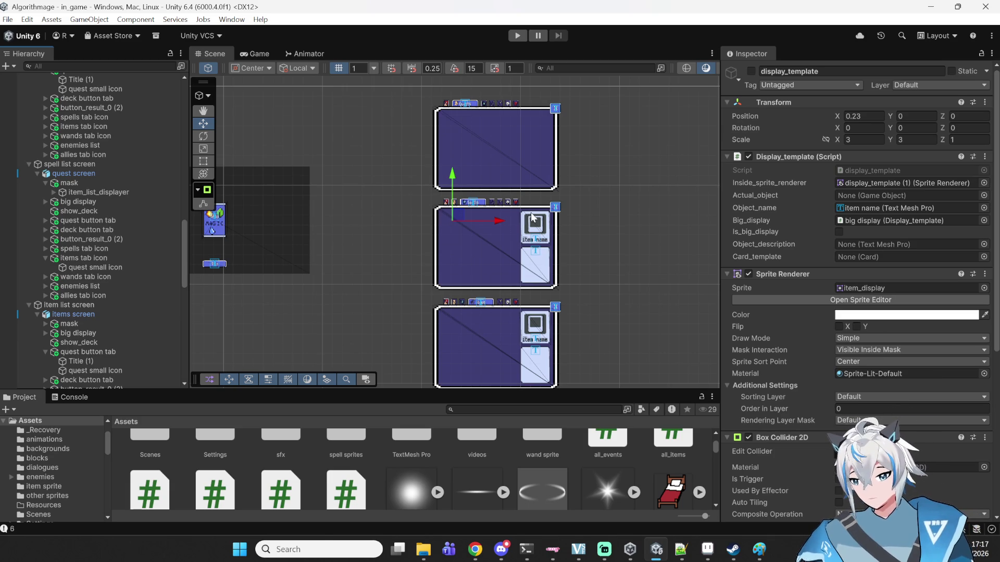
{"action": "scroll", "coordinate": [587, 278], "scroll_direction": "down", "scroll_amount": 4}
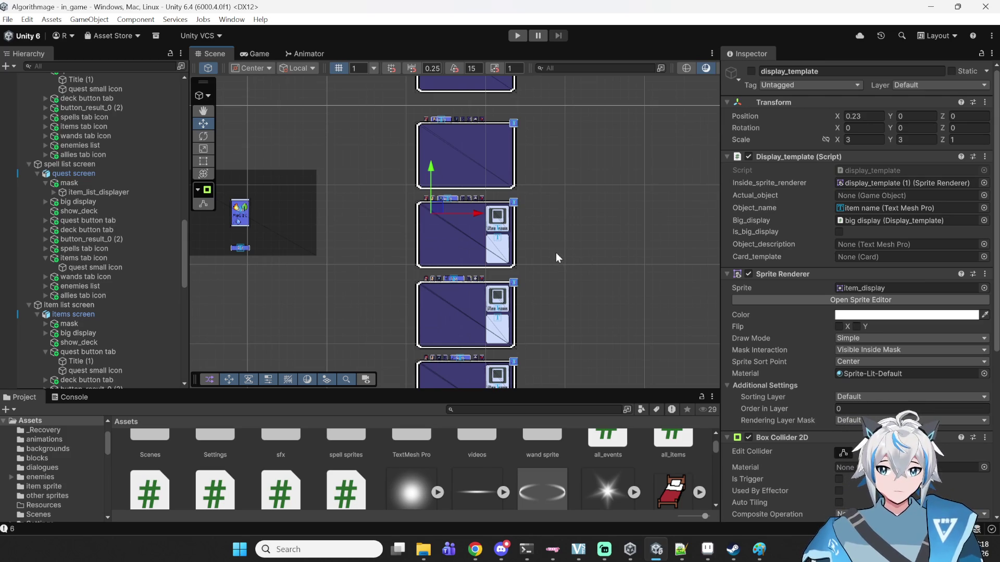
{"action": "mouse_move", "coordinate": [555, 252]}
{"action": "left_mouse_down"}
{"action": "mouse_move", "coordinate": [540, 165]}
{"action": "mouse_move", "coordinate": [496, 102]}
{"action": "left_mouse_up"}
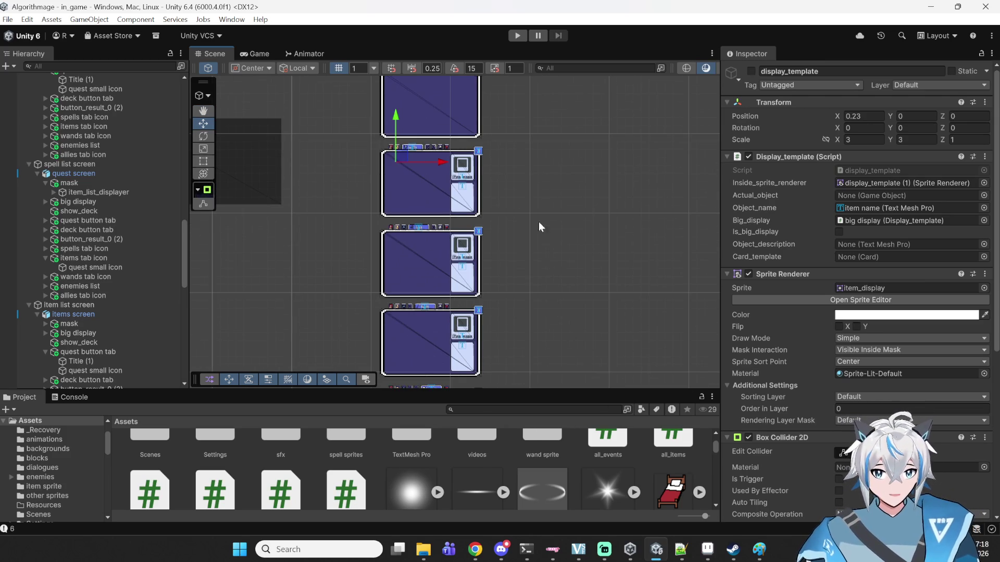
{"action": "mouse_move", "coordinate": [681, 551]}
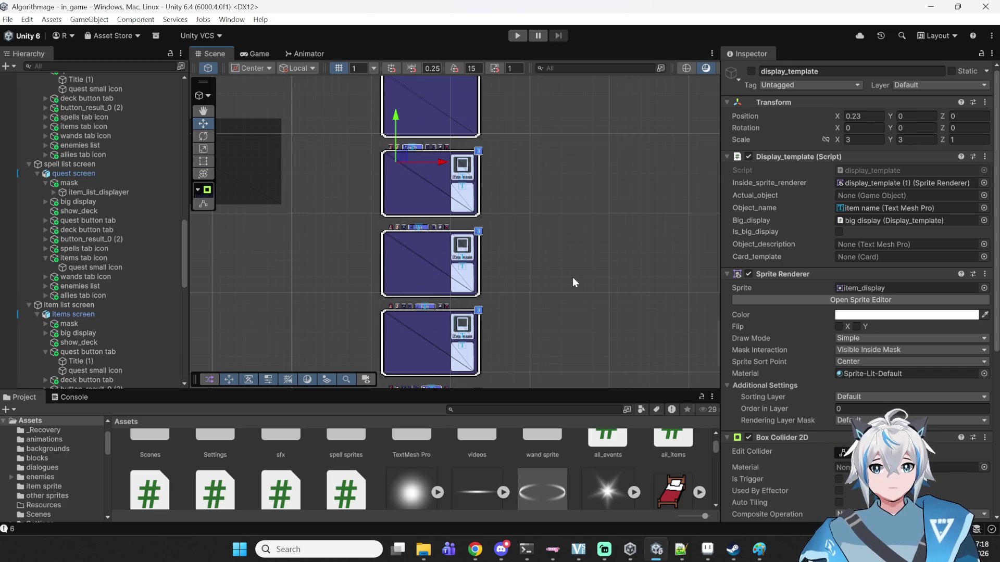
{"action": "mouse_move", "coordinate": [509, 192]}
{"action": "left_mouse_down"}
{"action": "mouse_move", "coordinate": [529, 194]}
{"action": "mouse_move", "coordinate": [531, 254]}
{"action": "mouse_move", "coordinate": [489, 211]}
{"action": "left_mouse_up"}
{"action": "scroll", "coordinate": [432, 208], "scroll_direction": "up", "scroll_amount": 3}
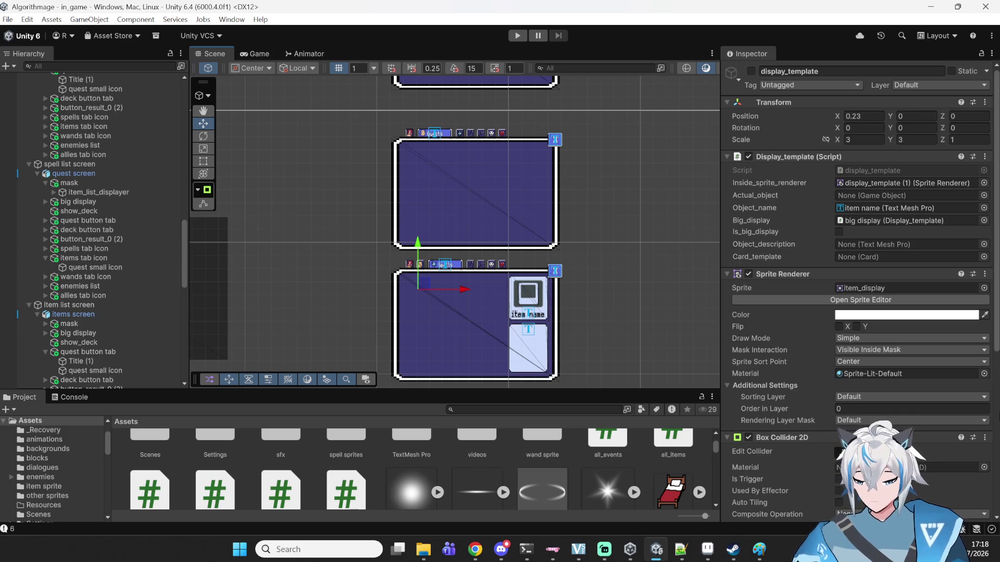
{"action": "scroll", "coordinate": [576, 255], "scroll_direction": "down", "scroll_amount": 3}
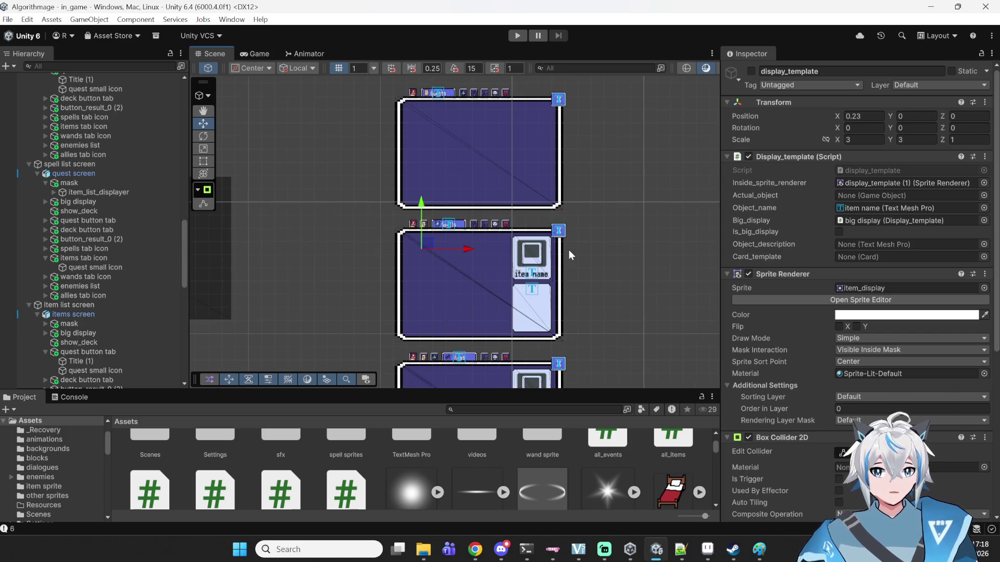
- Box-select UI objects on the display cards, then select the Canvas under deck screen (1)
{"action": "mouse_move", "coordinate": [630, 96]}
{"action": "left_mouse_down"}
{"action": "mouse_move", "coordinate": [429, 183]}
{"action": "mouse_move", "coordinate": [365, 229]}
{"action": "mouse_move", "coordinate": [339, 225]}
{"action": "mouse_move", "coordinate": [341, 237]}
{"action": "left_mouse_up"}
{"action": "key", "text": "w"}
{"action": "mouse_move", "coordinate": [342, 229]}
{"action": "left_mouse_down"}
{"action": "mouse_move", "coordinate": [589, 80]}
{"action": "mouse_move", "coordinate": [629, 111]}
{"action": "mouse_move", "coordinate": [335, 248]}
{"action": "left_mouse_up"}
{"action": "left_click", "coordinate": [650, 108]}
{"action": "left_click", "coordinate": [334, 138]}
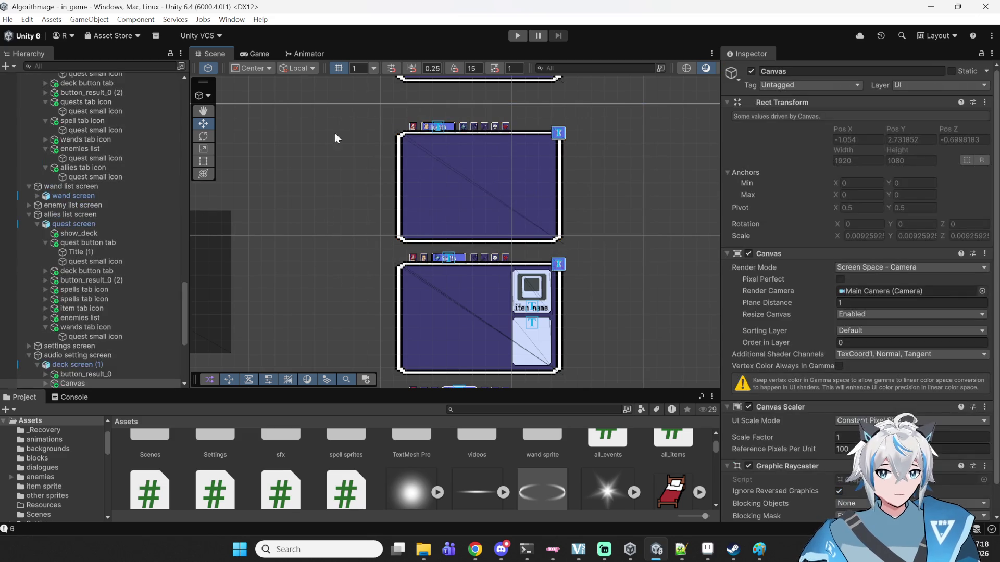
{"action": "scroll", "coordinate": [335, 139], "scroll_direction": "up", "scroll_amount": 5}
{"action": "mouse_move", "coordinate": [345, 149]}
{"action": "left_mouse_down"}
{"action": "mouse_move", "coordinate": [542, 268]}
{"action": "mouse_move", "coordinate": [609, 286]}
{"action": "mouse_move", "coordinate": [625, 306]}
{"action": "left_mouse_up"}
{"action": "left_click", "coordinate": [633, 151]}
{"action": "mouse_move", "coordinate": [633, 148]}
{"action": "left_mouse_down"}
{"action": "mouse_move", "coordinate": [446, 250]}
{"action": "mouse_move", "coordinate": [351, 319]}
{"action": "mouse_move", "coordinate": [327, 222]}
{"action": "mouse_move", "coordinate": [523, 346]}
{"action": "mouse_move", "coordinate": [556, 378]}
{"action": "left_mouse_up"}
{"action": "left_click", "coordinate": [603, 357]}
{"action": "scroll", "coordinate": [549, 344], "scroll_direction": "down", "scroll_amount": 3}
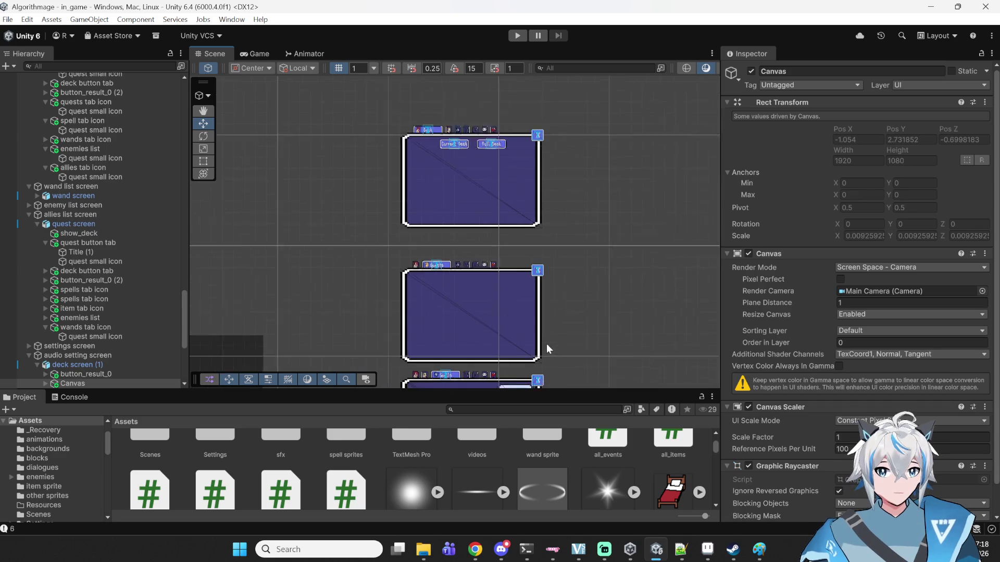
{"action": "left_click_drag", "start_coordinate": [504, 257], "coordinate": [488, 210]}
{"action": "scroll", "coordinate": [487, 211], "scroll_direction": "up", "scroll_amount": 5}
{"action": "left_click_drag", "start_coordinate": [435, 241], "coordinate": [464, 214]}
{"action": "left_click", "coordinate": [455, 223]}
{"action": "left_click", "coordinate": [586, 208]}
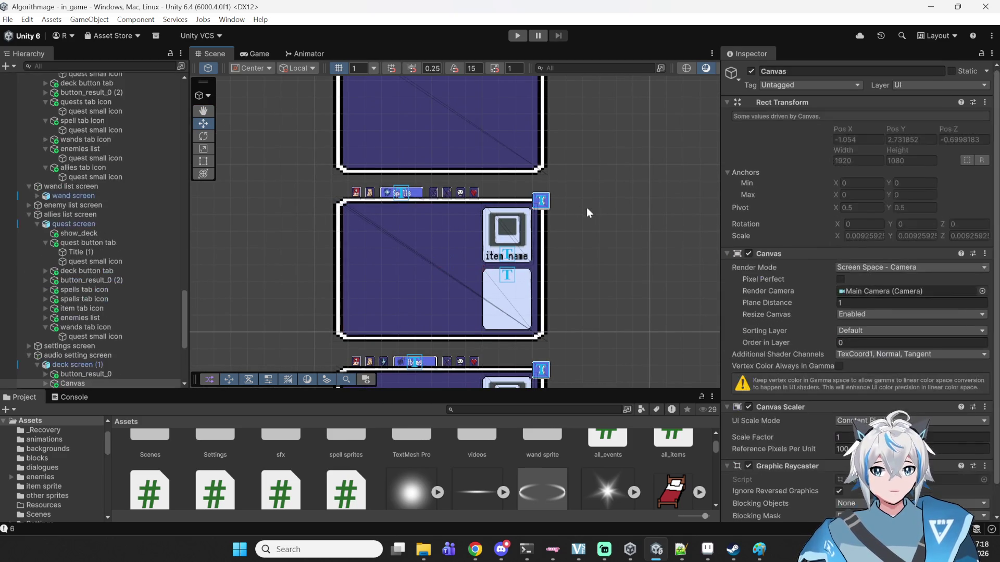
{"action": "left_click", "coordinate": [480, 226]}
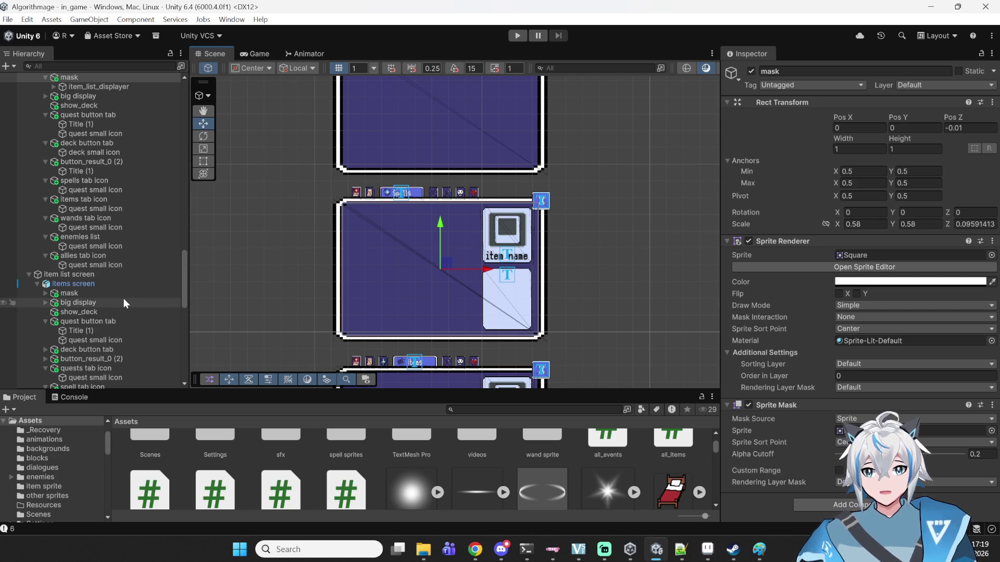
{"action": "left_click", "coordinate": [275, 240]}
{"action": "left_click", "coordinate": [464, 273]}
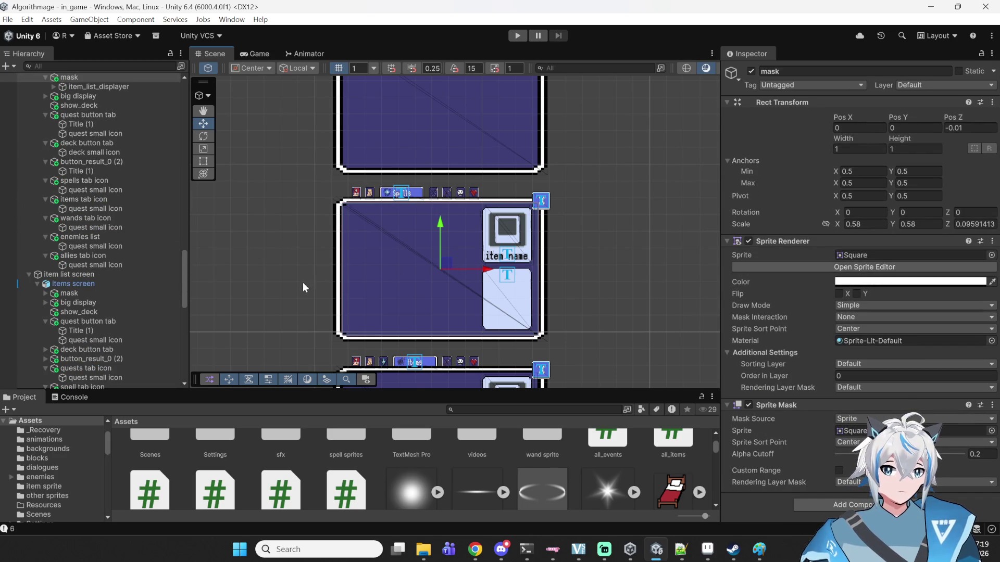
{"action": "left_click", "coordinate": [270, 239]}
{"action": "left_click_drag", "start_coordinate": [280, 241], "coordinate": [335, 287]}
{"action": "scroll", "coordinate": [295, 266], "scroll_direction": "down", "scroll_amount": 1}
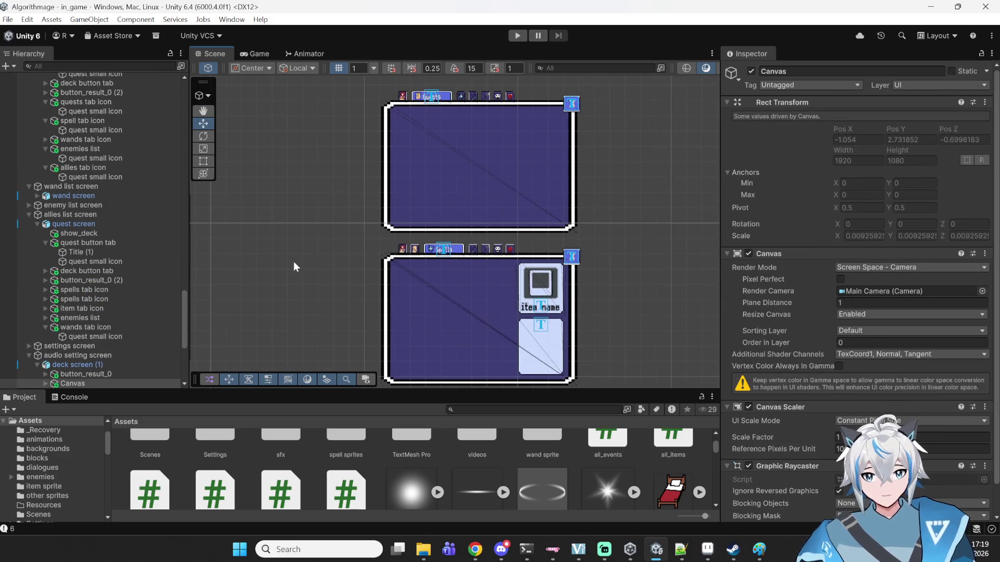
{"action": "scroll", "coordinate": [608, 114], "scroll_direction": "down", "scroll_amount": 3}
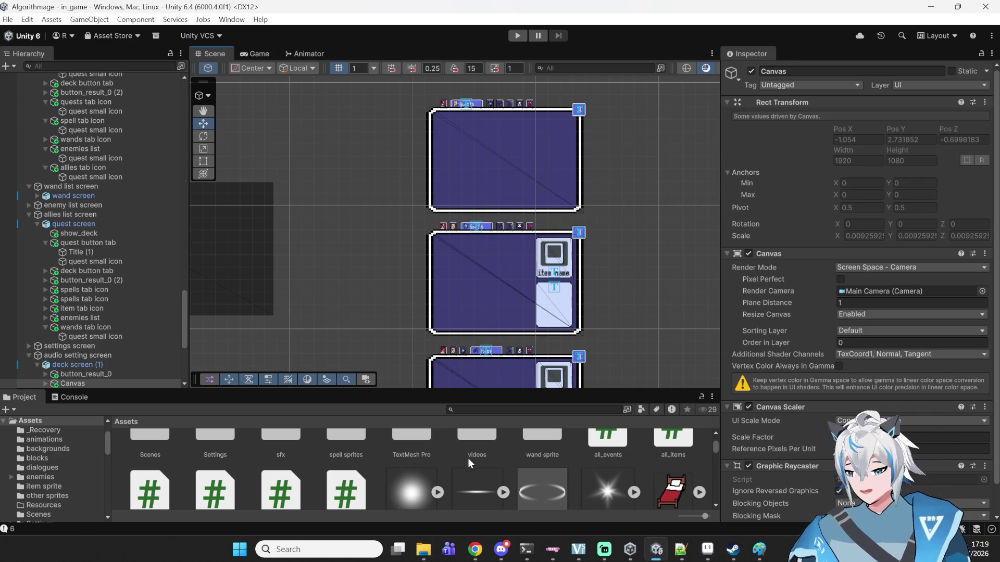
{"action": "scroll", "coordinate": [484, 278], "scroll_direction": "down", "scroll_amount": 2}
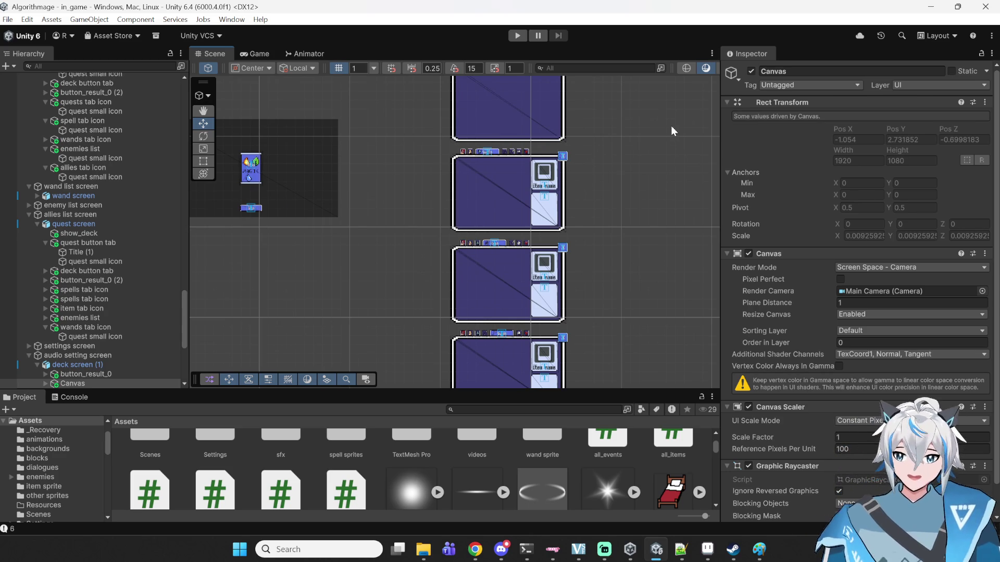
{"action": "scroll", "coordinate": [641, 138], "scroll_direction": "up", "scroll_amount": 5}
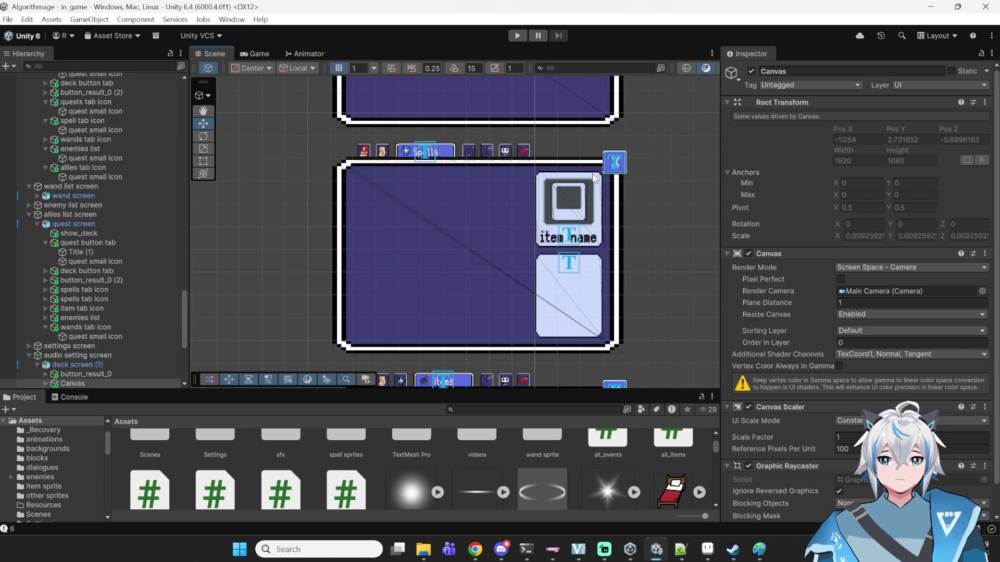
{"action": "left_click_drag", "start_coordinate": [588, 145], "coordinate": [605, 138]}
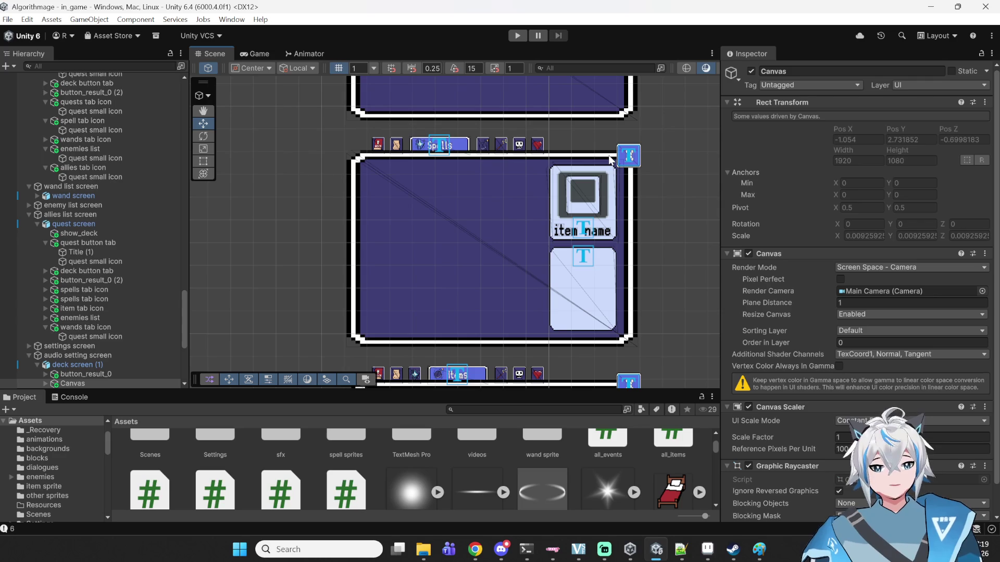
{"action": "left_click_drag", "start_coordinate": [650, 128], "coordinate": [631, 168]}
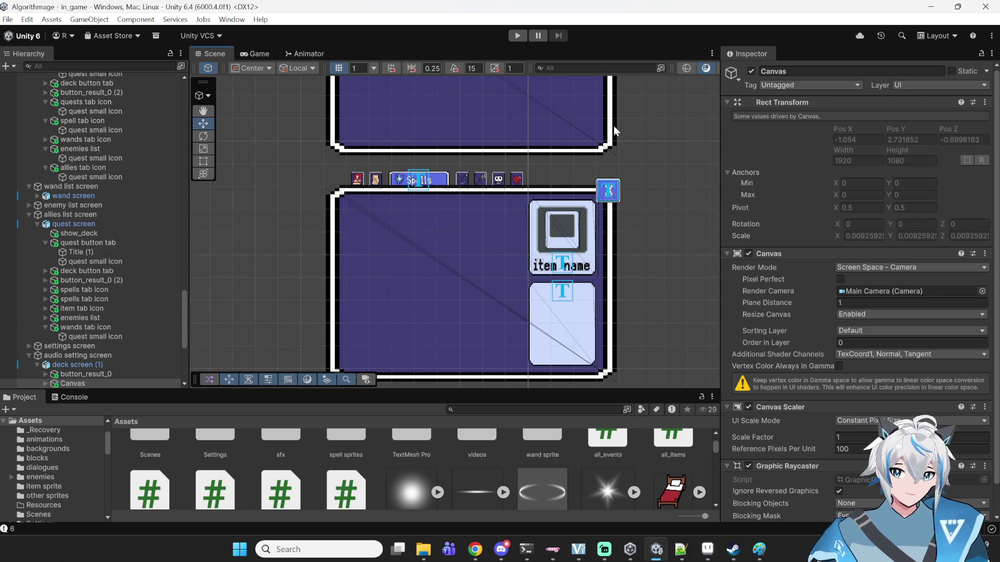
{"action": "left_click", "coordinate": [613, 189]}
{"action": "left_click", "coordinate": [663, 151]}
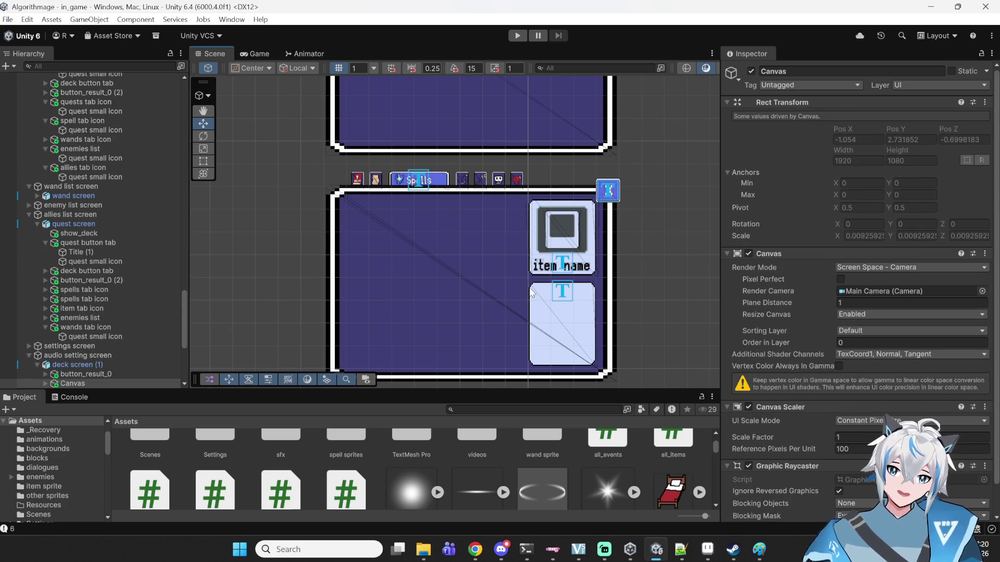
- Pan toward the upper screens and zoom out until the game camera frame is visible
{"action": "left_click_drag", "start_coordinate": [320, 210], "coordinate": [344, 227]}
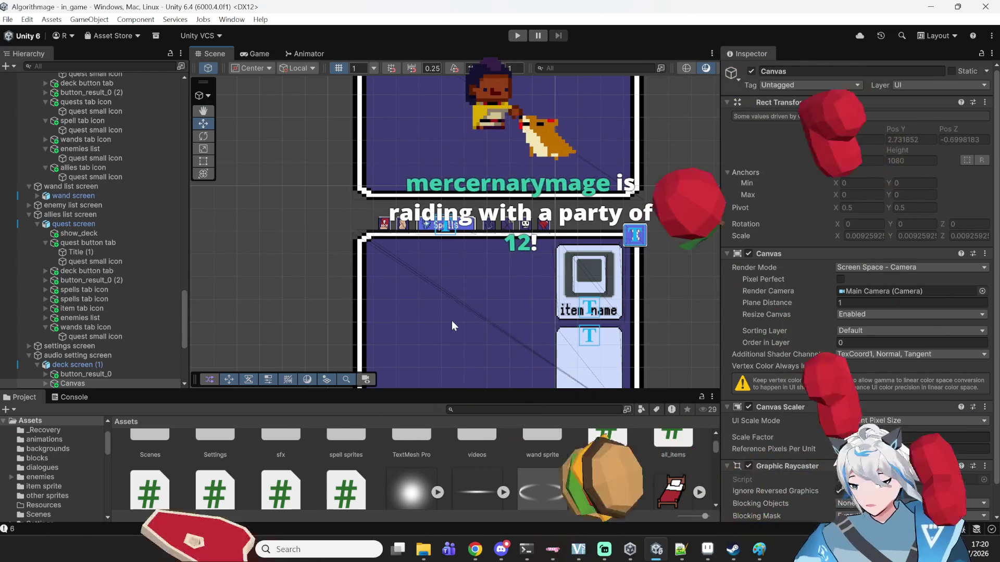
{"action": "left_click_drag", "start_coordinate": [437, 300], "coordinate": [512, 257]}
{"action": "scroll", "coordinate": [512, 257], "scroll_direction": "down", "scroll_amount": 1}
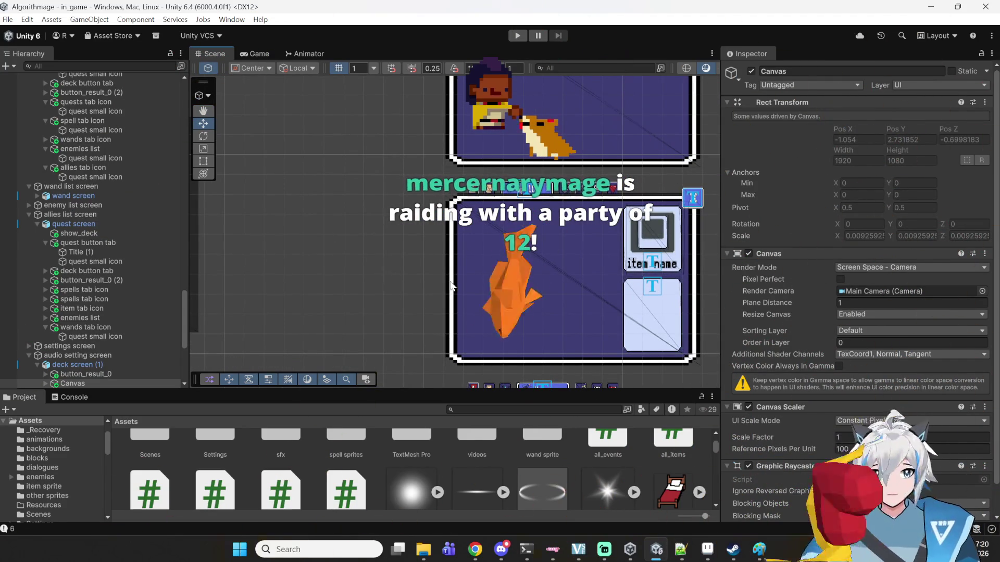
{"action": "scroll", "coordinate": [455, 294], "scroll_direction": "down", "scroll_amount": 3}
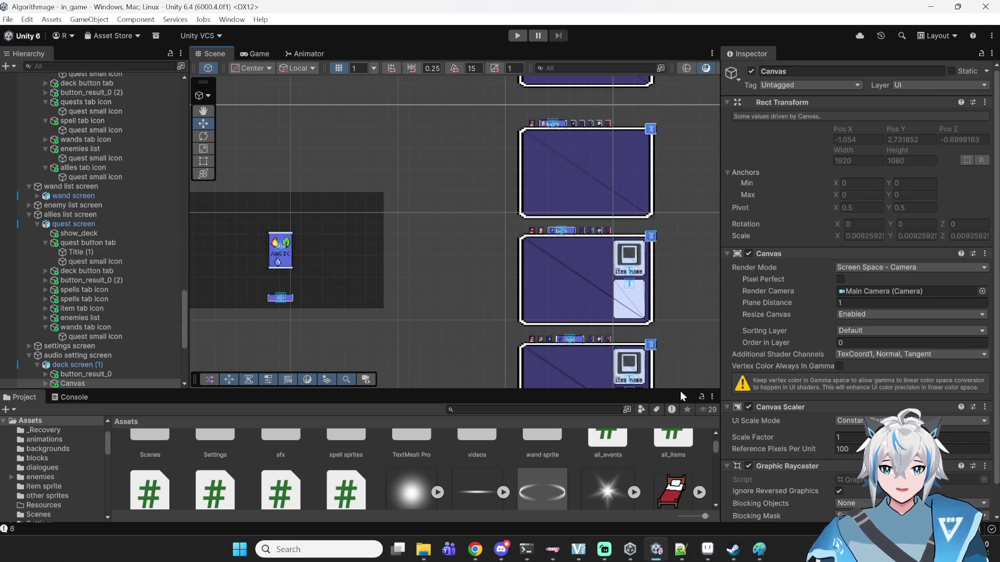
- Enter Play mode and choose Start Game from the ALGORITHMAGE title menu
{"action": "scroll", "coordinate": [543, 178], "scroll_direction": "down", "scroll_amount": 2}
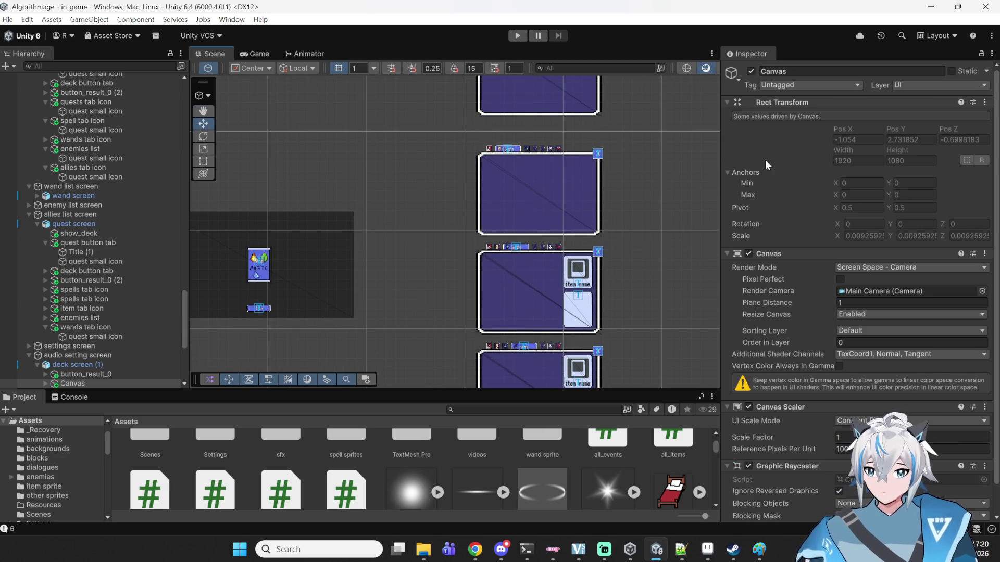
{"action": "left_click_drag", "start_coordinate": [448, 159], "coordinate": [478, 200]}
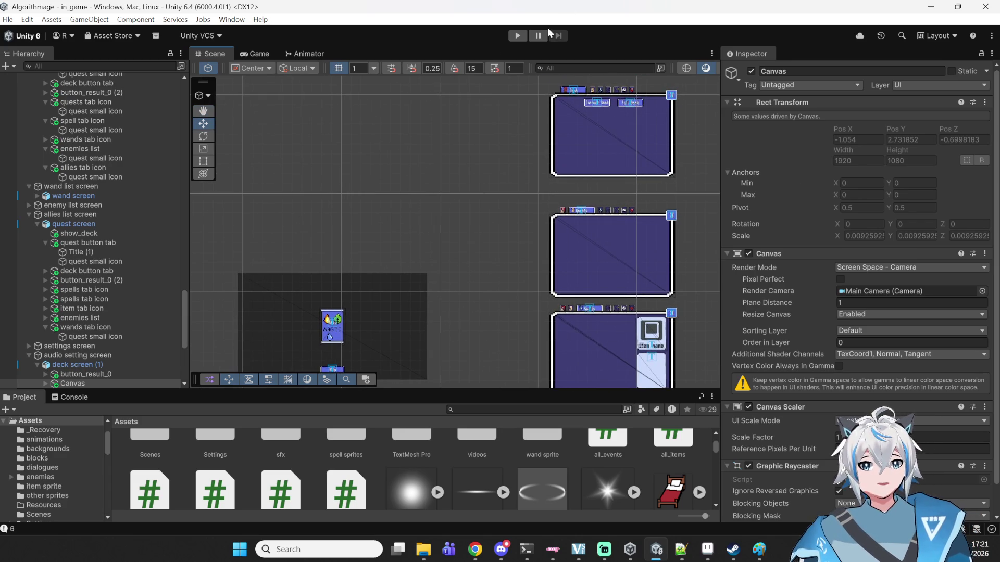
{"action": "left_click", "coordinate": [516, 36]}
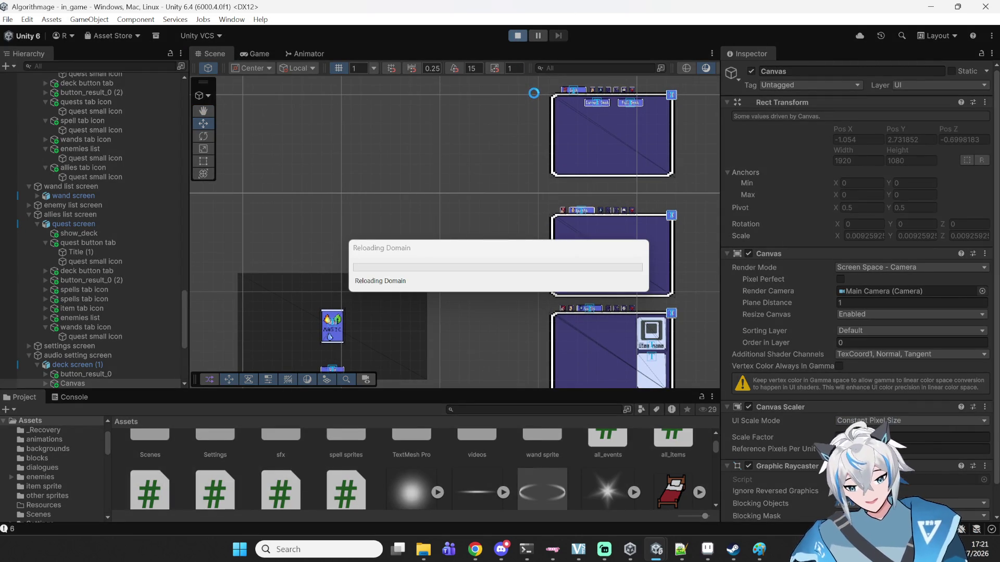
{"action": "mouse_move", "coordinate": [423, 550]}
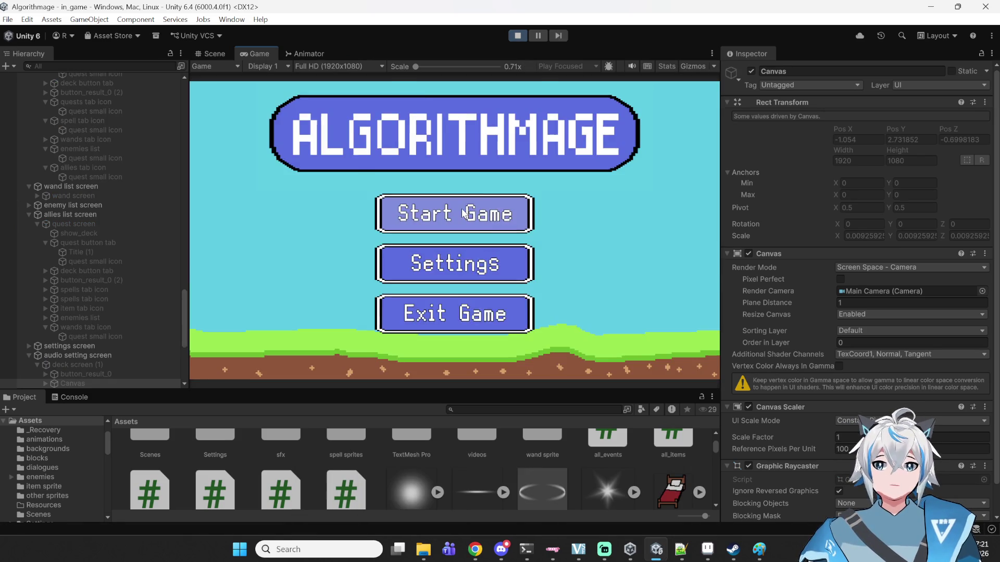
{"action": "left_click", "coordinate": [463, 212]}
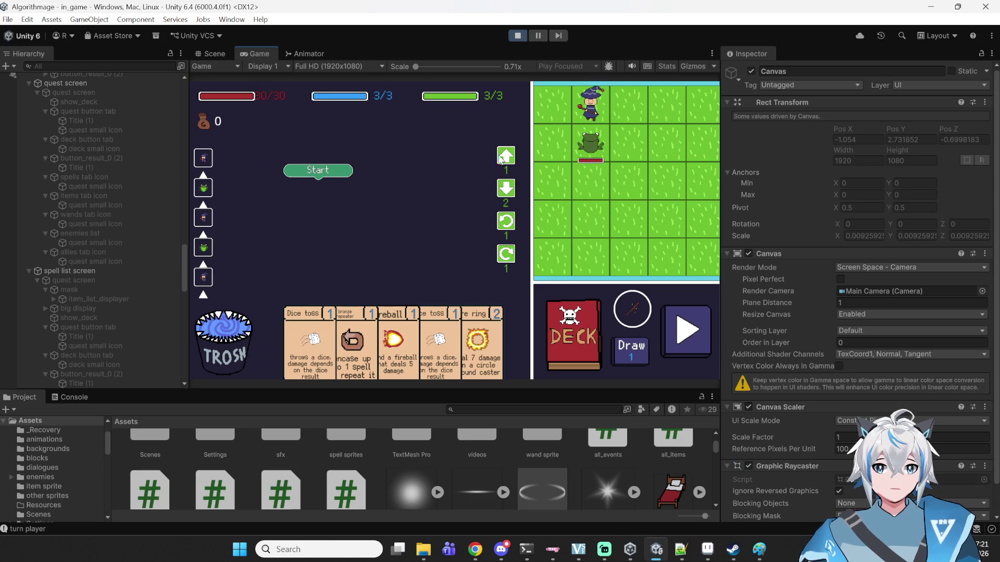
- Attach Rotate Left and Move Forward blocks under the Start block
{"action": "left_click", "coordinate": [508, 222]}
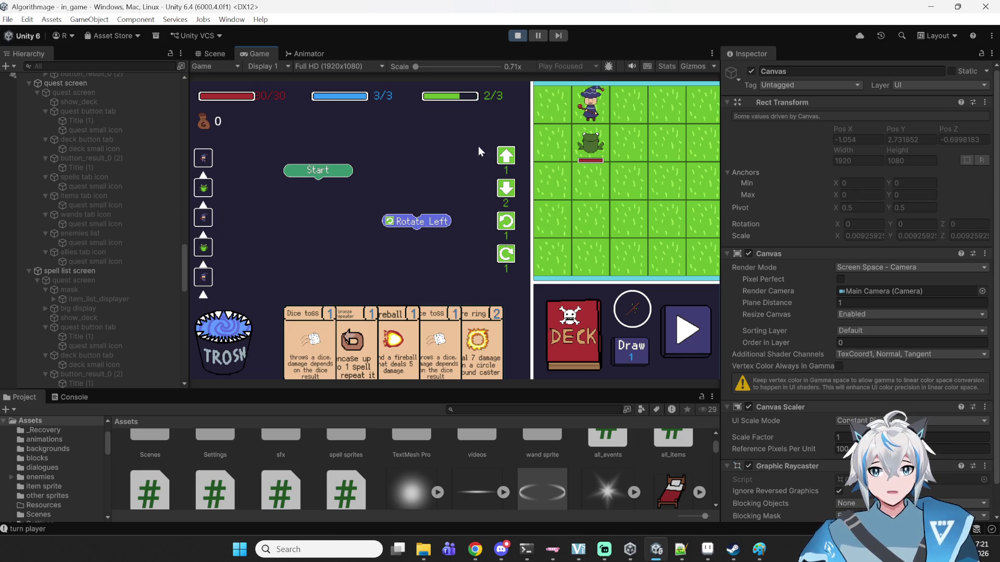
{"action": "left_click", "coordinate": [506, 157]}
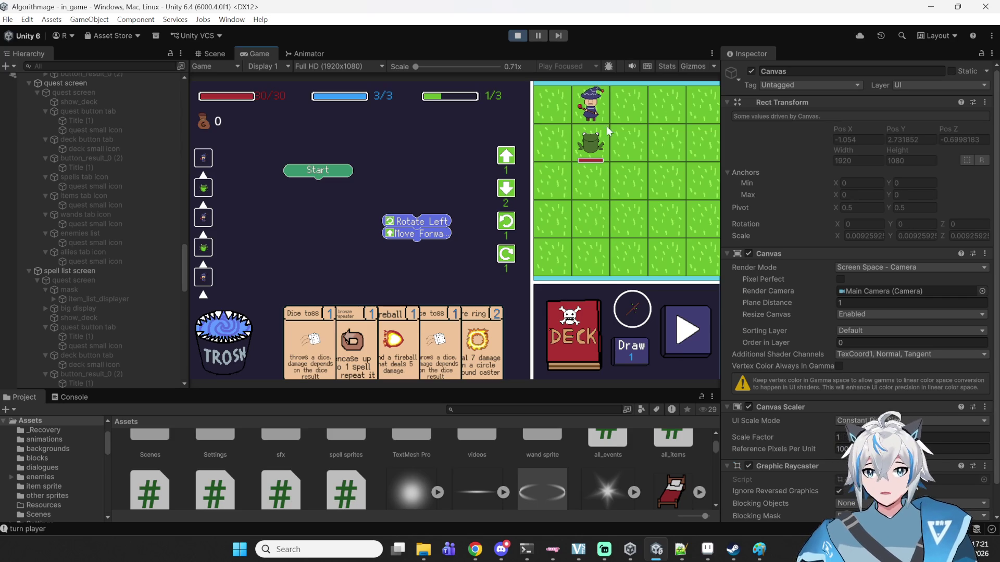
{"action": "left_click_drag", "start_coordinate": [417, 223], "coordinate": [329, 192]}
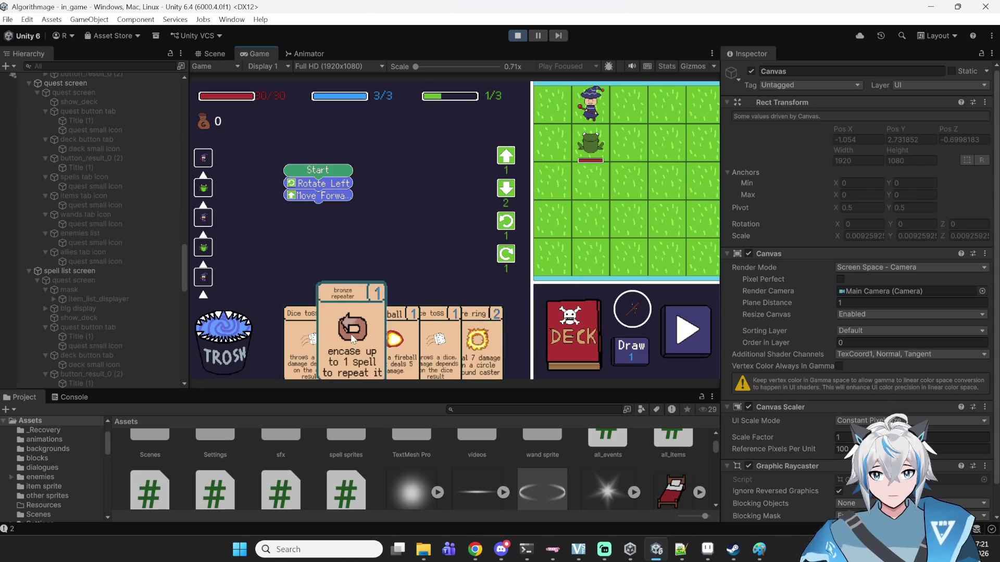
- Nest fire ring inside a bronze repeater, run the program, and continue past the 10-gold victory
{"action": "left_click_drag", "start_coordinate": [478, 341], "coordinate": [412, 221]}
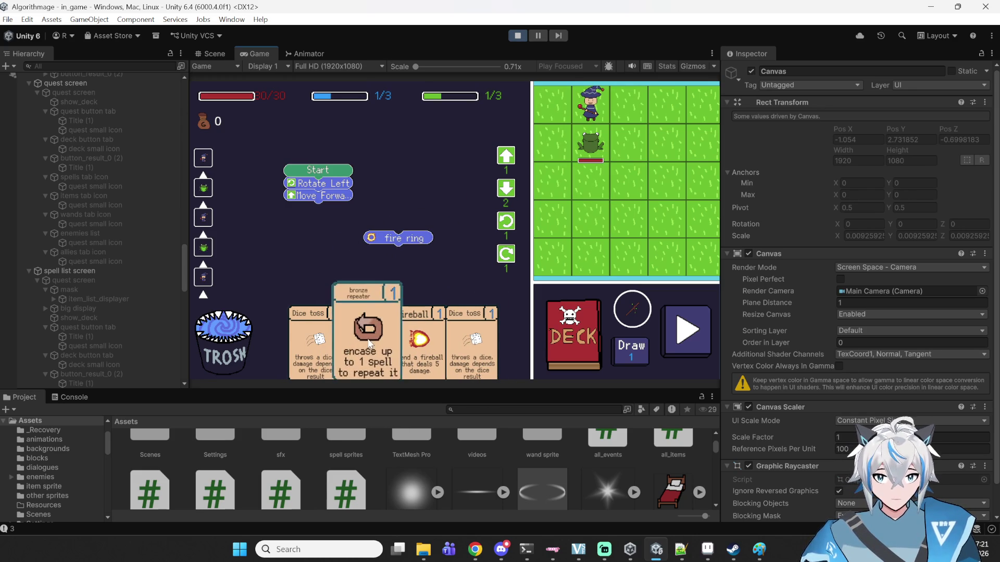
{"action": "mouse_move", "coordinate": [407, 241]}
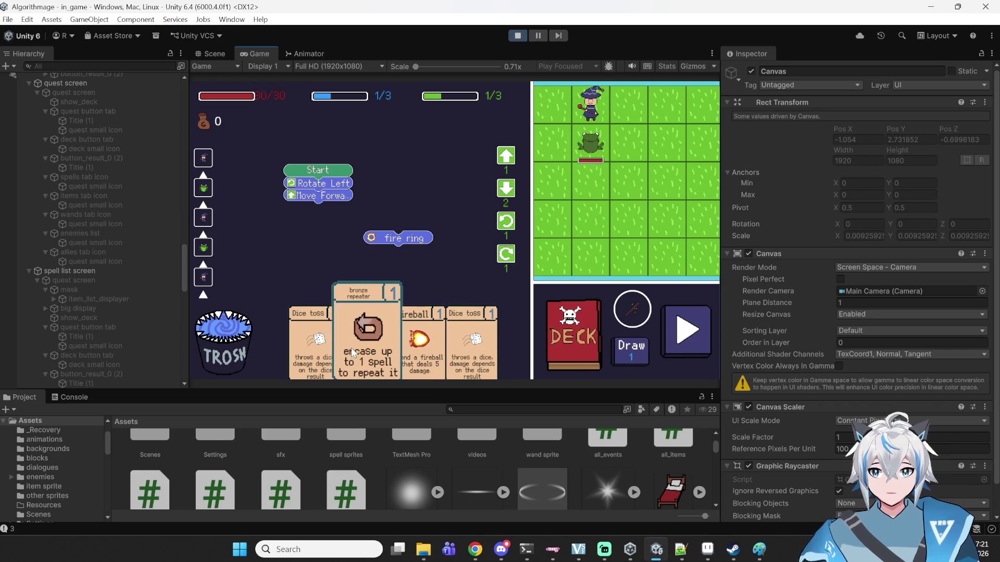
{"action": "mouse_move", "coordinate": [359, 335]}
{"action": "left_mouse_down"}
{"action": "mouse_move", "coordinate": [380, 309]}
{"action": "mouse_move", "coordinate": [368, 308]}
{"action": "mouse_move", "coordinate": [309, 226]}
{"action": "mouse_move", "coordinate": [329, 227]}
{"action": "left_mouse_up"}
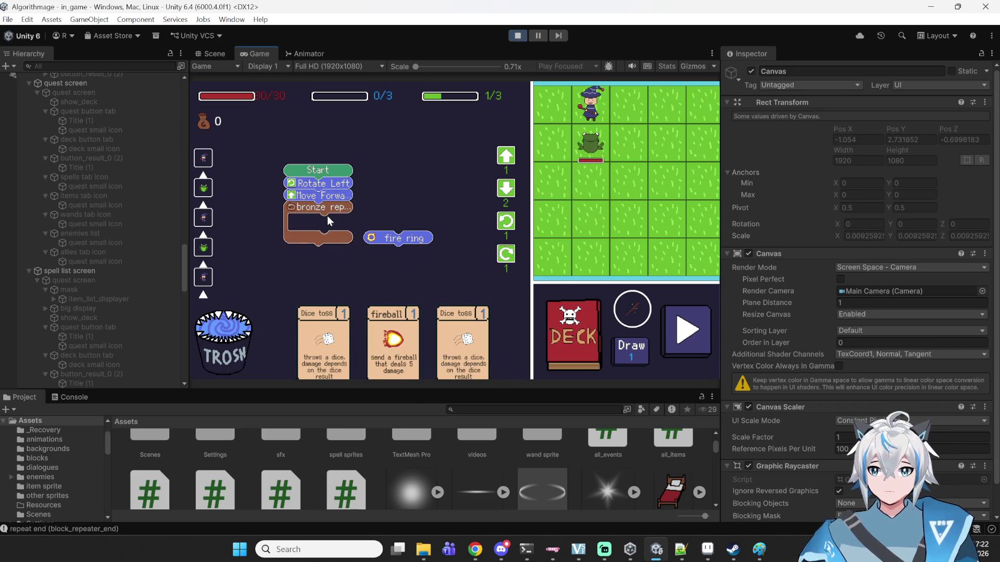
{"action": "left_click_drag", "start_coordinate": [399, 241], "coordinate": [322, 222]}
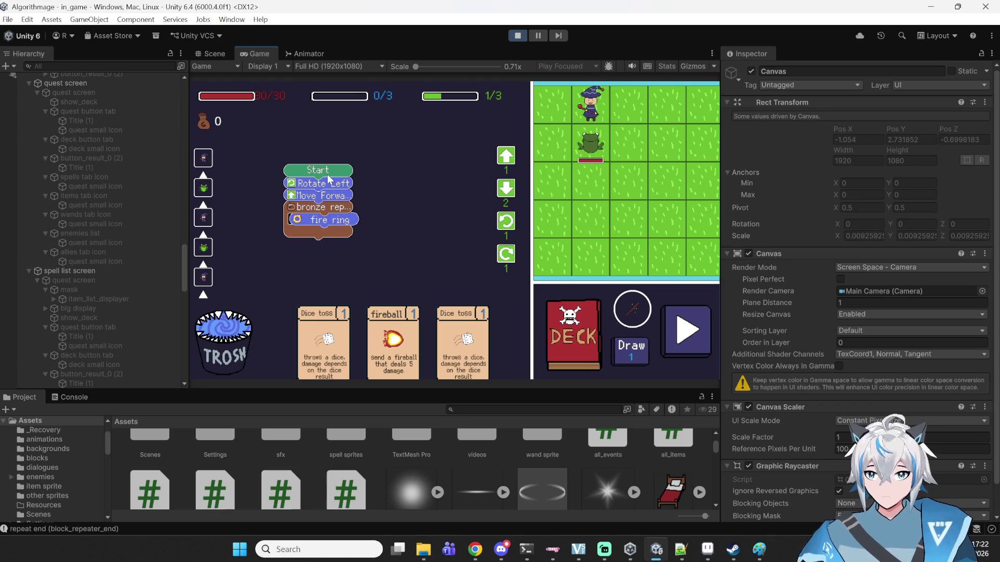
{"action": "left_click_drag", "start_coordinate": [333, 176], "coordinate": [394, 172]}
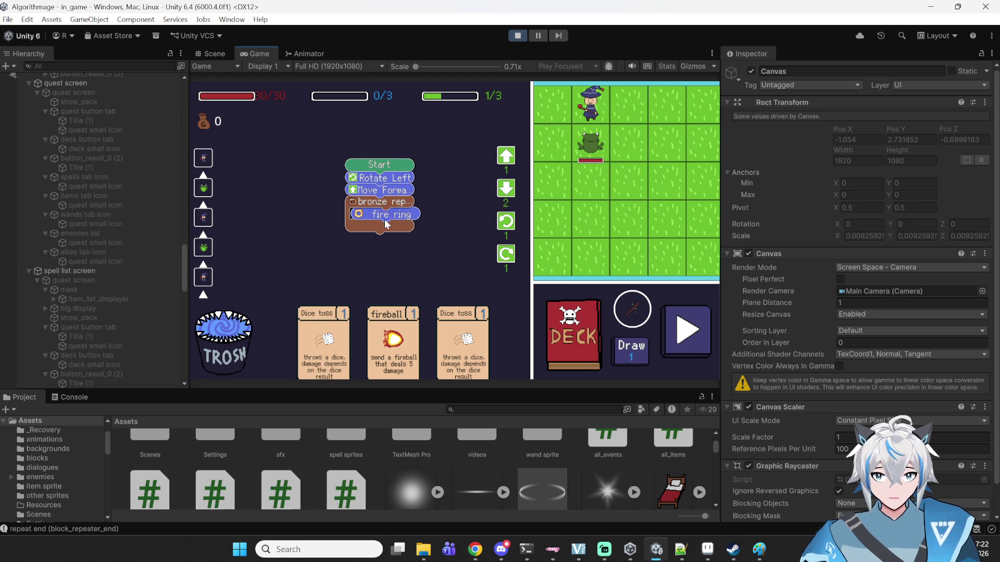
{"action": "left_click", "coordinate": [689, 336]}
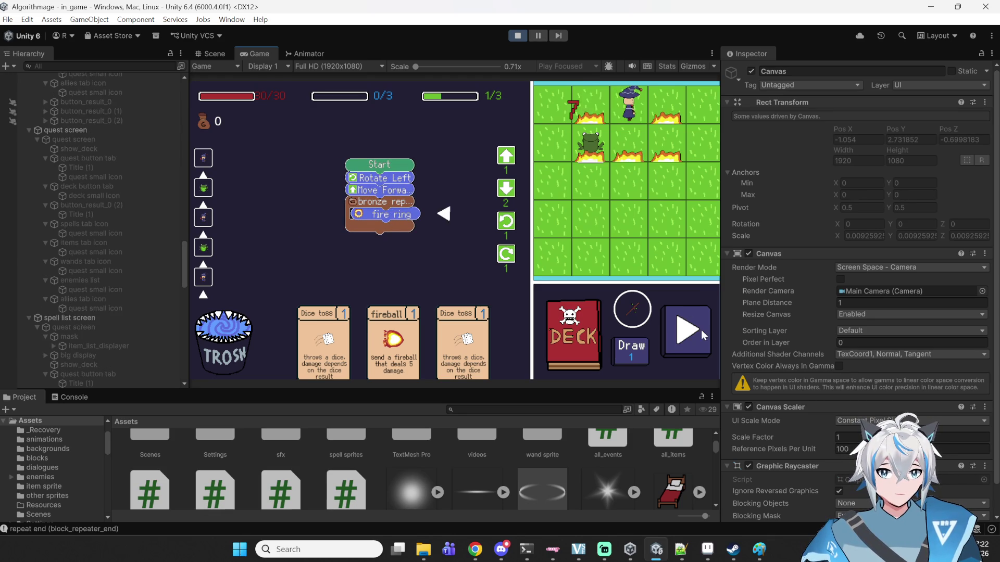
{"action": "left_click", "coordinate": [515, 294]}
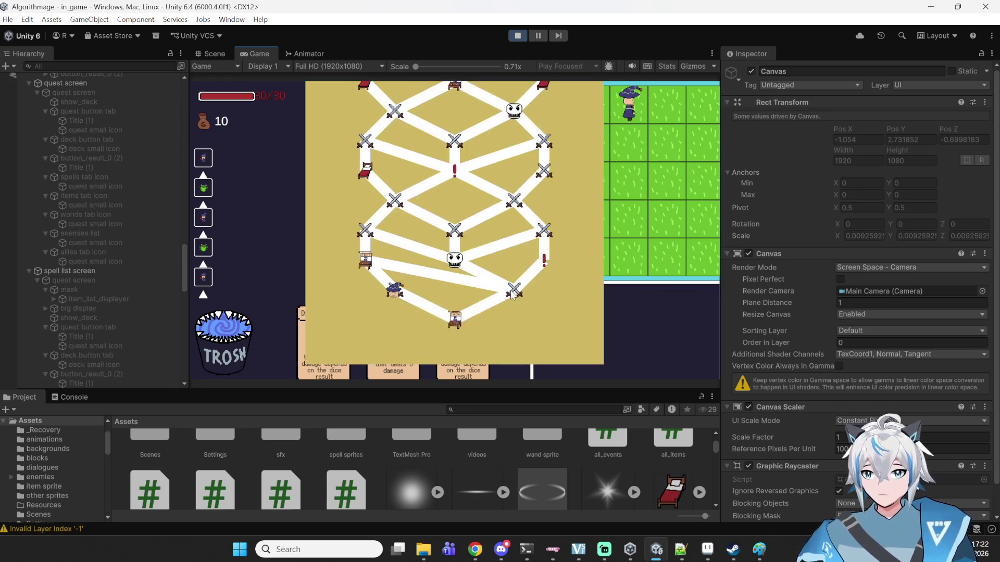
- Visit the Magic Shop, start the next battle, and open the deck's Spells list
{"action": "left_click", "coordinate": [366, 261]}
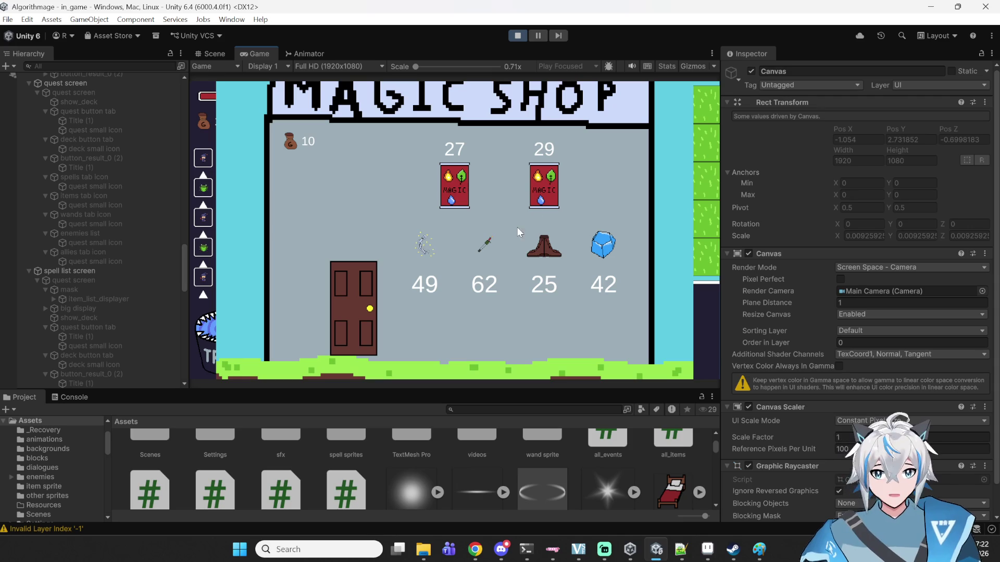
{"action": "left_click", "coordinate": [369, 298]}
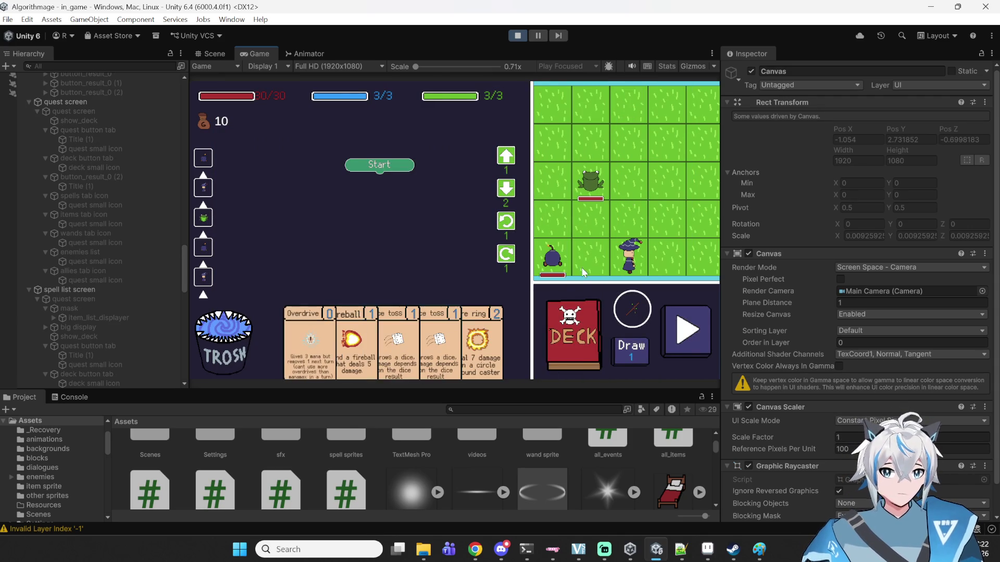
{"action": "left_click", "coordinate": [570, 333]}
{"action": "left_click", "coordinate": [418, 94]}
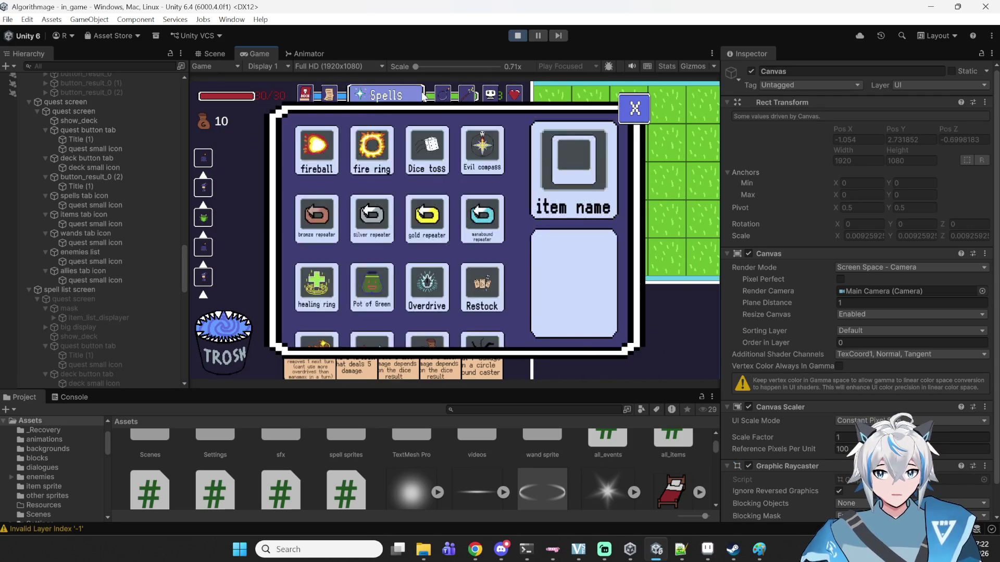
- Switch the deck panel between the Items, Wands and Spells lists, scrolling through them
{"action": "left_click", "coordinate": [441, 96]}
{"action": "left_click", "coordinate": [462, 99]}
{"action": "left_click", "coordinate": [387, 105]}
{"action": "left_click", "coordinate": [357, 102]}
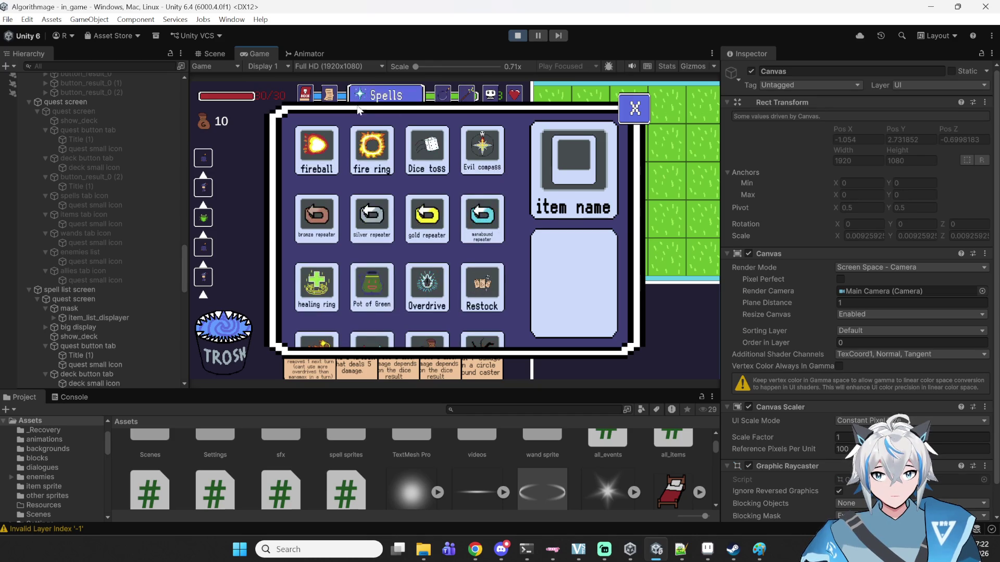
{"action": "scroll", "coordinate": [421, 177], "scroll_direction": "down", "scroll_amount": 2}
{"action": "scroll", "coordinate": [420, 177], "scroll_direction": "up", "scroll_amount": 2}
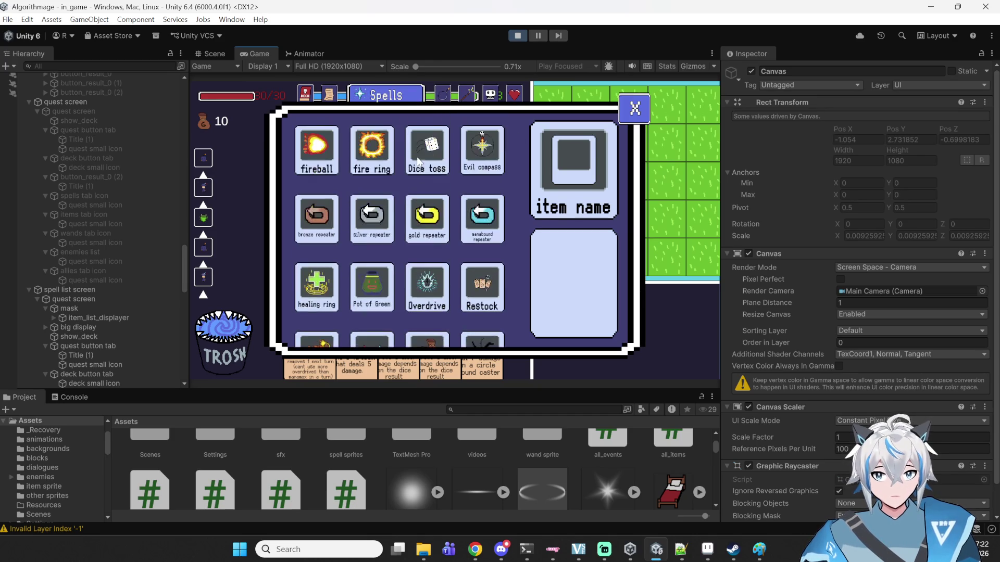
{"action": "left_click", "coordinate": [446, 100]}
{"action": "scroll", "coordinate": [451, 233], "scroll_direction": "down", "scroll_amount": 2}
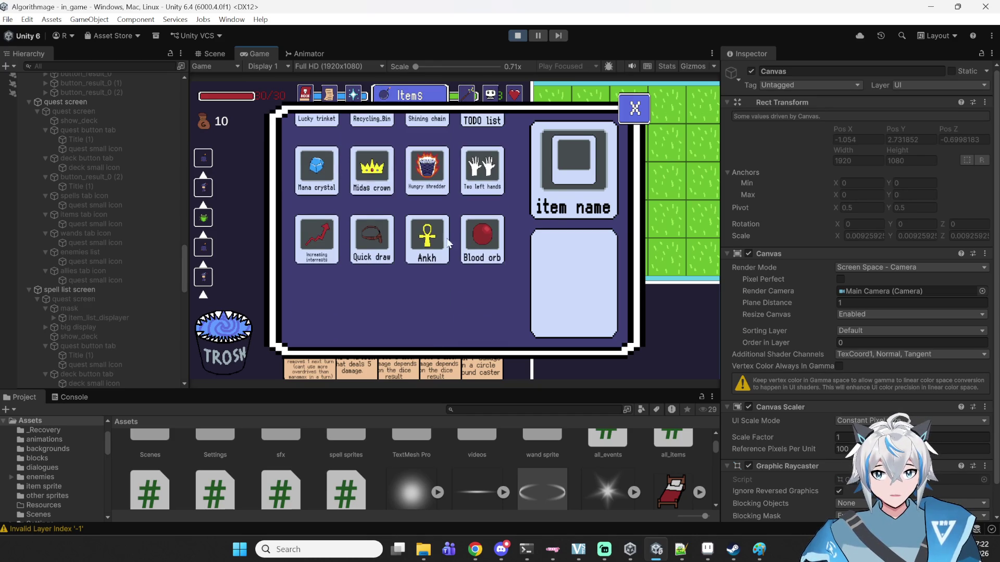
{"action": "scroll", "coordinate": [352, 238], "scroll_direction": "up", "scroll_amount": 2}
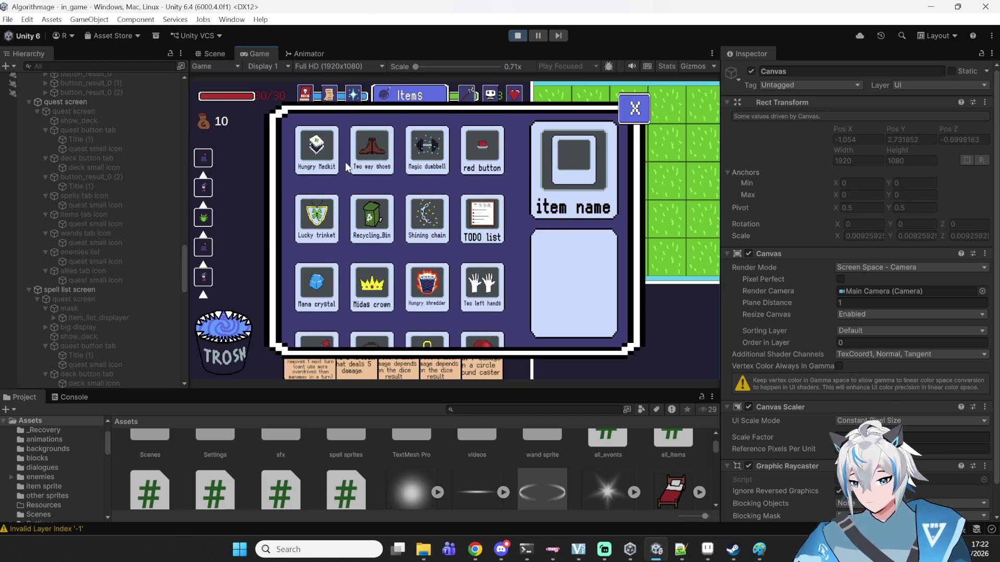
- Inspect the red button, Shining chain and Recycling_Bin item details
{"action": "left_click", "coordinate": [480, 163]}
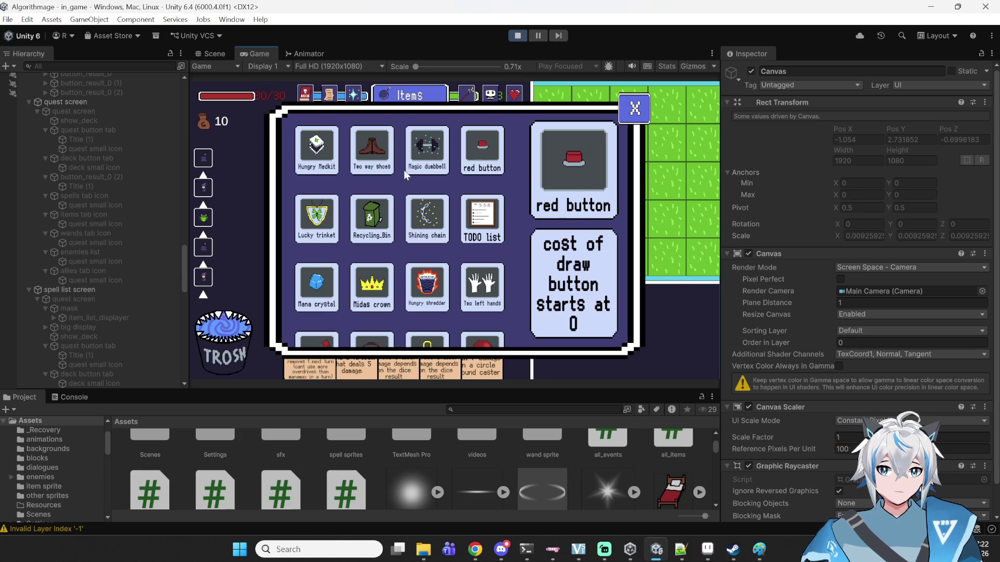
{"action": "left_click", "coordinate": [422, 223]}
{"action": "left_click", "coordinate": [365, 233]}
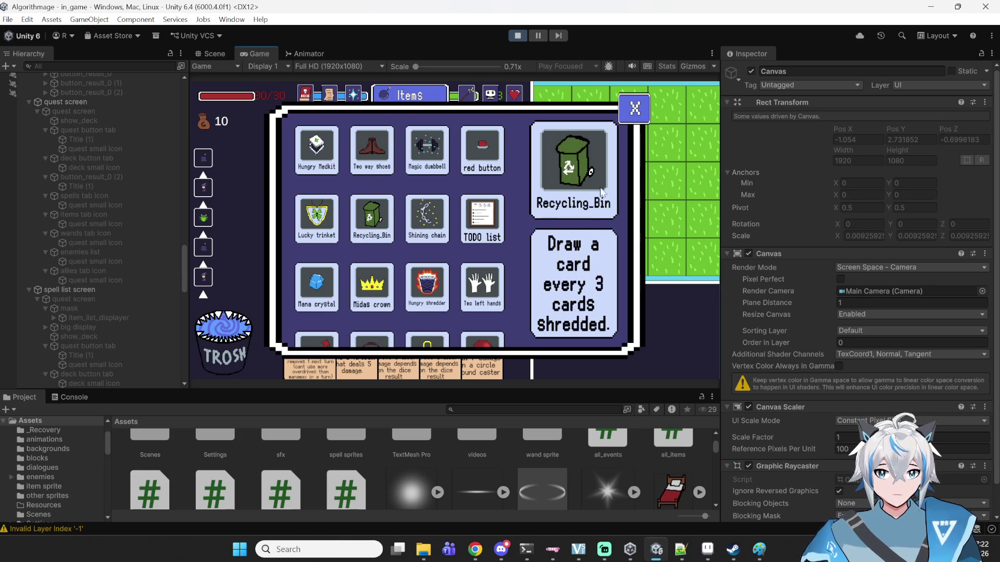
{"action": "scroll", "coordinate": [424, 265], "scroll_direction": "down", "scroll_amount": 3}
{"action": "scroll", "coordinate": [425, 266], "scroll_direction": "up", "scroll_amount": 3}
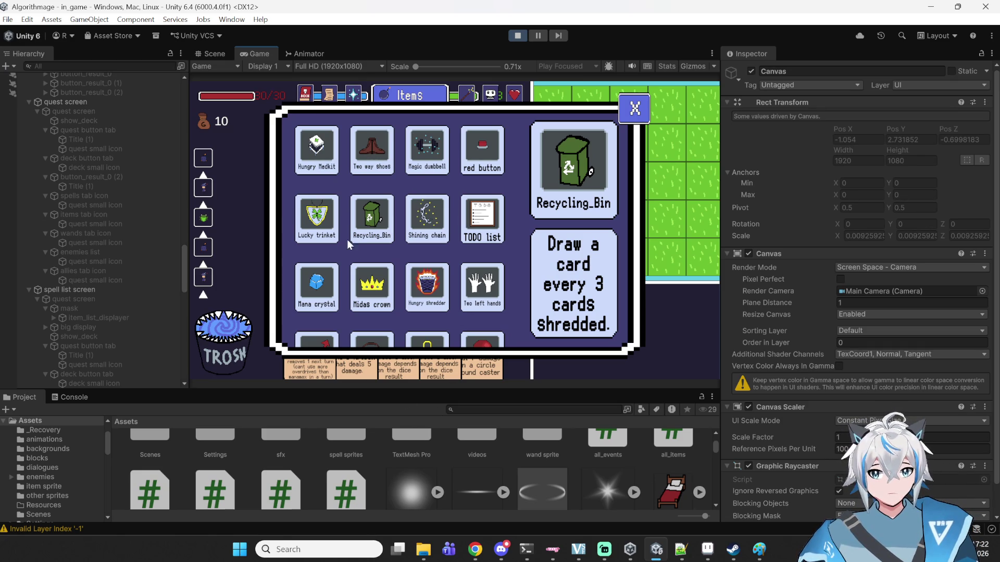
{"action": "scroll", "coordinate": [458, 274], "scroll_direction": "down", "scroll_amount": 3}
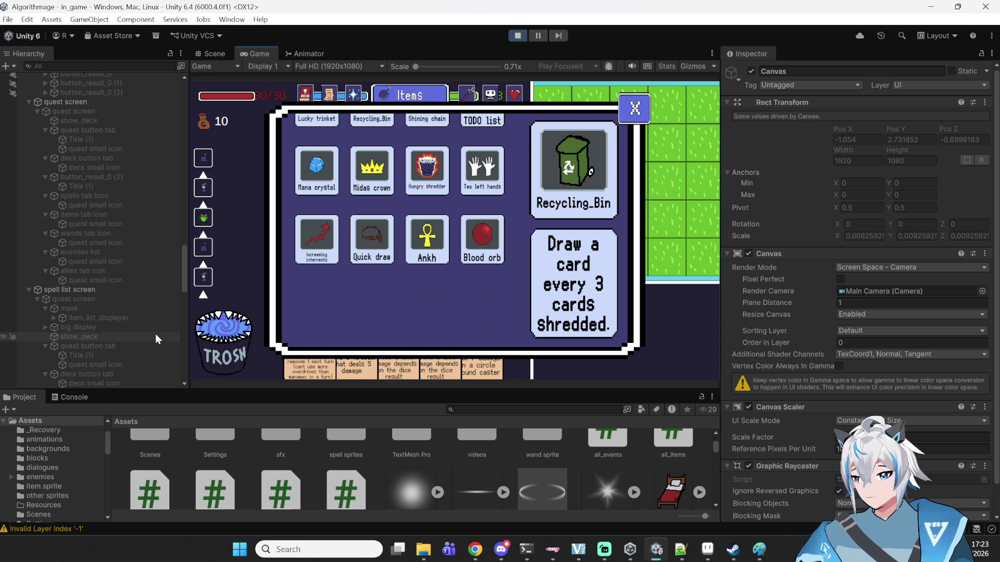
{"action": "scroll", "coordinate": [394, 115], "scroll_direction": "up", "scroll_amount": 3}
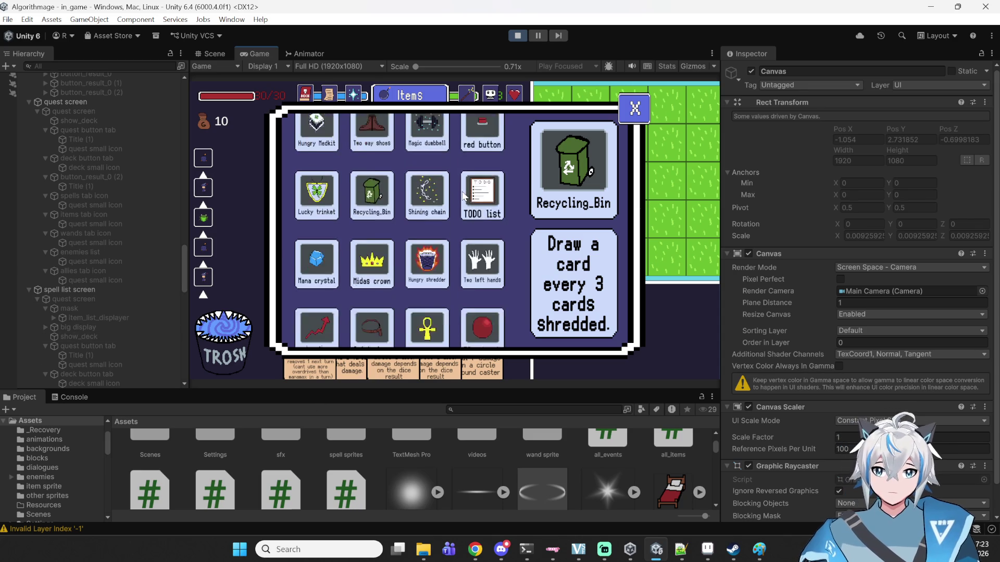
- Browse the spell cards in the Spells list, then close the panel
{"action": "left_click", "coordinate": [354, 92]}
{"action": "scroll", "coordinate": [458, 260], "scroll_direction": "down", "scroll_amount": 3}
{"action": "scroll", "coordinate": [459, 261], "scroll_direction": "up", "scroll_amount": 3}
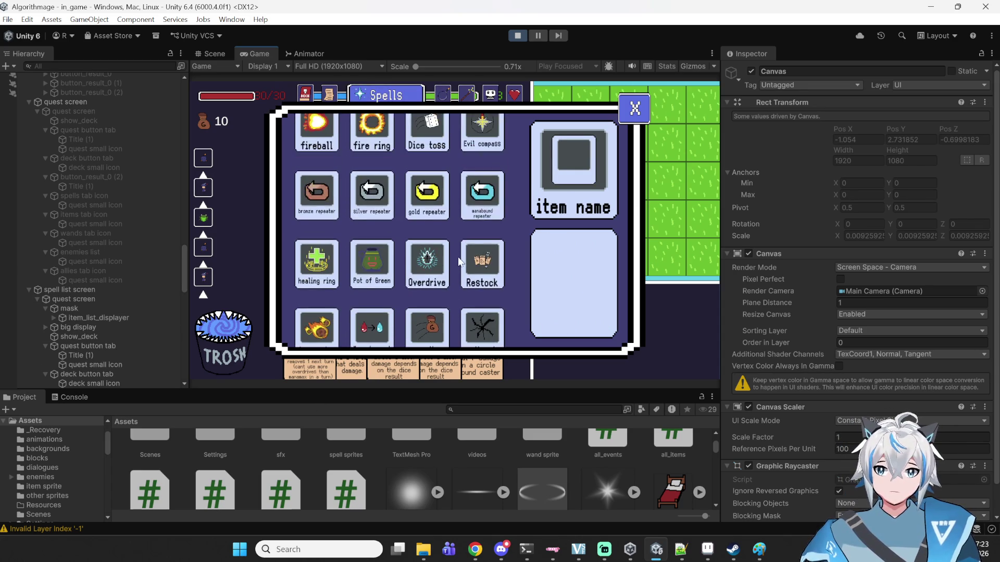
{"action": "mouse_move", "coordinate": [323, 227]}
{"action": "mouse_move", "coordinate": [434, 191]}
{"action": "mouse_move", "coordinate": [480, 193]}
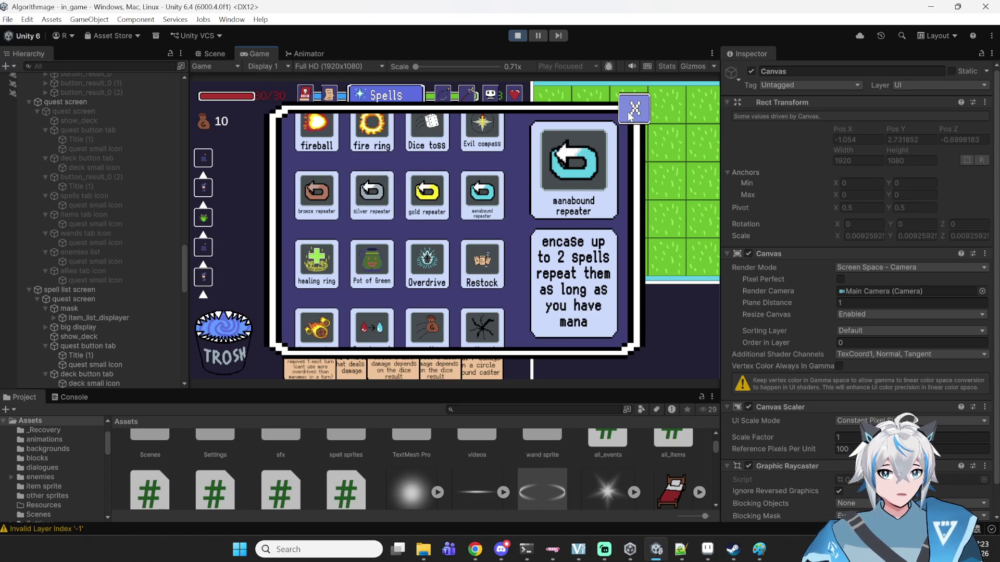
{"action": "left_click", "coordinate": [630, 114]}
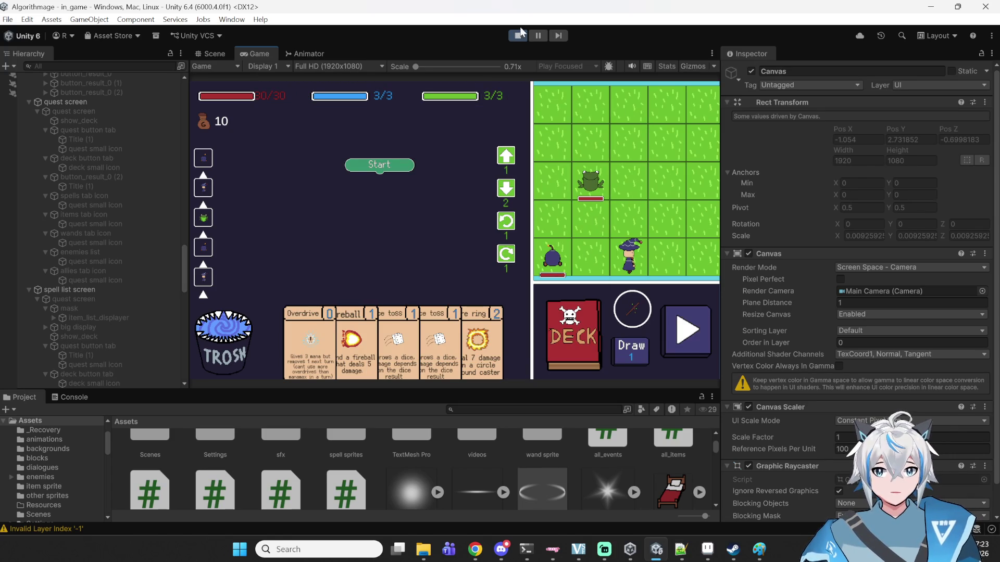
- Stop the running game and open the spell sprites folder with a larger asset area
{"action": "left_click", "coordinate": [517, 35]}
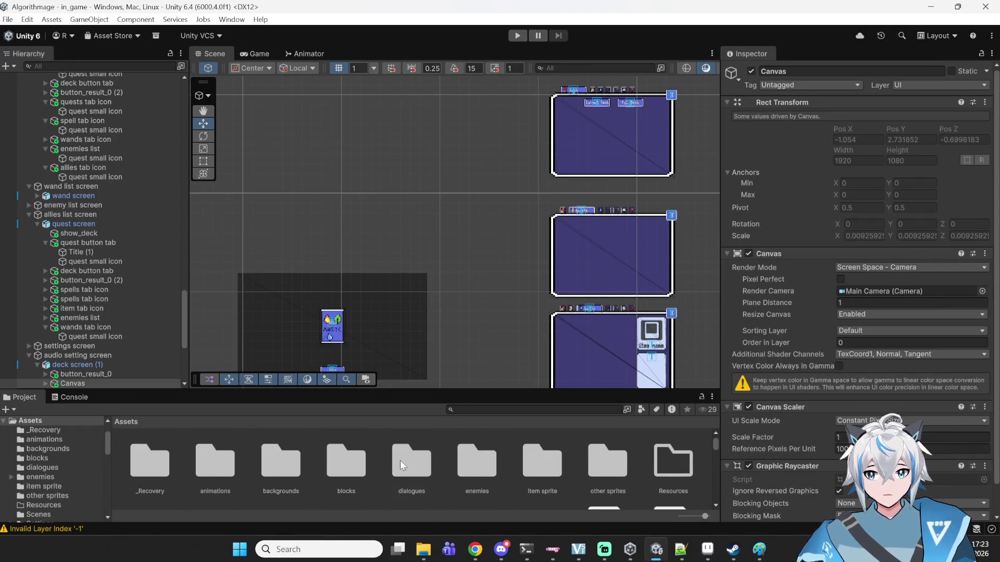
{"action": "left_click", "coordinate": [553, 472]}
{"action": "scroll", "coordinate": [424, 484], "scroll_direction": "down", "scroll_amount": 1}
{"action": "scroll", "coordinate": [424, 484], "scroll_direction": "down", "scroll_amount": 1}
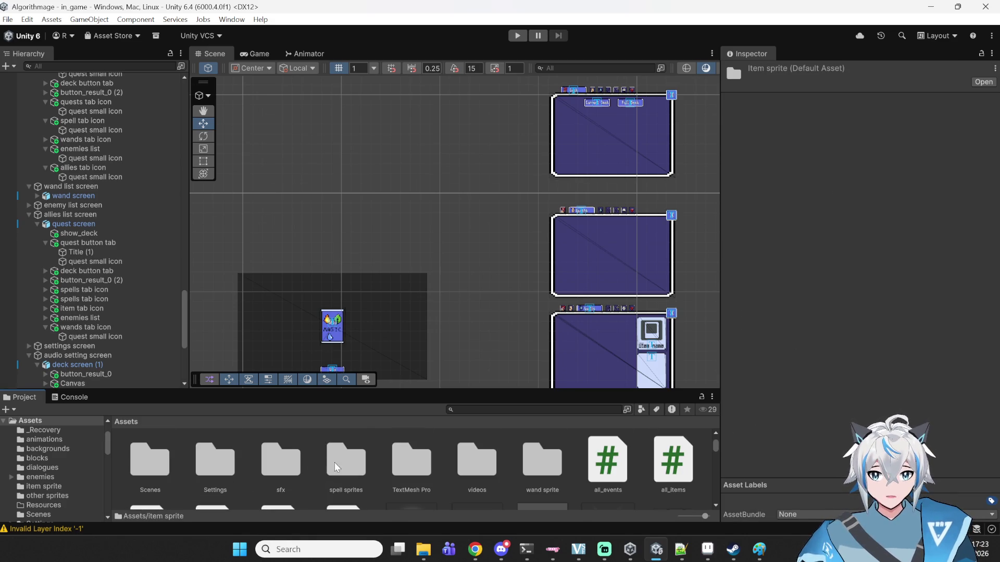
{"action": "double_click", "coordinate": [364, 473]}
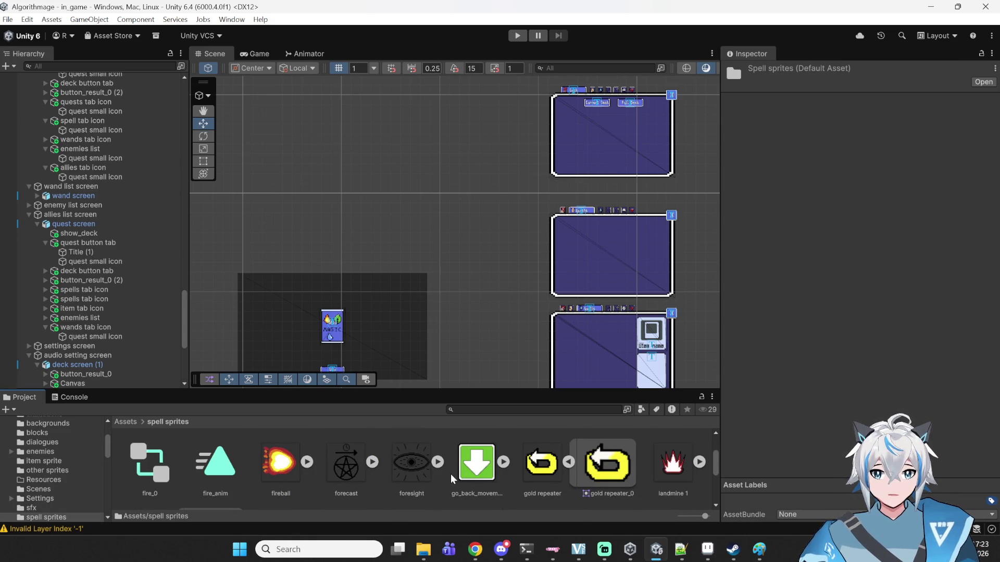
{"action": "left_click_drag", "start_coordinate": [587, 389], "coordinate": [586, 317]}
- Import the gold repeater sprite as Single, Point (no filter), RGBA 32 bit
{"action": "left_click", "coordinate": [543, 378]}
{"action": "left_click", "coordinate": [885, 133]}
{"action": "left_click", "coordinate": [865, 147]}
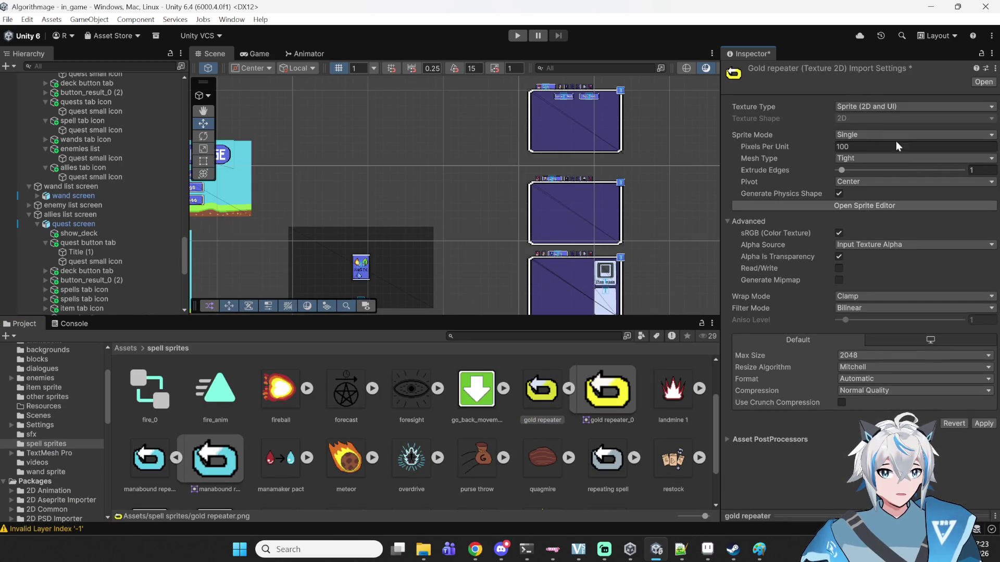
{"action": "left_click", "coordinate": [853, 306]}
{"action": "left_click", "coordinate": [895, 318]}
{"action": "left_click", "coordinate": [880, 379]}
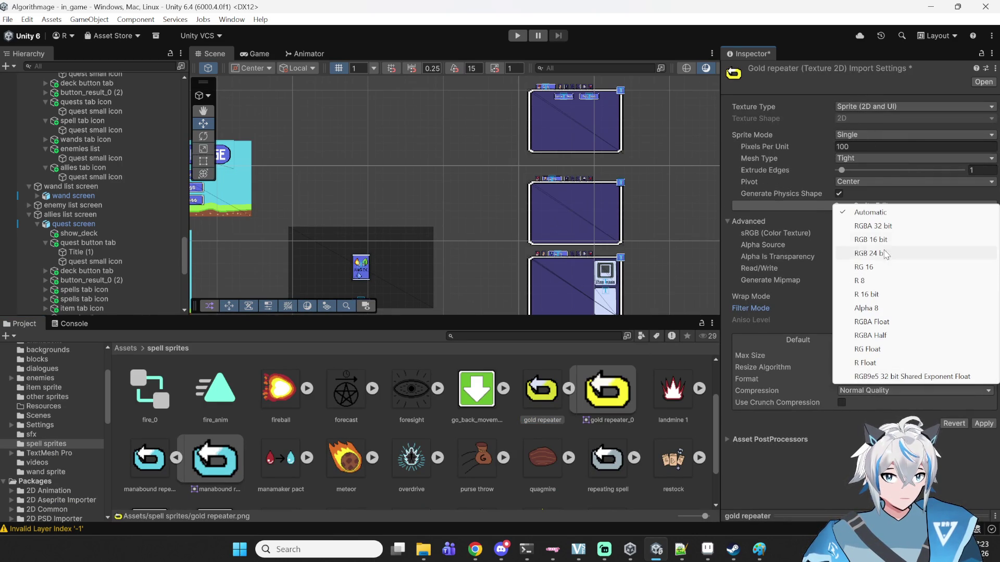
{"action": "left_click", "coordinate": [887, 239]}
{"action": "left_click", "coordinate": [888, 378]}
{"action": "left_click", "coordinate": [890, 225]}
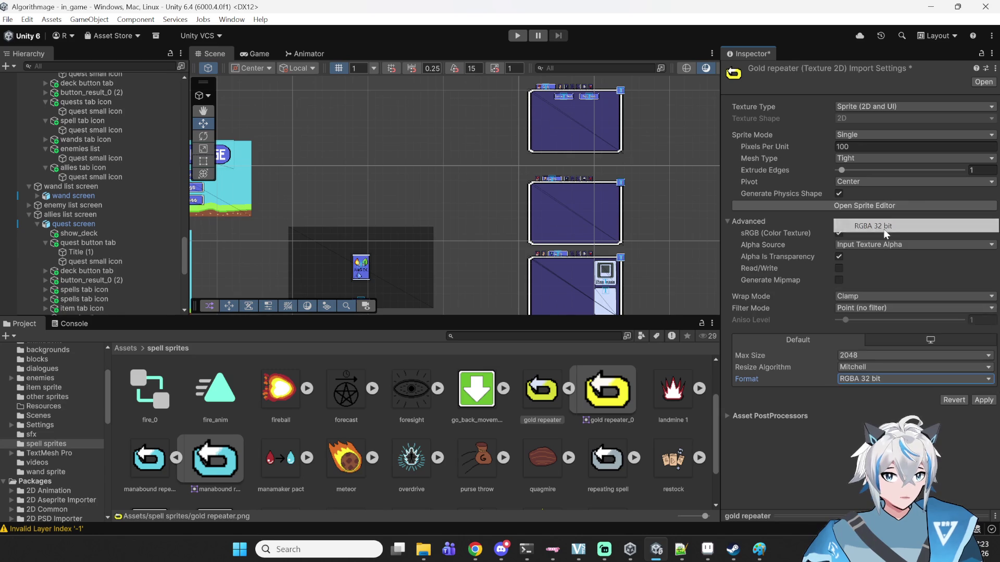
{"action": "left_click", "coordinate": [982, 400]}
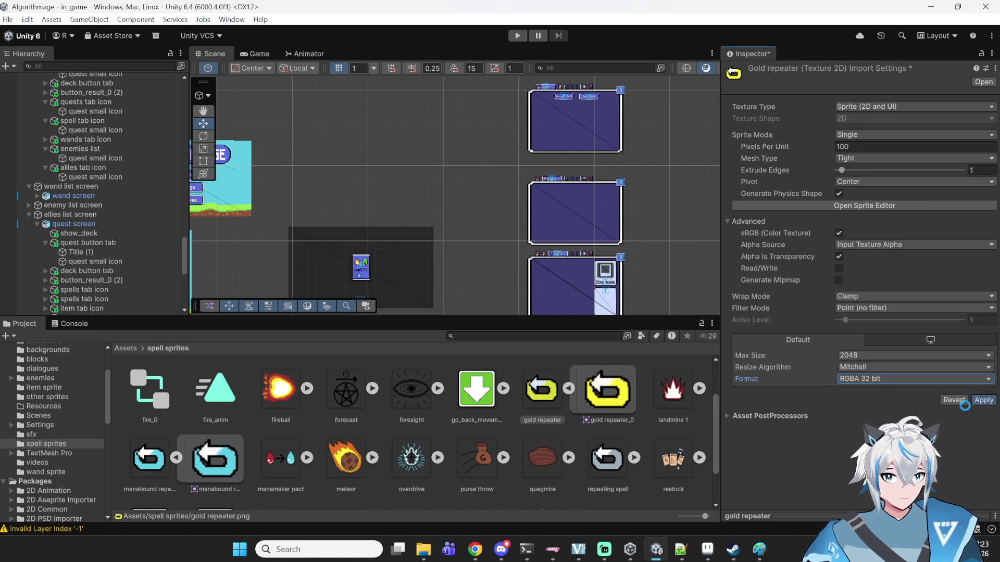
- Check foresight, forecast and fireball, then import manabound repeater as Single, Point, RGBA 32 bit
{"action": "left_click", "coordinate": [398, 374]}
{"action": "left_click", "coordinate": [346, 386]}
{"action": "left_click", "coordinate": [280, 388]}
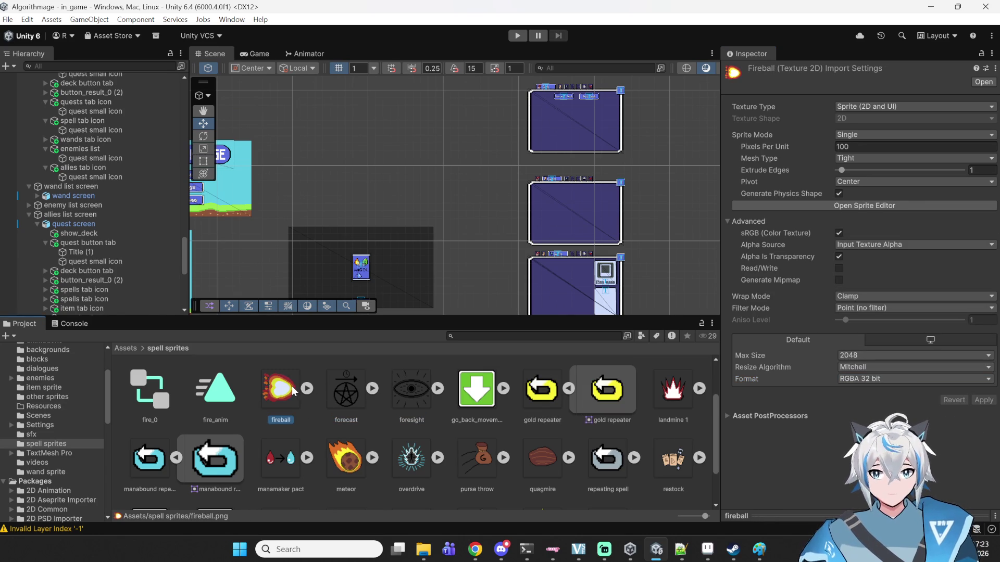
{"action": "left_click", "coordinate": [157, 461]}
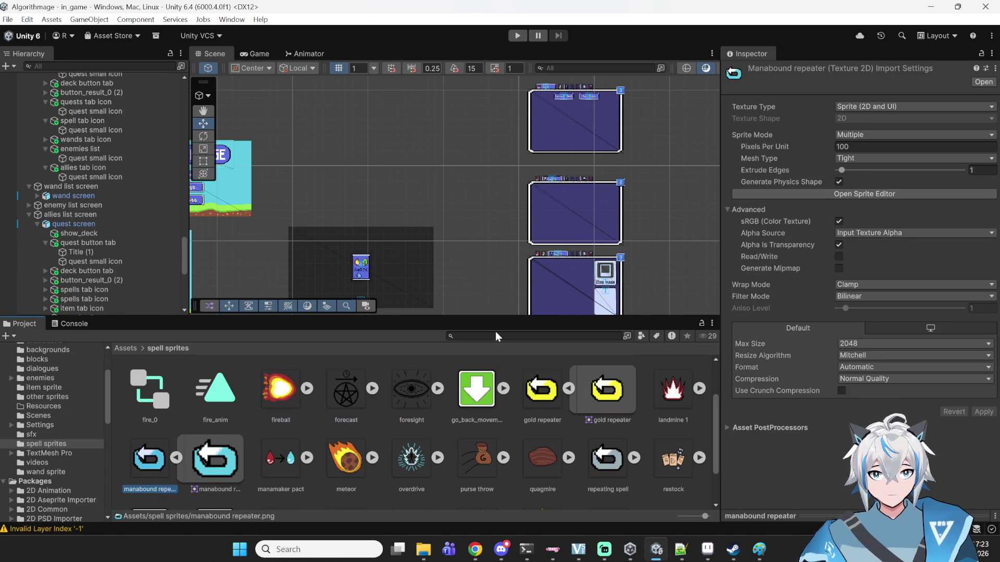
{"action": "left_click", "coordinate": [865, 135]}
{"action": "left_click", "coordinate": [866, 149]}
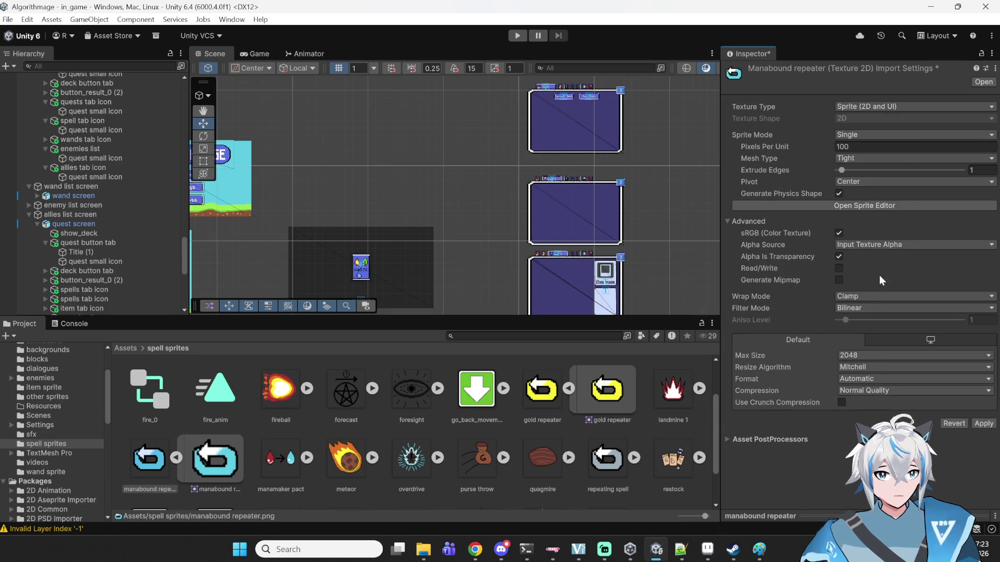
{"action": "left_click", "coordinate": [858, 308]}
{"action": "left_click", "coordinate": [859, 319]}
{"action": "left_click", "coordinate": [872, 380]}
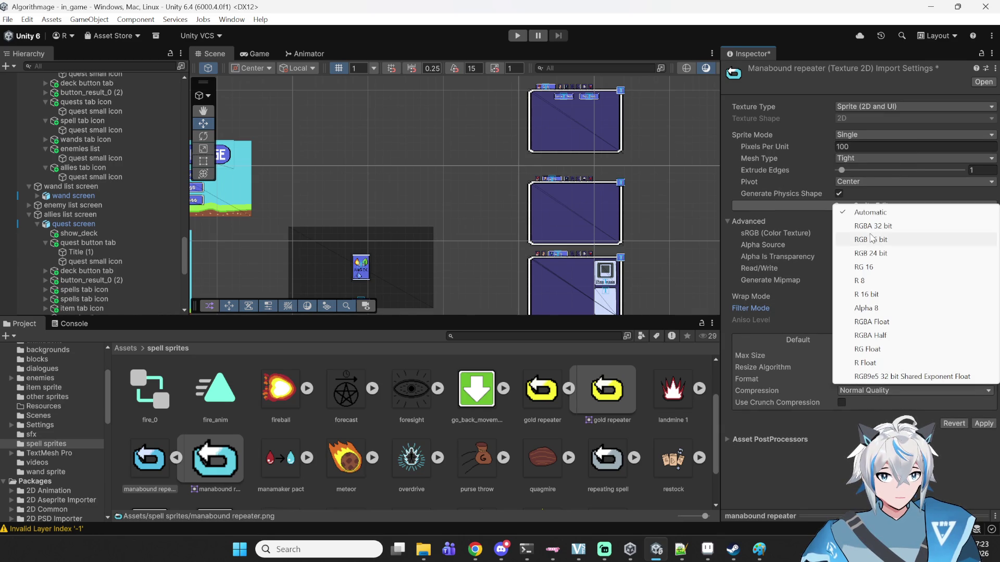
{"action": "left_click", "coordinate": [875, 225]}
{"action": "left_click", "coordinate": [984, 400]}
- Collapse the repeater sub-sprites and import meteor as Single, Point (no filter), RGBA 32 bit
{"action": "left_click", "coordinate": [669, 395]}
{"action": "left_click", "coordinate": [565, 391]}
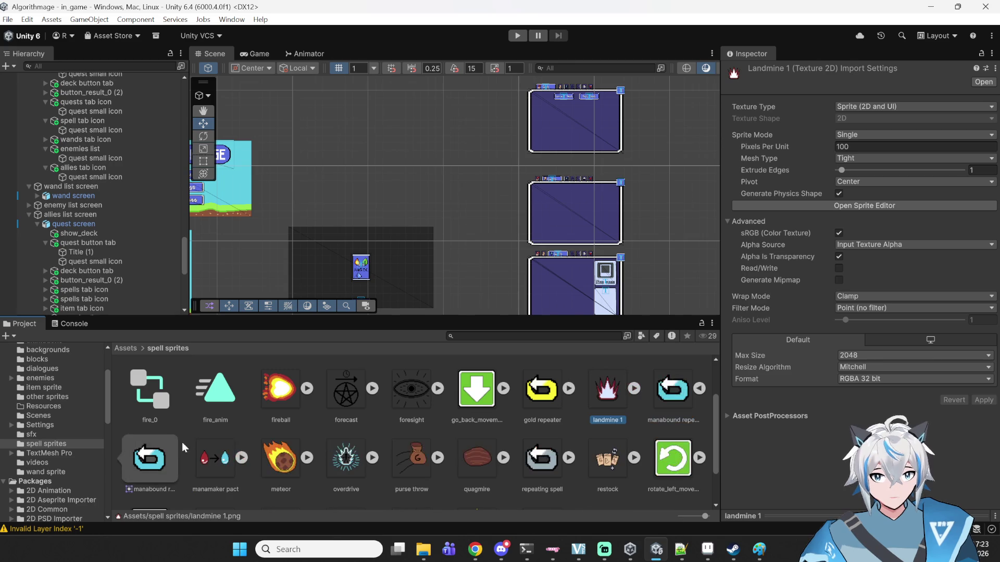
{"action": "left_click", "coordinate": [699, 388]}
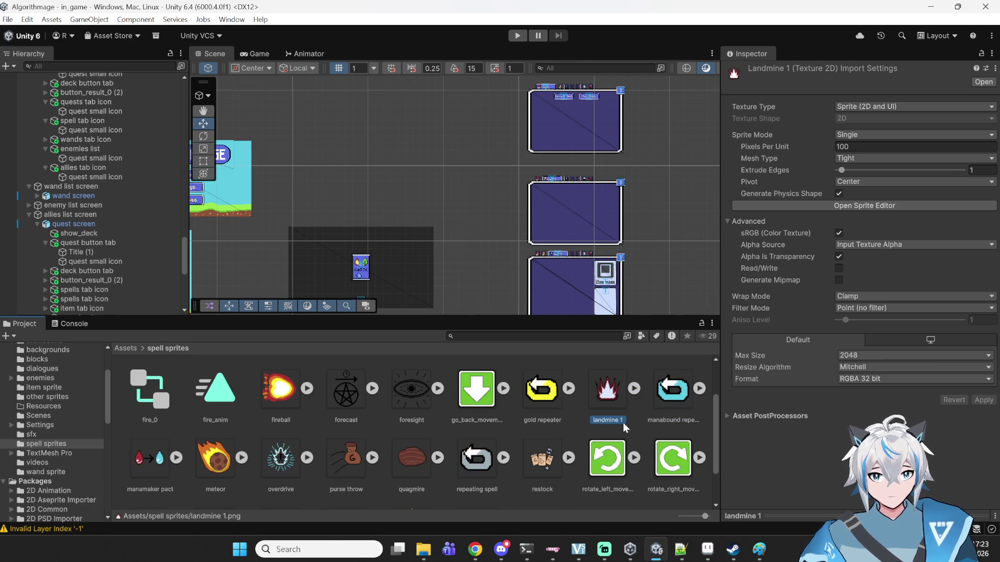
{"action": "left_click", "coordinate": [151, 468]}
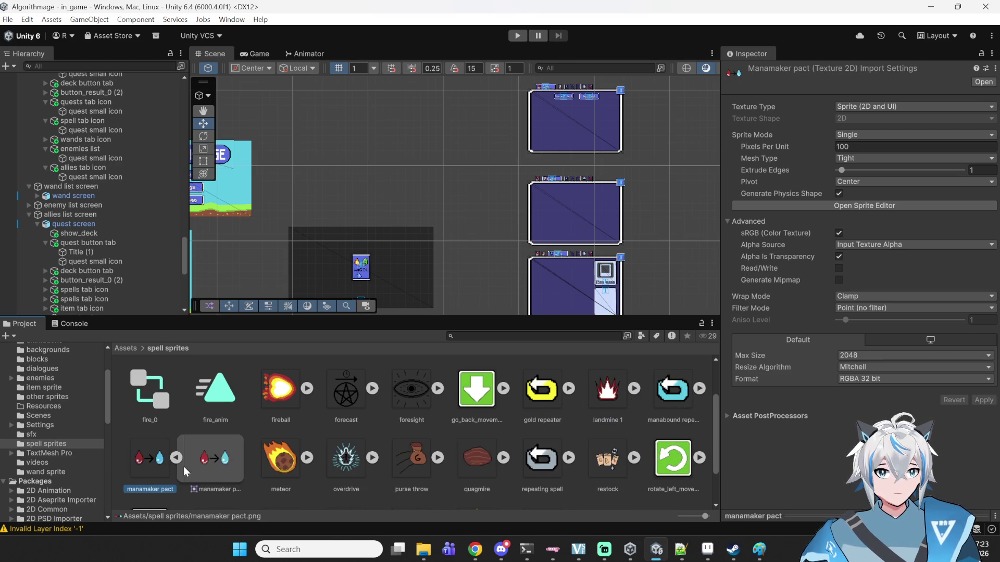
{"action": "left_click", "coordinate": [224, 469]}
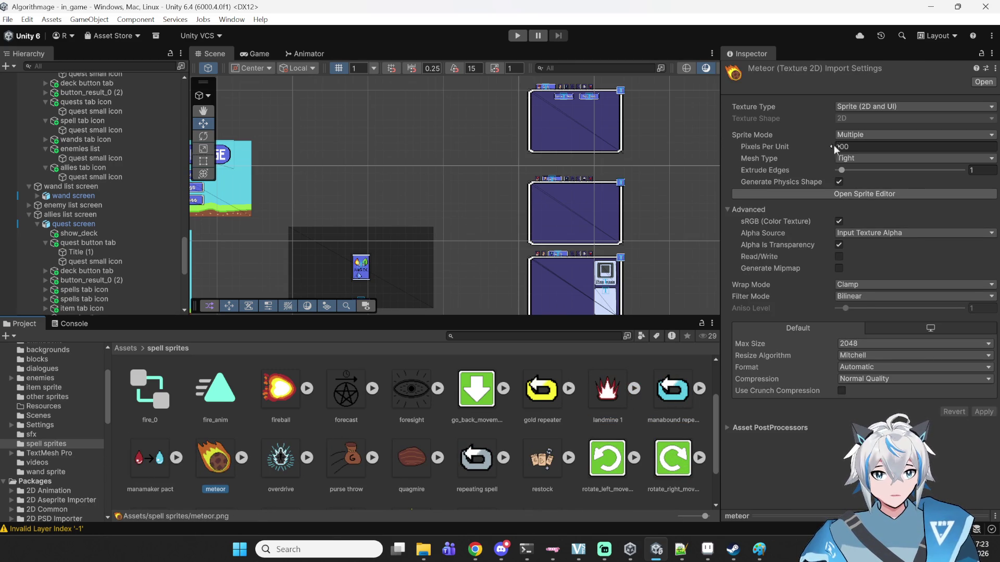
{"action": "left_click", "coordinate": [885, 135]}
{"action": "left_click", "coordinate": [864, 147]}
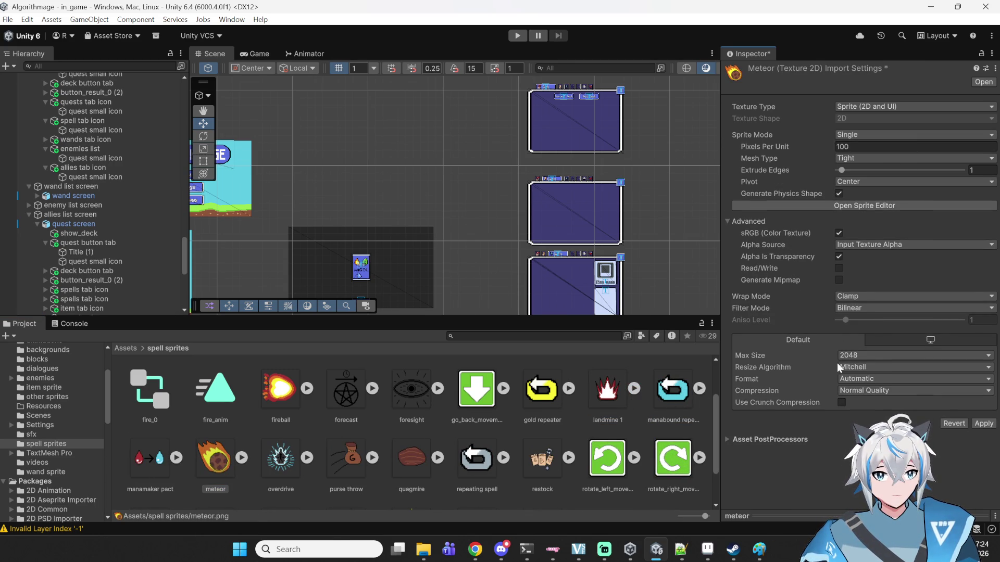
{"action": "left_click", "coordinate": [880, 308]}
{"action": "left_click", "coordinate": [880, 320]}
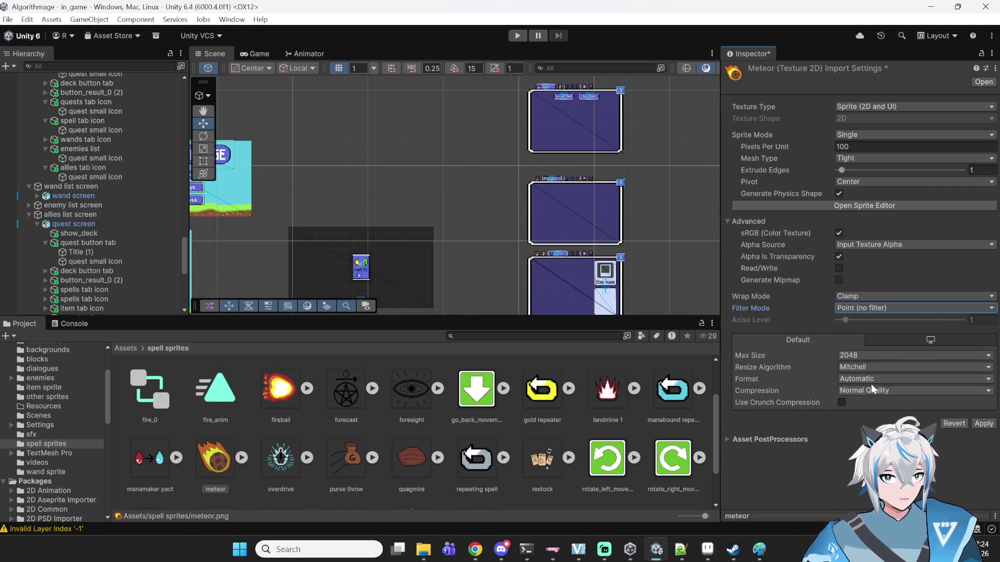
{"action": "left_click", "coordinate": [868, 378]}
{"action": "left_click", "coordinate": [859, 225]}
{"action": "left_click", "coordinate": [983, 400]}
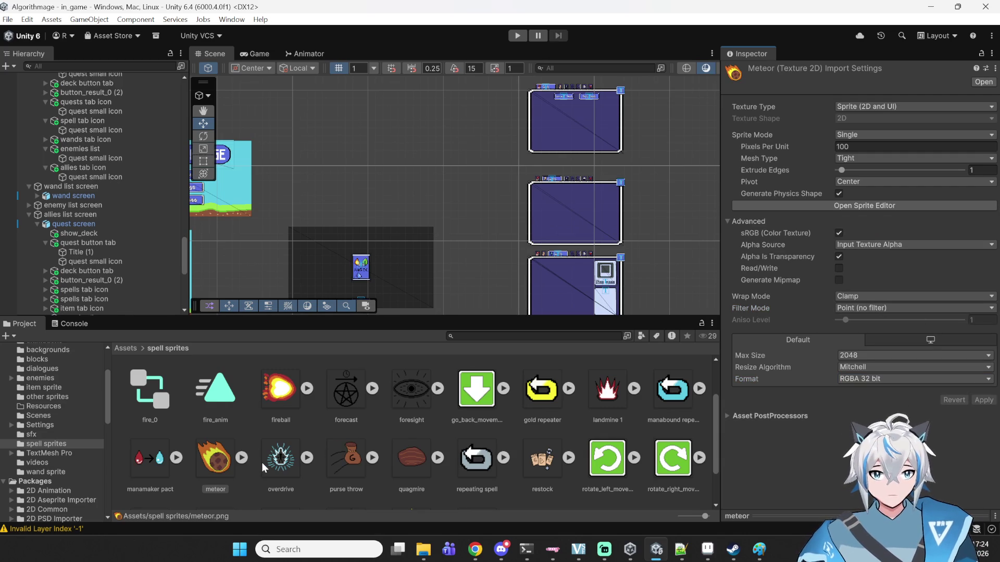
- Review import settings of overdrive, purse throw, quagmire, repeating spell, restock and rotate sprites
{"action": "left_click", "coordinate": [295, 442]}
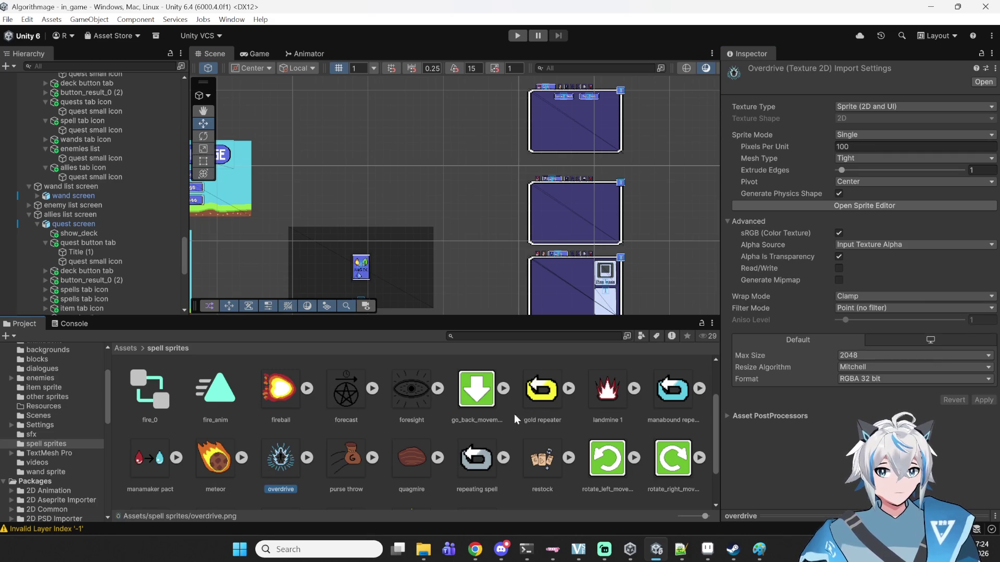
{"action": "left_click", "coordinate": [368, 463]}
{"action": "left_click", "coordinate": [414, 461]}
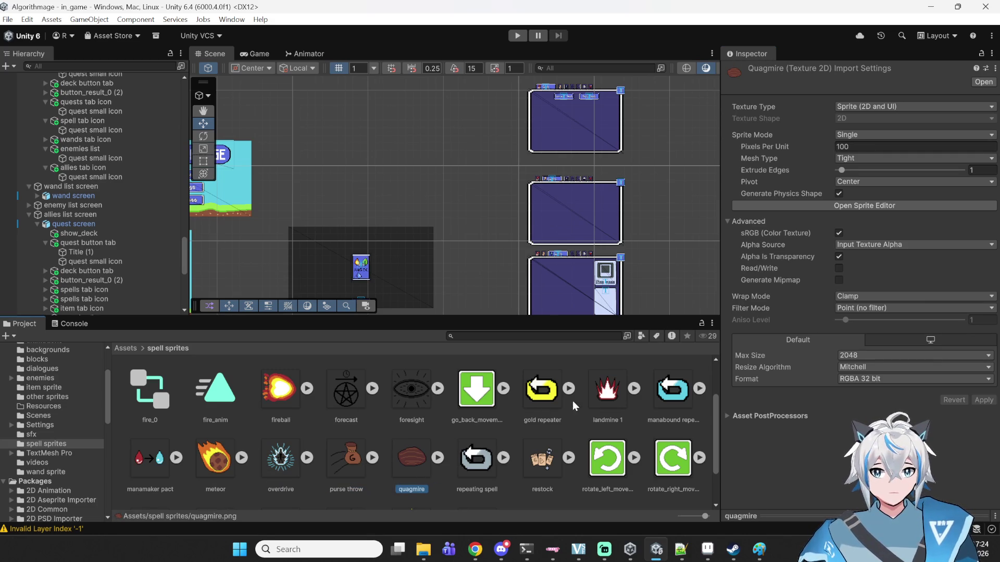
{"action": "left_click", "coordinate": [471, 463]}
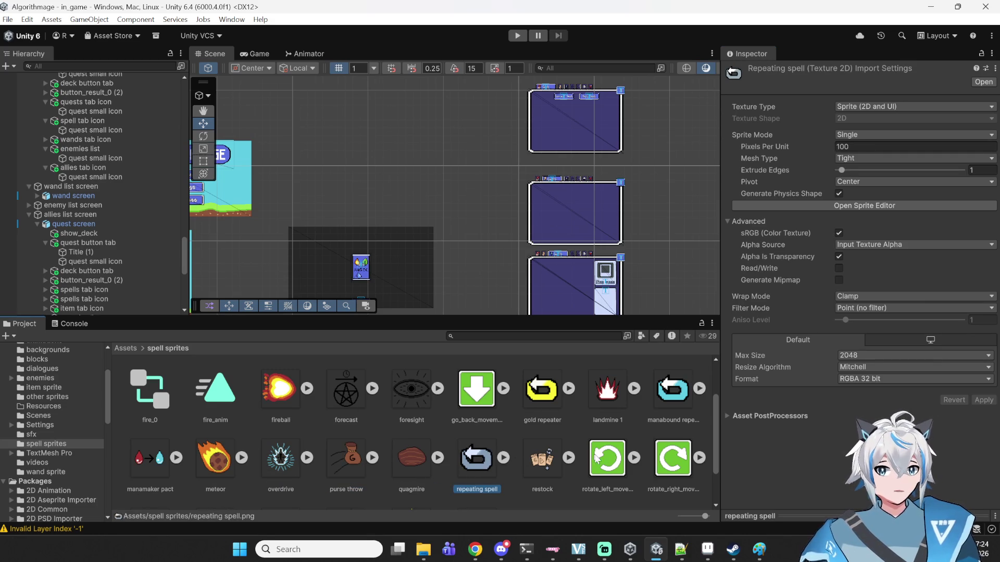
{"action": "left_click", "coordinate": [550, 471]}
{"action": "left_click", "coordinate": [607, 459]}
{"action": "left_click", "coordinate": [673, 458]}
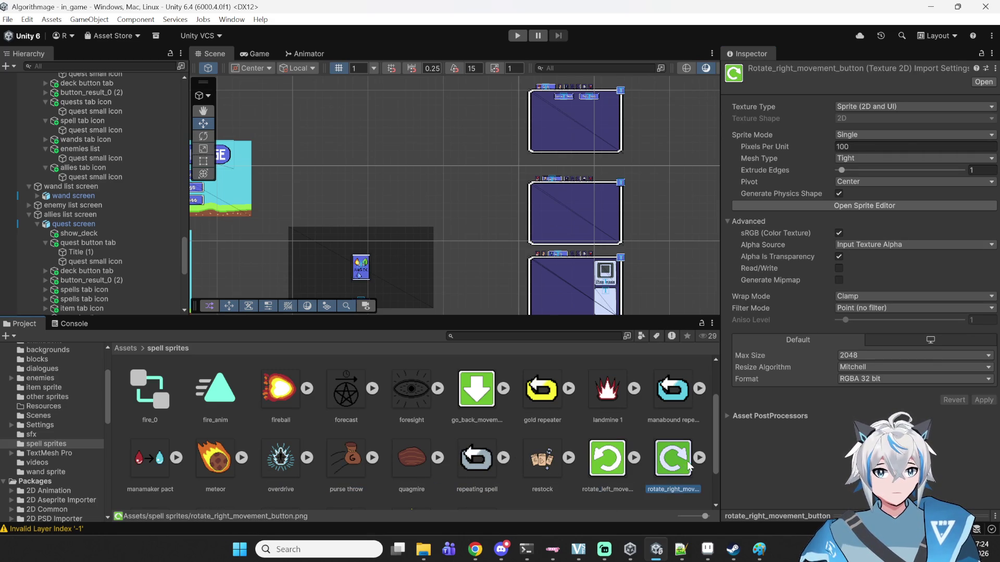
{"action": "scroll", "coordinate": [259, 496], "scroll_direction": "down", "scroll_amount": 3}
- Import spell_heal_circle as Single, Point (no filter), RGBA 32 bit
{"action": "left_click", "coordinate": [144, 471]}
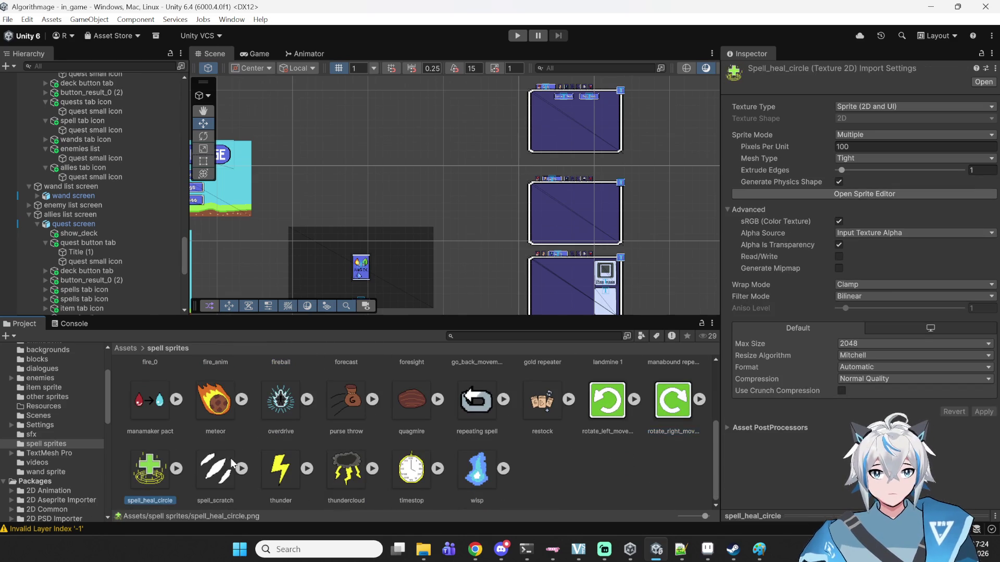
{"action": "left_click", "coordinate": [857, 135]}
{"action": "left_click", "coordinate": [864, 148]}
{"action": "left_click", "coordinate": [877, 307]}
{"action": "left_click", "coordinate": [879, 320]}
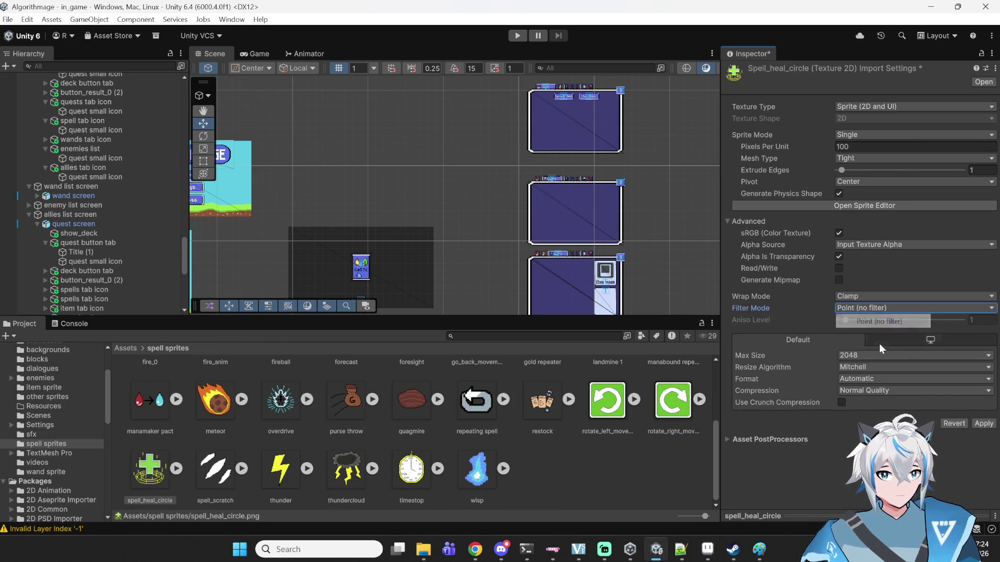
{"action": "left_click", "coordinate": [888, 378]}
{"action": "left_click", "coordinate": [883, 225]}
{"action": "left_click", "coordinate": [981, 400]}
- Review the spell_scratch, thunder, thundercloud, timestop, wisp, gold and manabound repeater sprites
{"action": "left_click", "coordinate": [214, 470]}
{"action": "left_click", "coordinate": [278, 473]}
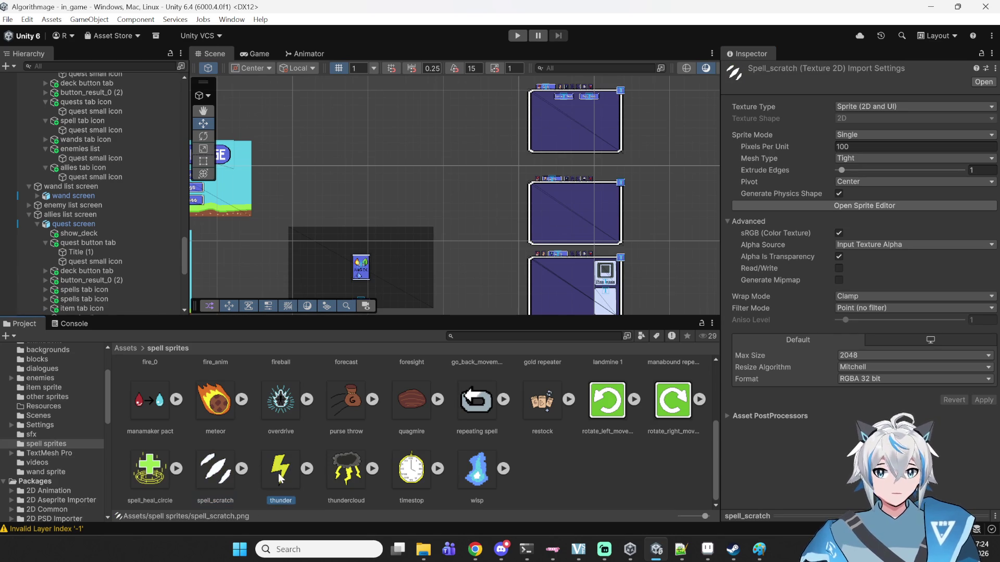
{"action": "left_click", "coordinate": [334, 487]}
{"action": "left_click", "coordinate": [393, 484]}
{"action": "left_click", "coordinate": [458, 484]}
{"action": "scroll", "coordinate": [468, 469], "scroll_direction": "up", "scroll_amount": 3}
{"action": "left_click", "coordinate": [526, 458]}
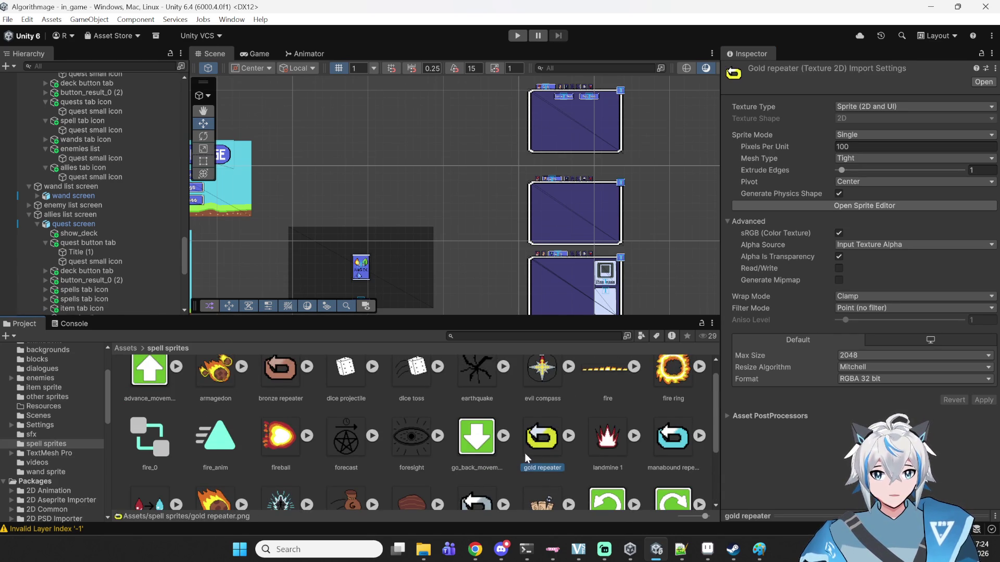
{"action": "left_click", "coordinate": [675, 441]}
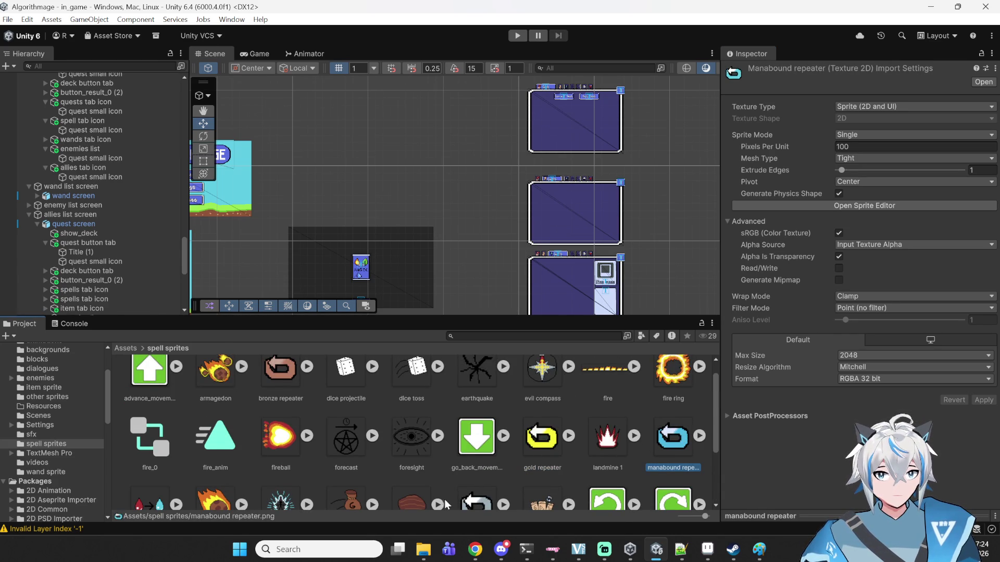
{"action": "scroll", "coordinate": [294, 403], "scroll_direction": "up", "scroll_amount": 1}
- Import the bronze repeater sprite as Single, Point (no filter), RGBA 32 bit
{"action": "left_click", "coordinate": [284, 387]}
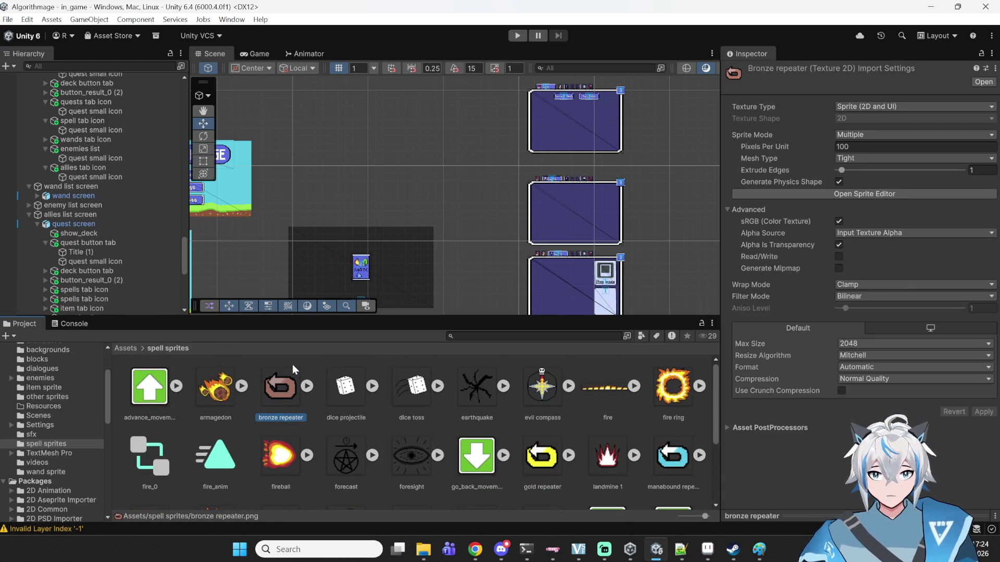
{"action": "left_click", "coordinate": [885, 139]}
{"action": "left_click", "coordinate": [867, 148]}
{"action": "left_click", "coordinate": [871, 309]}
{"action": "left_click", "coordinate": [869, 322]}
{"action": "left_click", "coordinate": [870, 379]}
{"action": "left_click", "coordinate": [866, 229]}
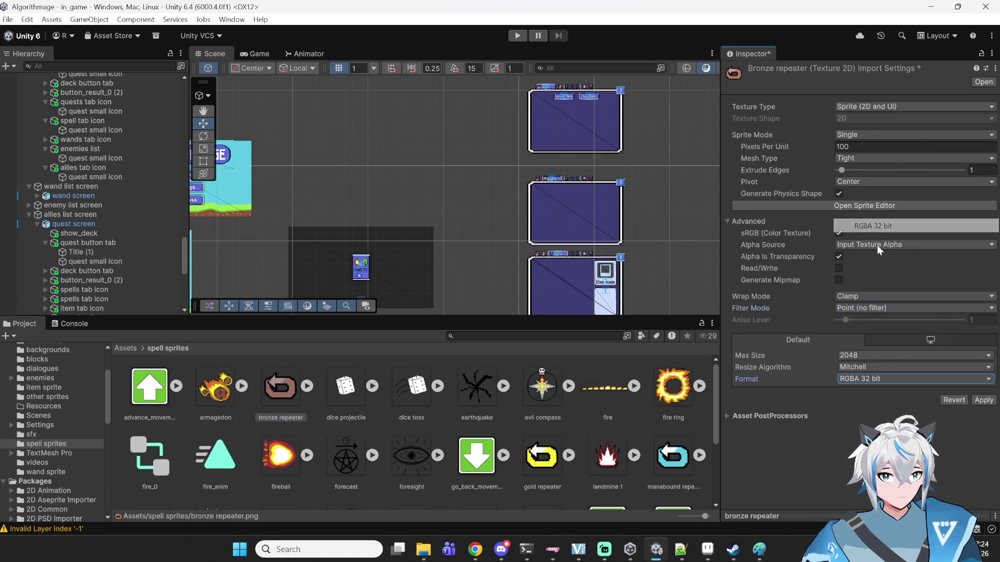
{"action": "left_click", "coordinate": [983, 400]}
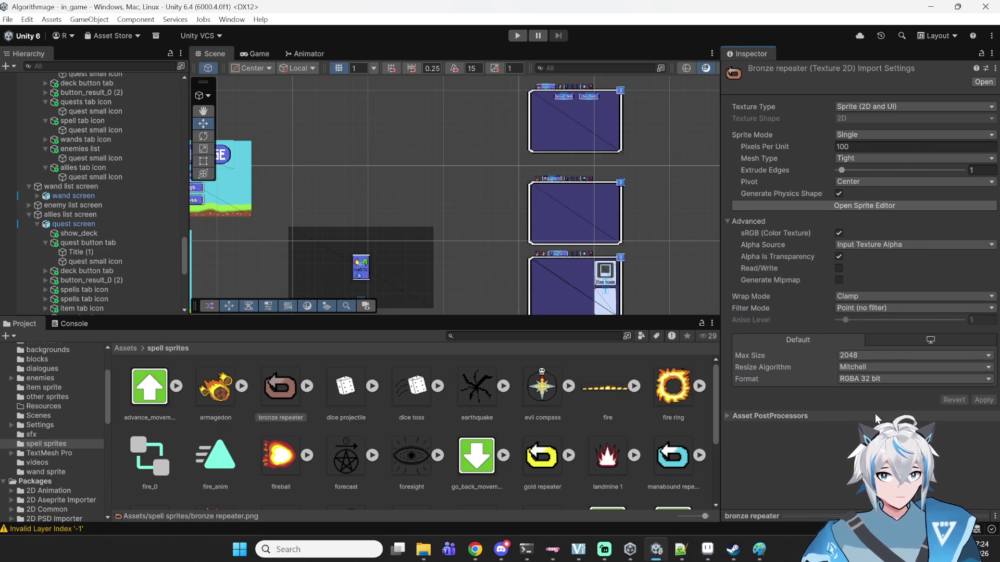
- Import the armagedon sprite as Single, Point (no filter), RGBA 32 bit
{"action": "left_click", "coordinate": [167, 400]}
{"action": "left_click", "coordinate": [223, 399]}
{"action": "left_click", "coordinate": [880, 135]}
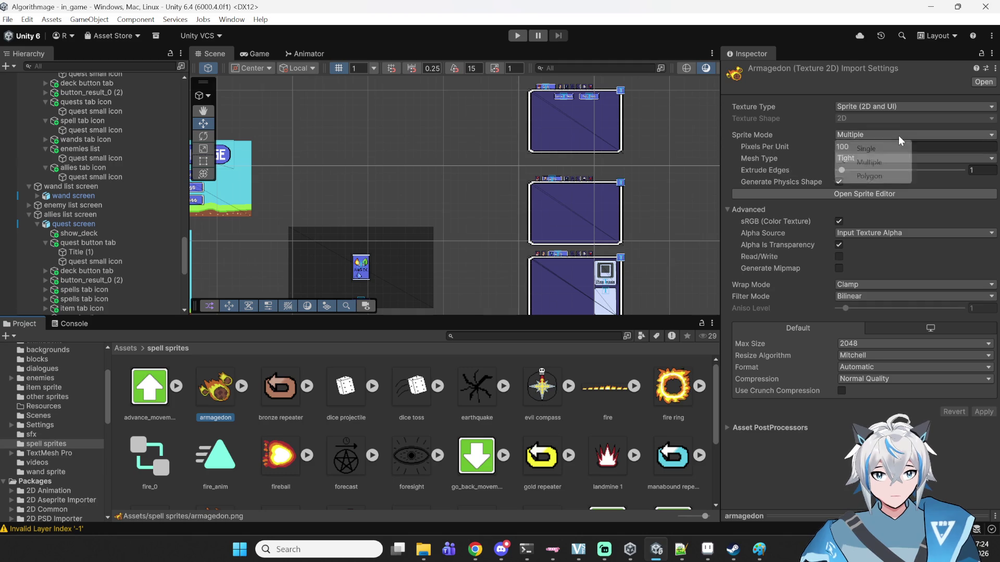
{"action": "left_click", "coordinate": [894, 152]}
{"action": "left_click", "coordinate": [874, 312]}
{"action": "left_click", "coordinate": [879, 320]}
{"action": "left_click", "coordinate": [873, 379]}
{"action": "left_click", "coordinate": [882, 228]}
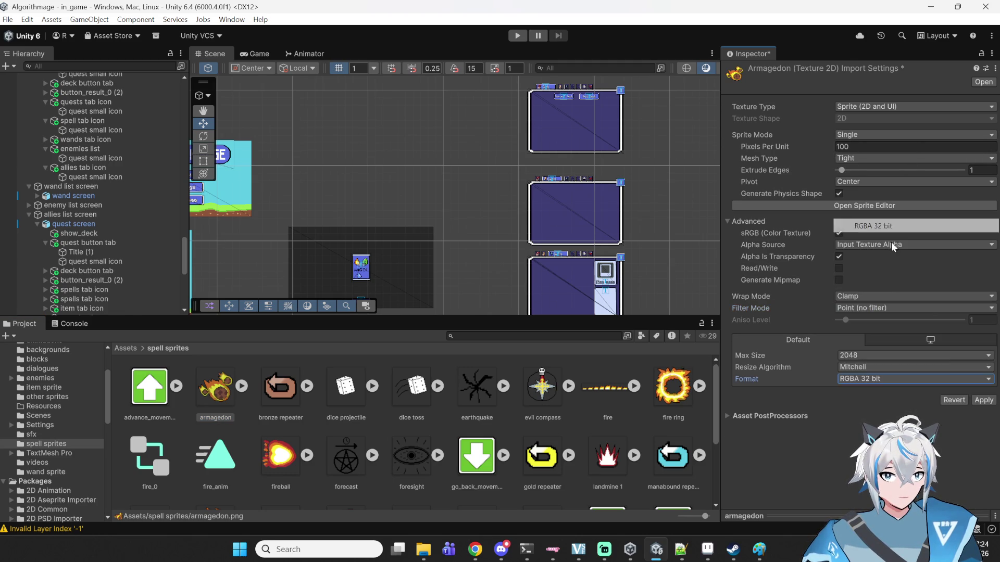
{"action": "left_click", "coordinate": [978, 400]}
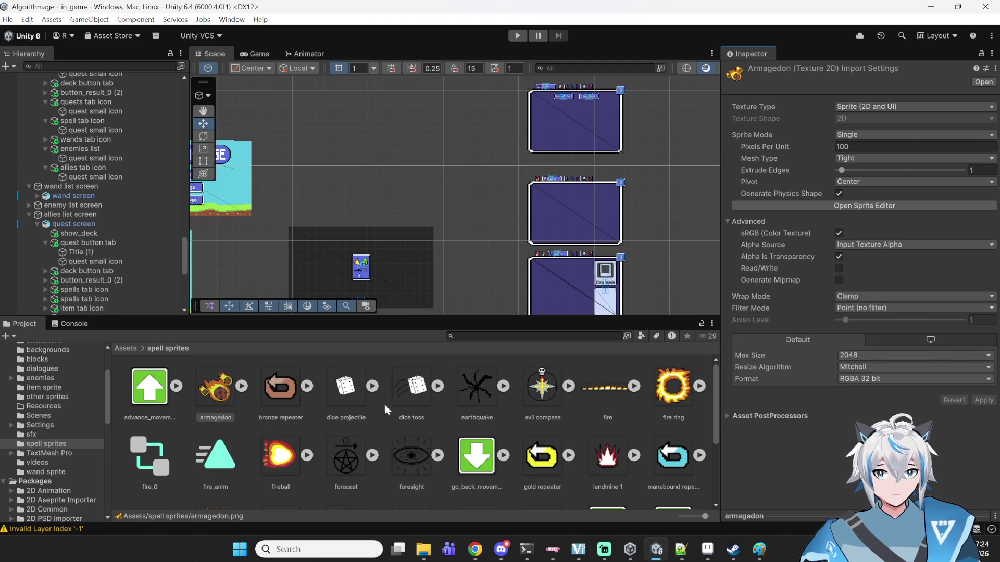
- Review the dice projectile, dice toss, earthquake, evil compass and fire sprites
{"action": "left_click", "coordinate": [357, 390]}
{"action": "left_click", "coordinate": [404, 379]}
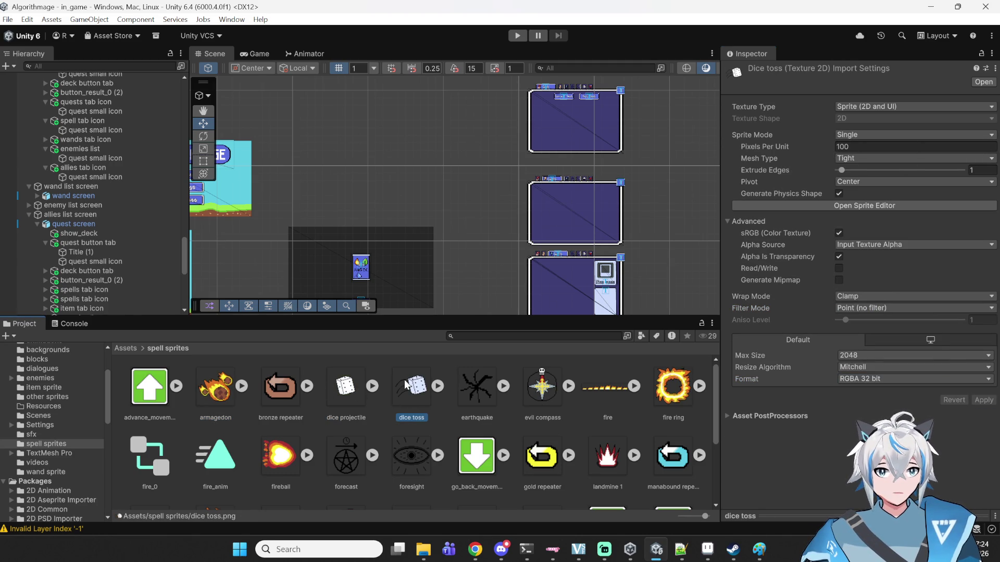
{"action": "left_click", "coordinate": [469, 393]}
{"action": "left_click", "coordinate": [545, 397]}
{"action": "left_click", "coordinate": [600, 395]}
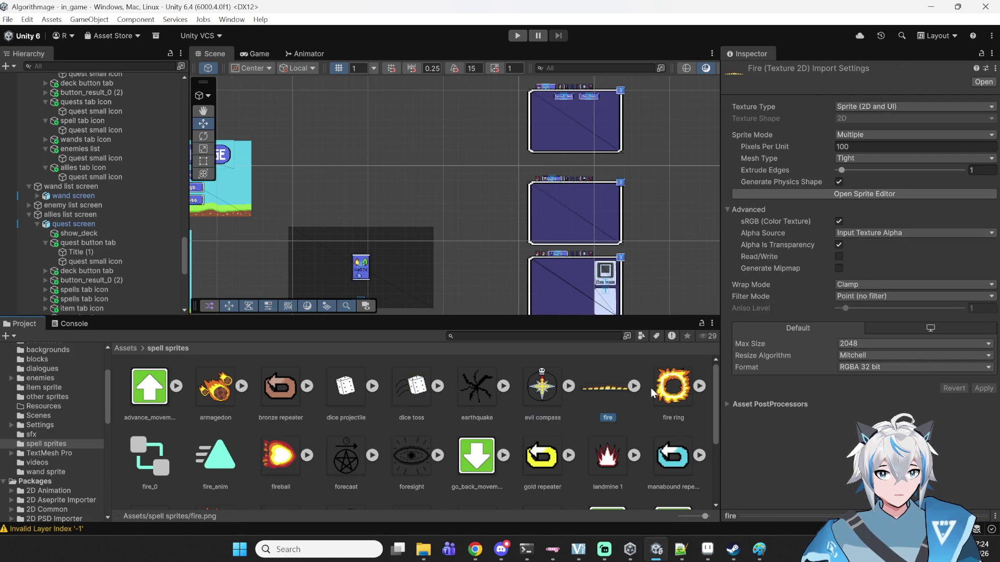
- Import the fire ring sprite as Single, Point (no filter), RGBA 32 bit
{"action": "left_click", "coordinate": [659, 393]}
{"action": "left_click", "coordinate": [896, 134]}
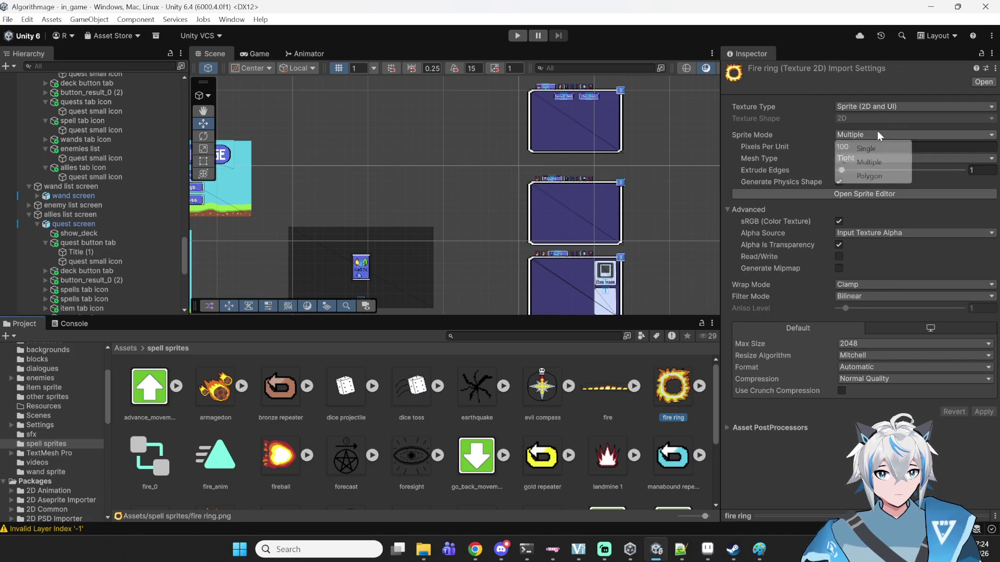
{"action": "left_click", "coordinate": [859, 145]}
{"action": "left_click", "coordinate": [864, 309]}
{"action": "left_click", "coordinate": [864, 319]}
{"action": "left_click", "coordinate": [867, 378]}
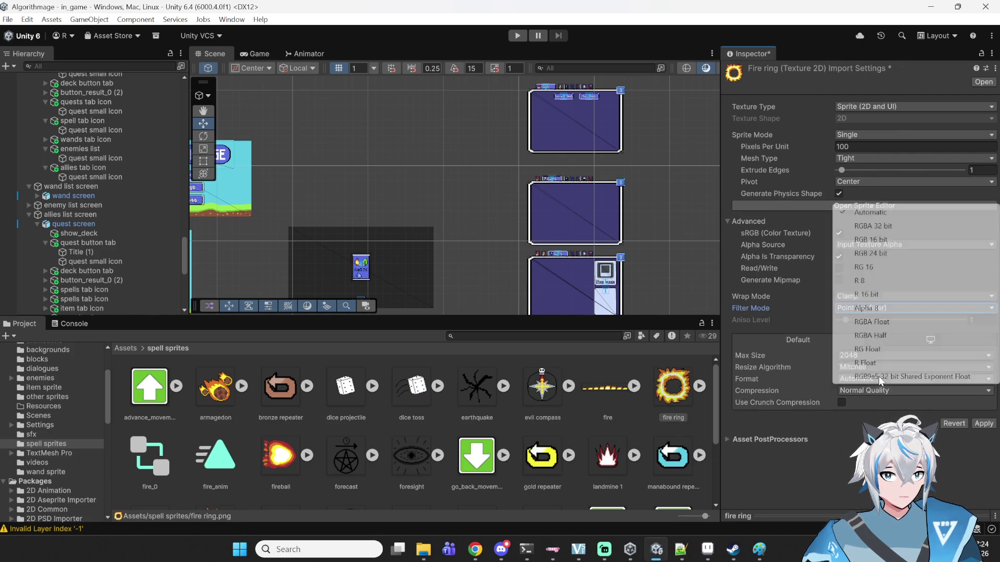
{"action": "left_click", "coordinate": [870, 225]}
{"action": "left_click", "coordinate": [983, 400]}
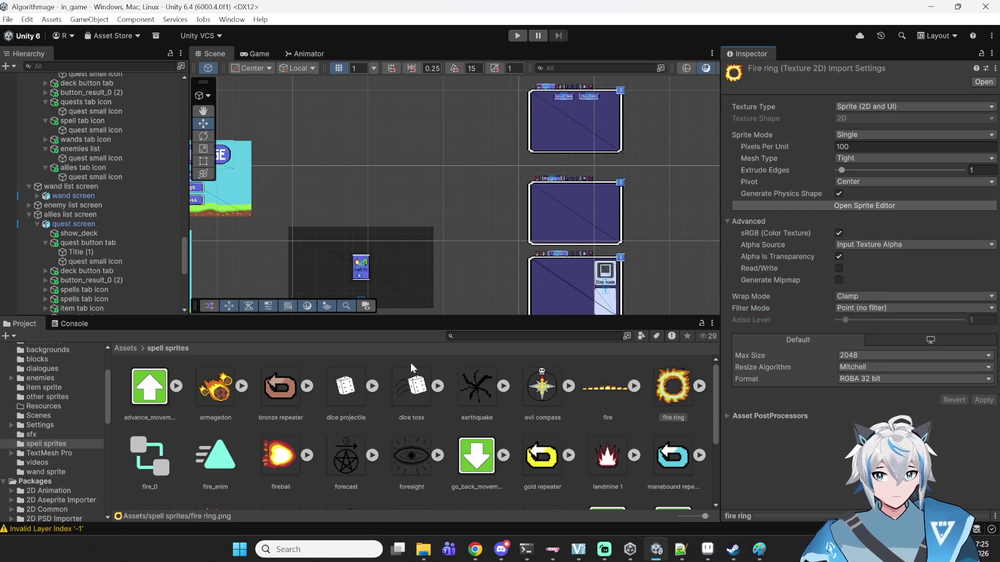
{"action": "left_click", "coordinate": [131, 394]}
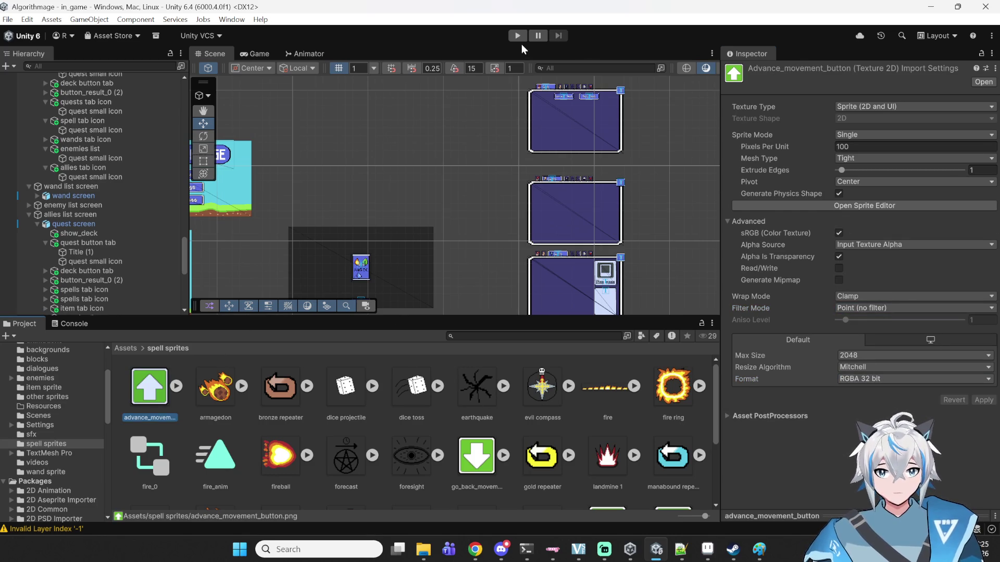
- Test-run the game and read the Console error about spell_fire_ring's missing my_sprite
{"action": "left_click", "coordinate": [517, 35]}
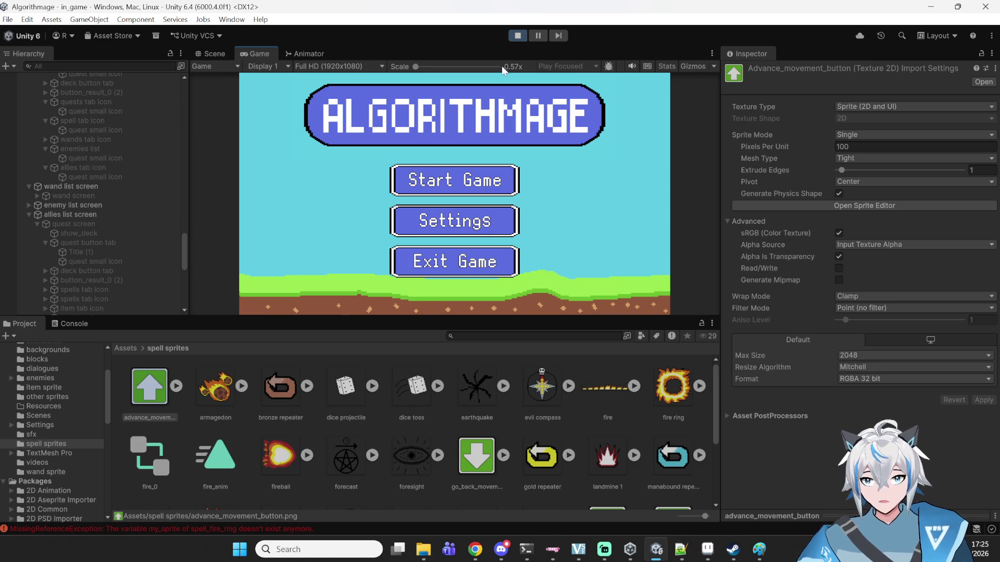
{"action": "left_click", "coordinate": [518, 36]}
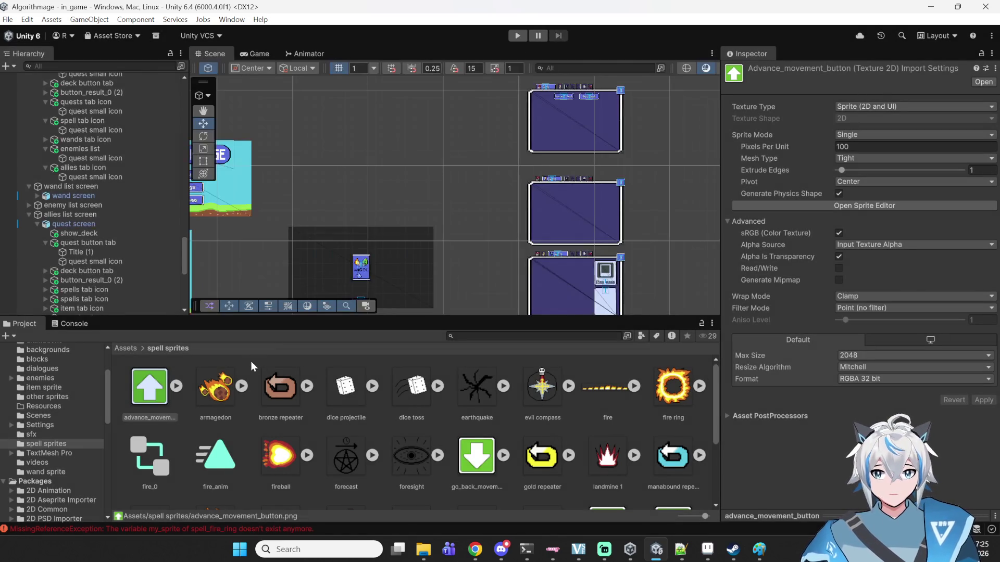
{"action": "left_click", "coordinate": [73, 324]}
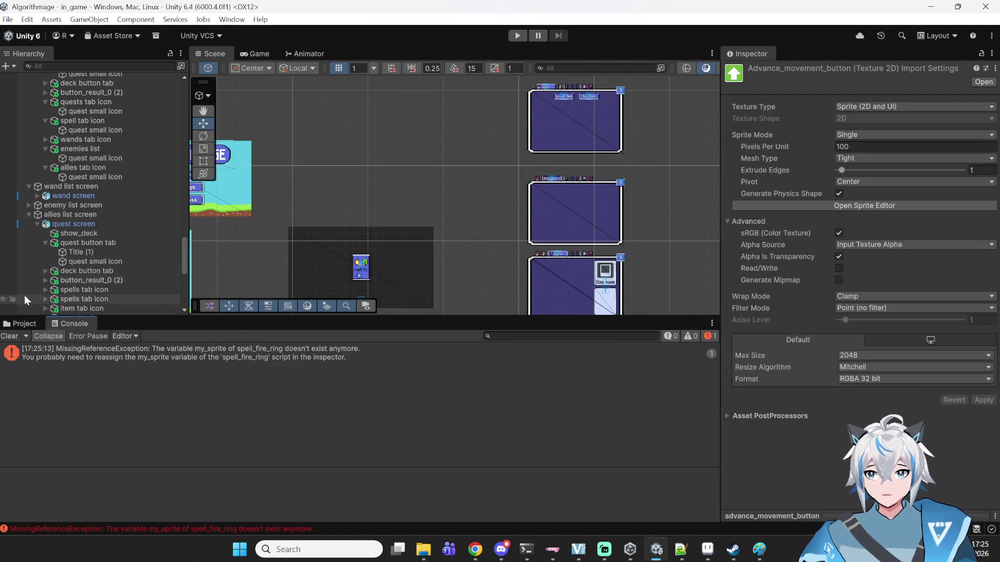
{"action": "left_click_drag", "start_coordinate": [2, 315], "coordinate": [2, 316]}
- Return to the spell sprites list and scroll the Hierarchy back to the top
{"action": "left_click", "coordinate": [18, 324]}
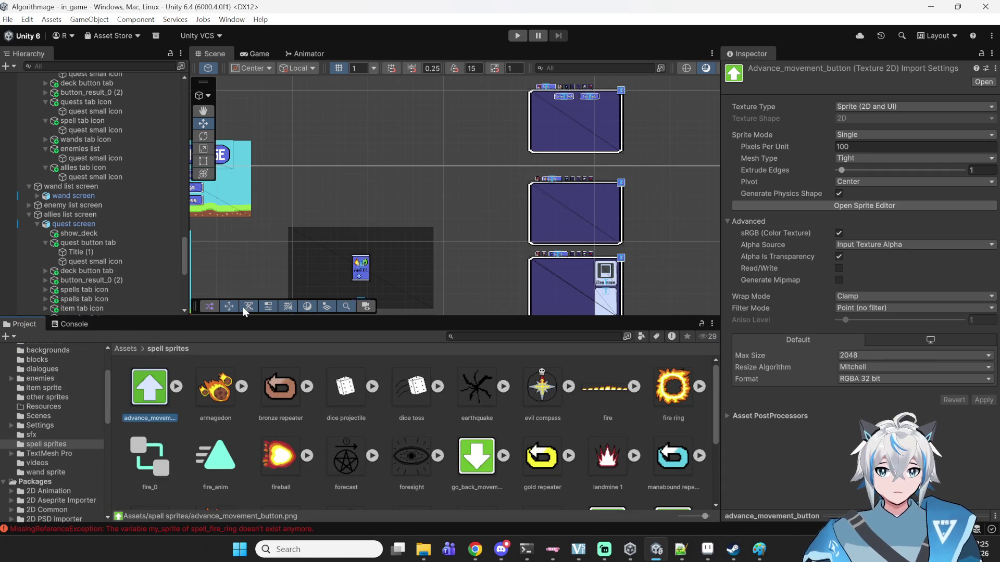
{"action": "left_click", "coordinate": [112, 68]}
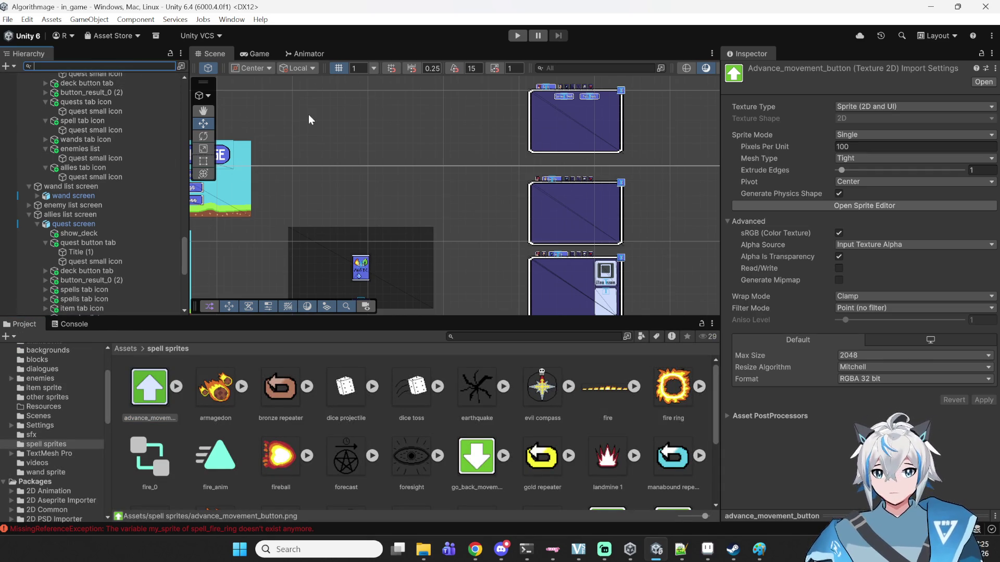
{"action": "scroll", "coordinate": [77, 152], "scroll_direction": "up", "scroll_amount": 15}
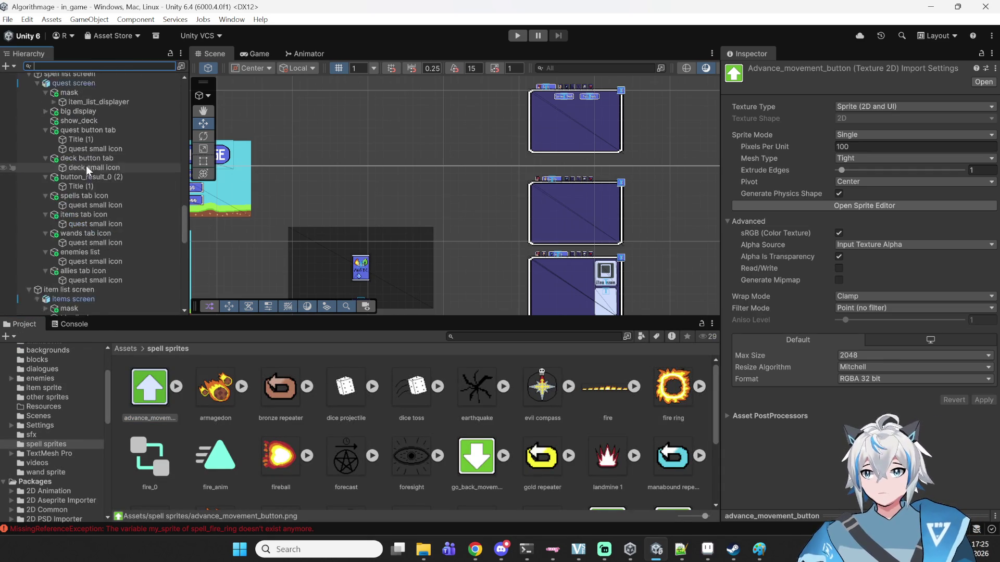
{"action": "scroll", "coordinate": [107, 175], "scroll_direction": "up", "scroll_amount": 5}
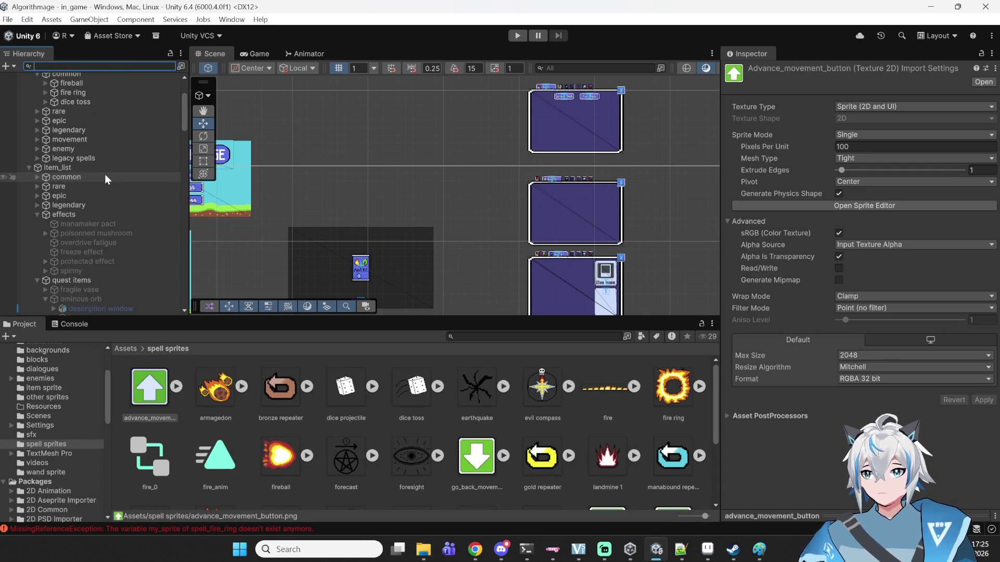
{"action": "scroll", "coordinate": [66, 170], "scroll_direction": "up", "scroll_amount": 3}
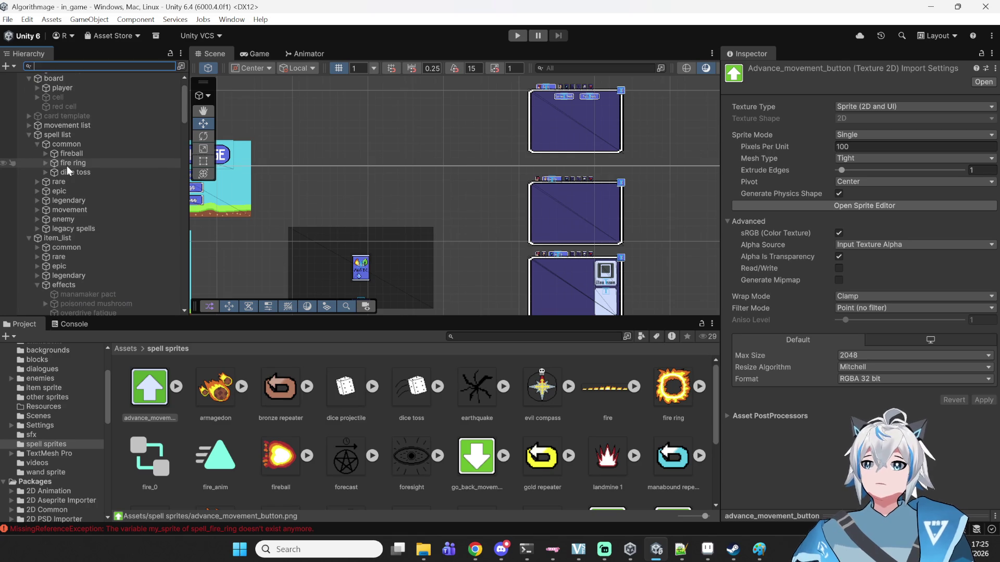
{"action": "scroll", "coordinate": [49, 175], "scroll_direction": "up", "scroll_amount": 1}
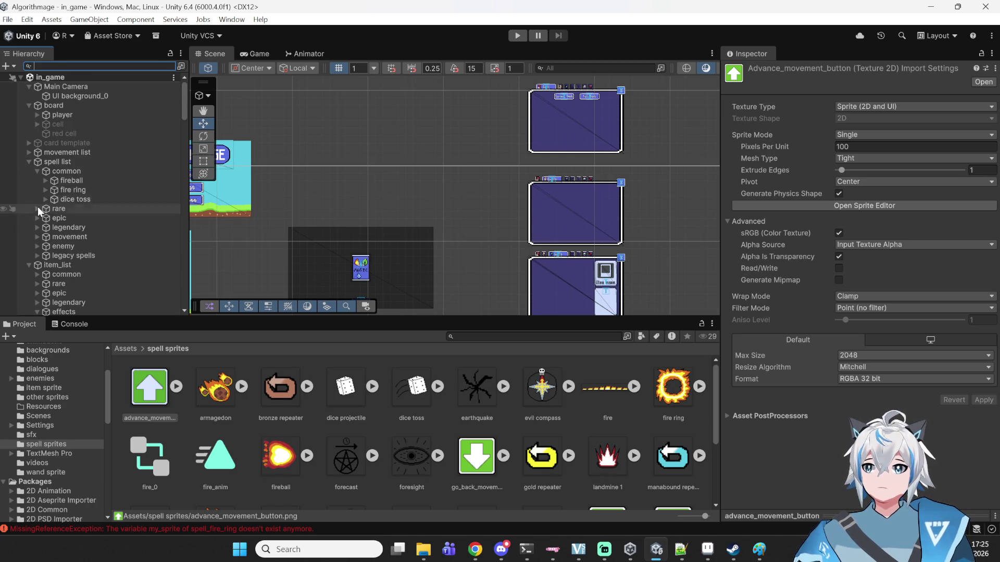
- Drag the fire ring sprite into the fire ring spell's My_sprite field, then expand the rare group
{"action": "left_click", "coordinate": [73, 191]}
{"action": "left_click", "coordinate": [45, 191]}
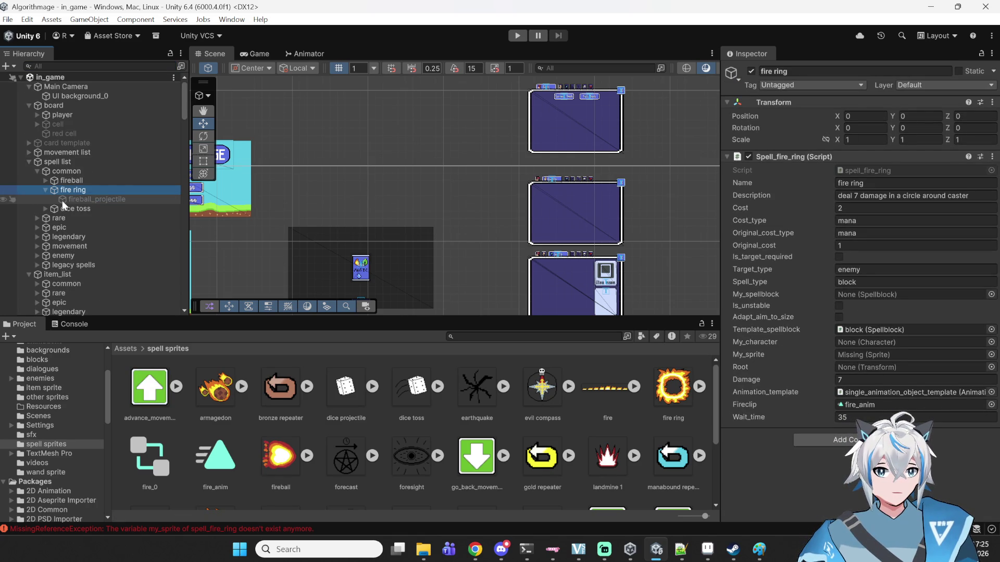
{"action": "left_click_drag", "start_coordinate": [674, 388], "coordinate": [859, 356]}
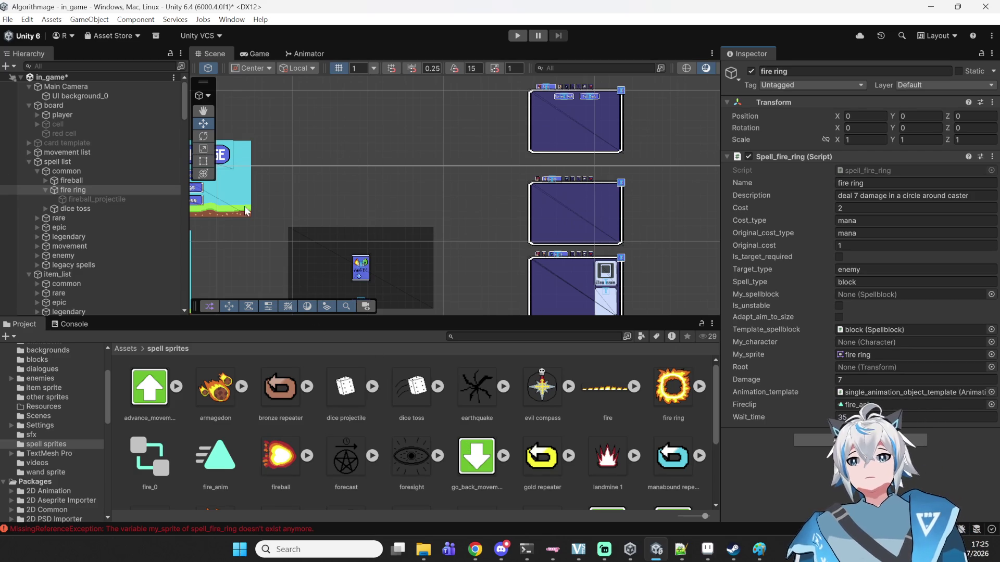
{"action": "left_click", "coordinate": [29, 217]}
{"action": "left_click", "coordinate": [33, 217]}
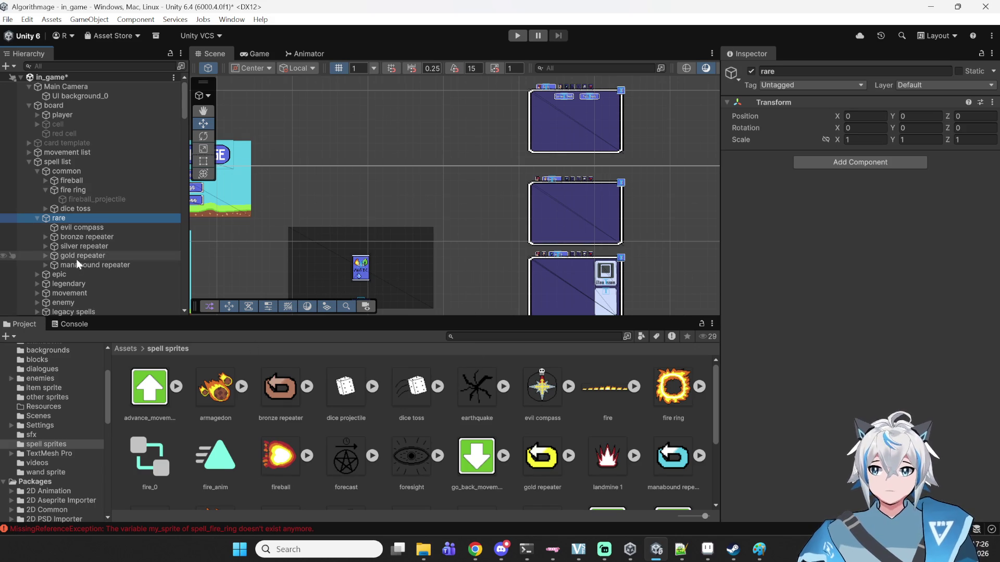
- Assign the bronze repeater sprite to the bronze repeater spell's My_sprite and save the scene
{"action": "left_click", "coordinate": [93, 229]}
{"action": "left_click", "coordinate": [89, 233]}
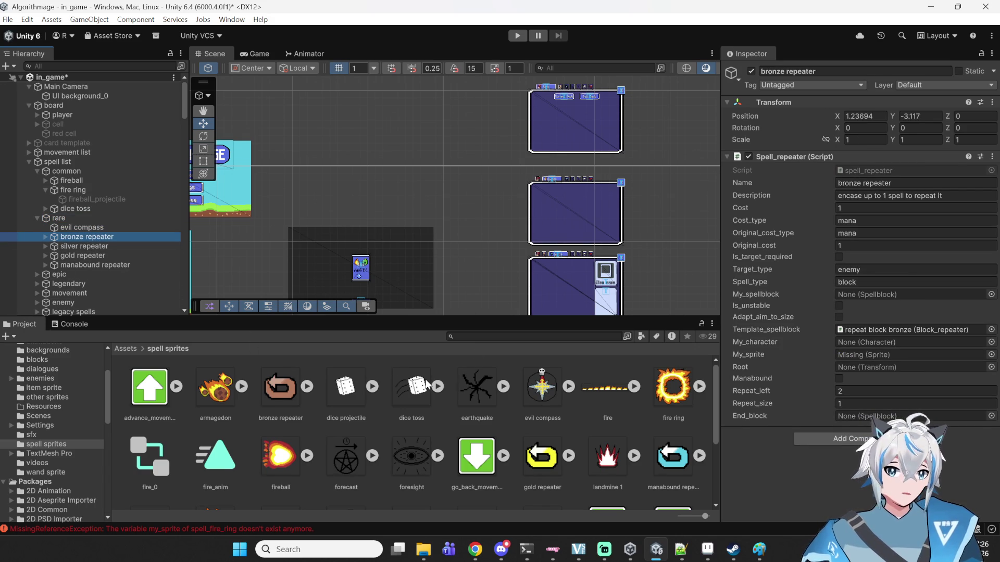
{"action": "left_click_drag", "start_coordinate": [283, 392], "coordinate": [846, 354]}
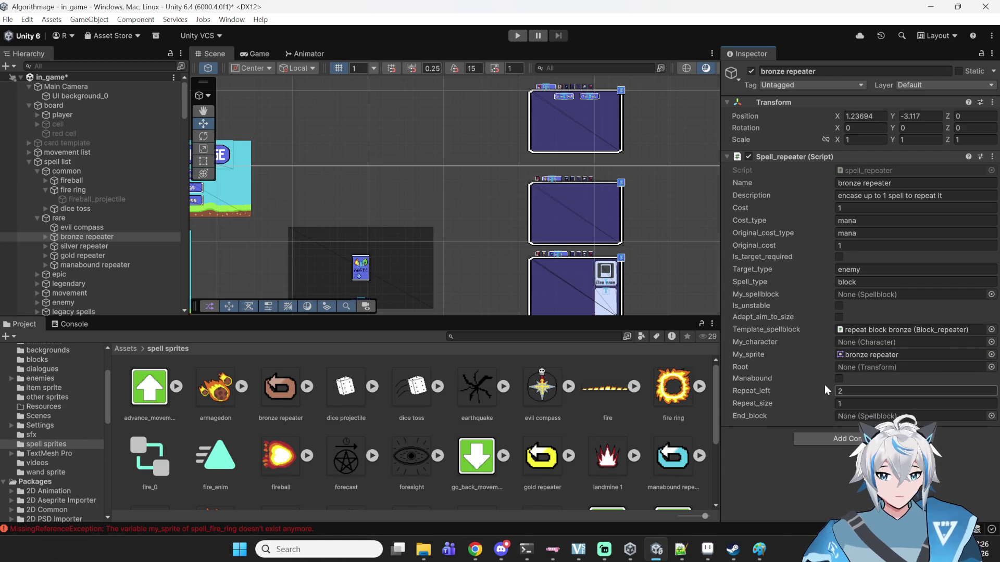
{"action": "key", "text": "ctrl+s"}
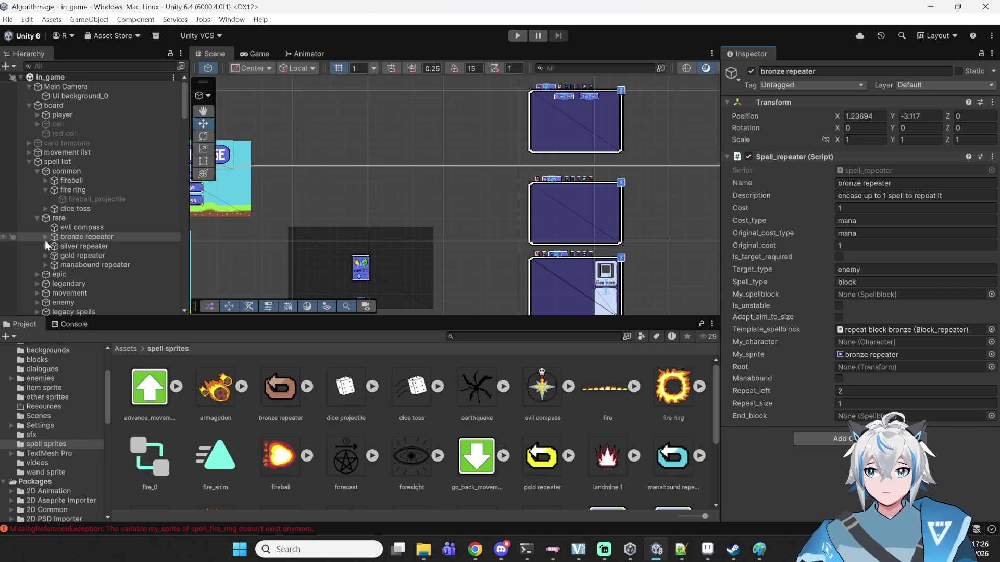
- Assign the gold and manabound repeater sprites to their spells, then expand the epic group
{"action": "left_click", "coordinate": [60, 247]}
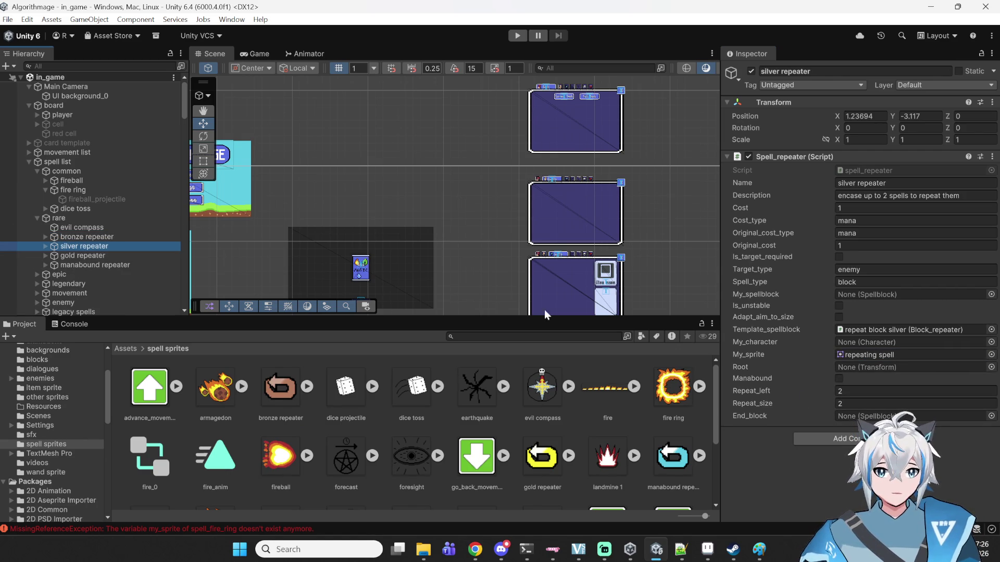
{"action": "left_click", "coordinate": [126, 256]}
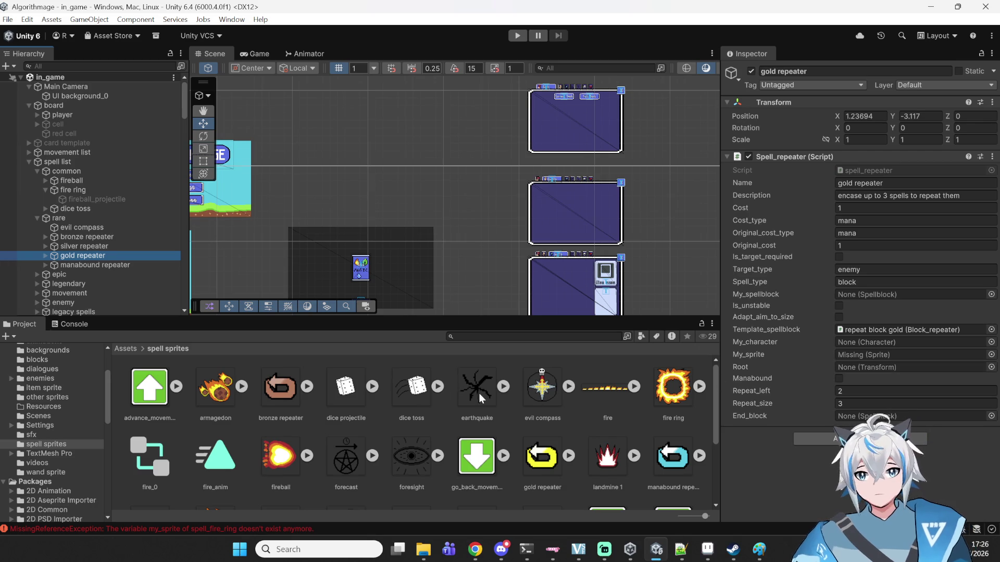
{"action": "scroll", "coordinate": [488, 442], "scroll_direction": "down", "scroll_amount": 1}
{"action": "scroll", "coordinate": [488, 442], "scroll_direction": "down", "scroll_amount": 1}
{"action": "left_click_drag", "start_coordinate": [541, 389], "coordinate": [885, 354]}
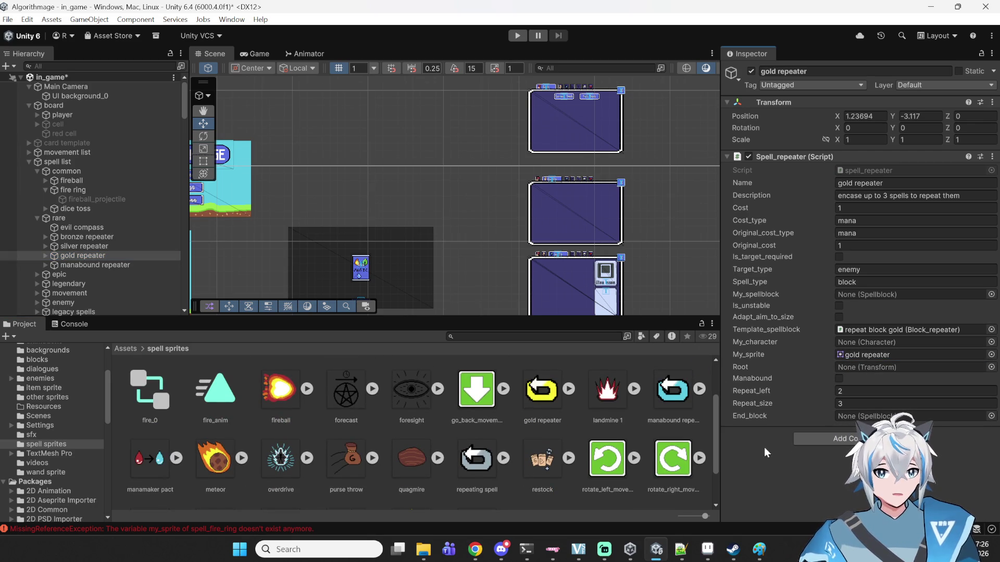
{"action": "left_click", "coordinate": [103, 265]}
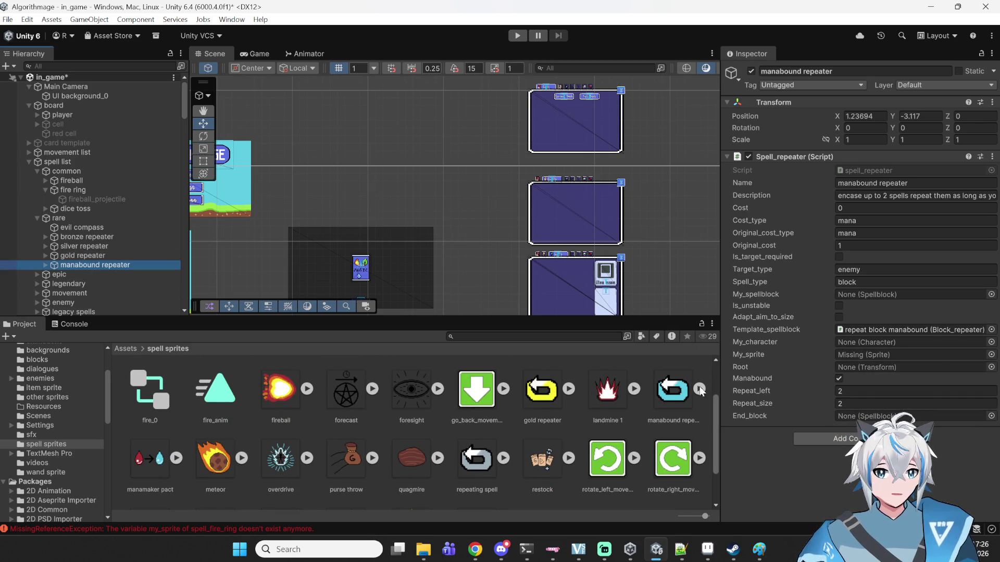
{"action": "mouse_move", "coordinate": [684, 397]}
{"action": "left_mouse_down"}
{"action": "mouse_move", "coordinate": [916, 347]}
{"action": "mouse_move", "coordinate": [909, 360]}
{"action": "left_mouse_up"}
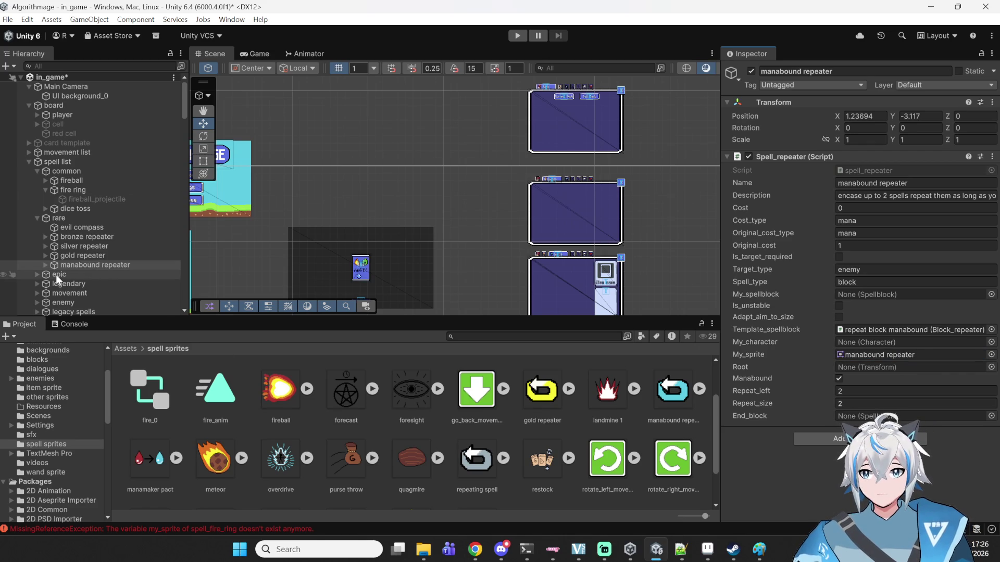
{"action": "double_click", "coordinate": [43, 275]}
{"action": "left_click", "coordinate": [38, 275]}
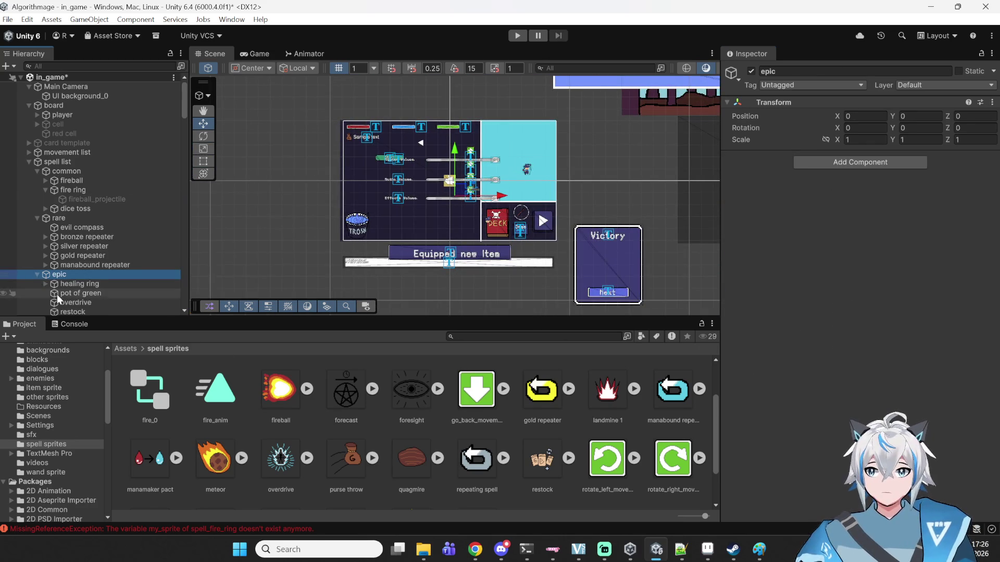
- Assign the spell_heal_circle sprite to the healing ring spell's My_sprite field
{"action": "left_click", "coordinate": [81, 285]}
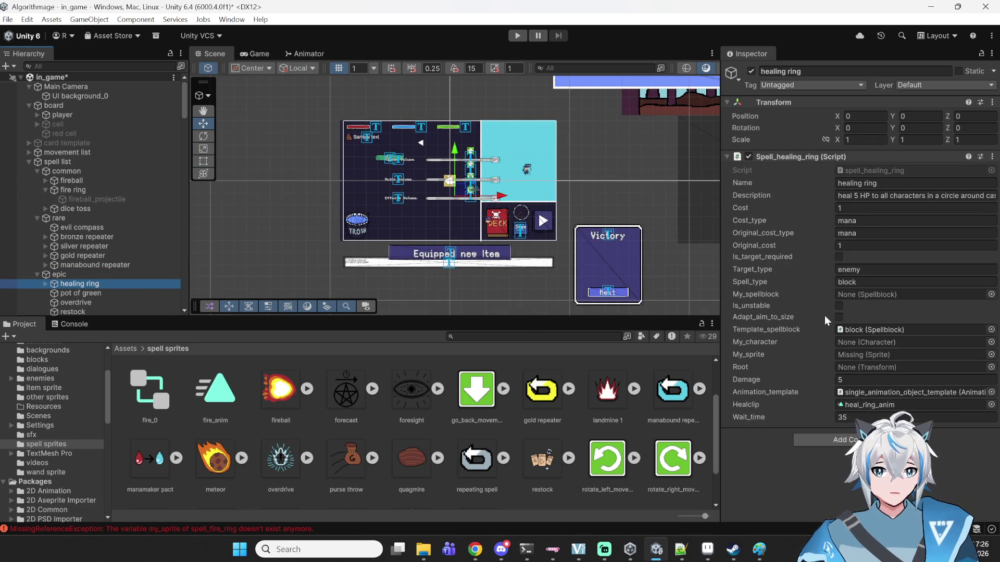
{"action": "scroll", "coordinate": [383, 412], "scroll_direction": "down", "scroll_amount": 2}
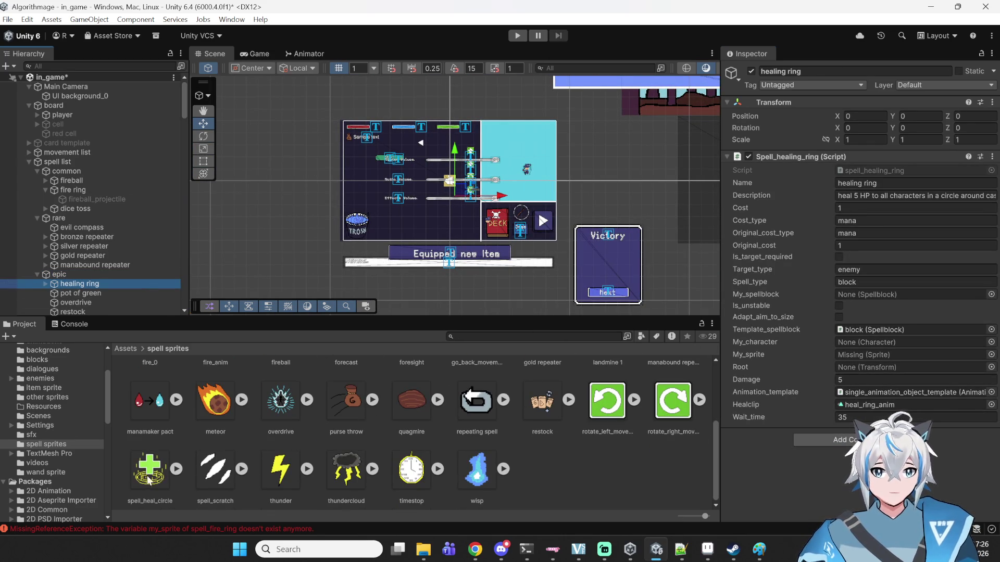
{"action": "mouse_move", "coordinate": [147, 479]}
{"action": "left_mouse_down"}
{"action": "mouse_move", "coordinate": [692, 400]}
{"action": "mouse_move", "coordinate": [861, 360]}
{"action": "left_mouse_up"}
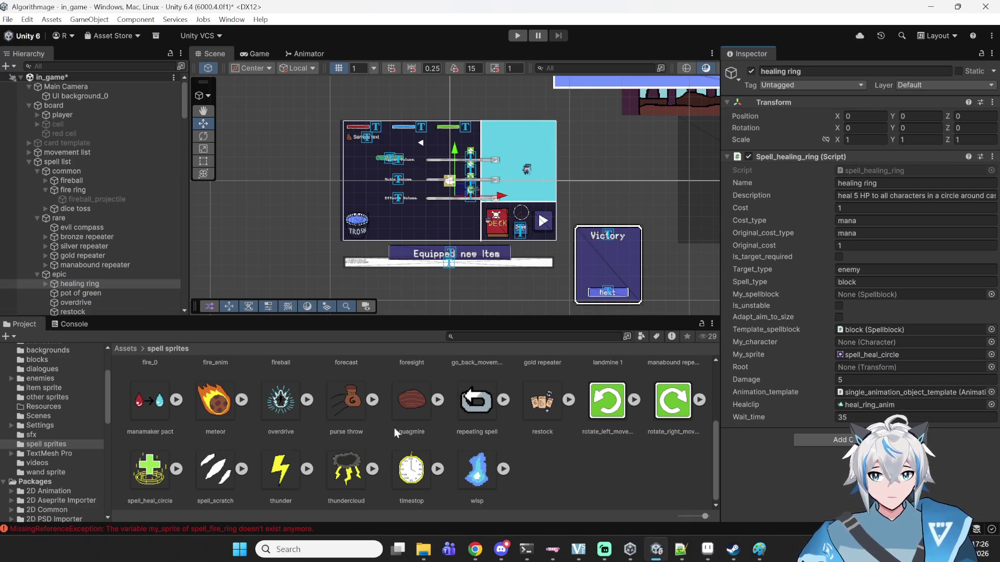
{"action": "scroll", "coordinate": [292, 153], "scroll_direction": "down", "scroll_amount": 2}
{"action": "scroll", "coordinate": [496, 276], "scroll_direction": "down", "scroll_amount": 2}
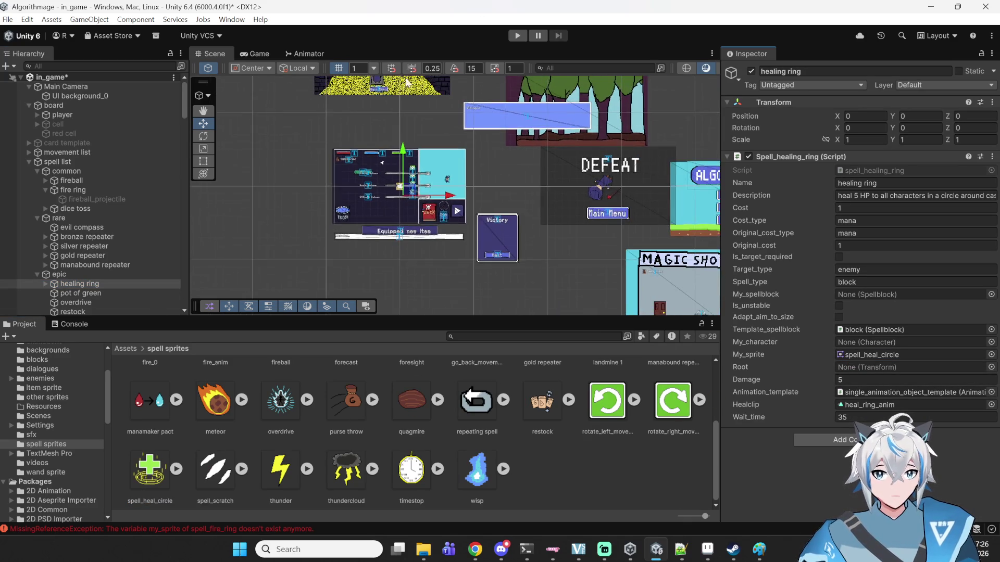
{"action": "scroll", "coordinate": [570, 143], "scroll_direction": "down", "scroll_amount": 1}
{"action": "scroll", "coordinate": [571, 124], "scroll_direction": "up", "scroll_amount": 2}
{"action": "scroll", "coordinate": [271, 404], "scroll_direction": "up", "scroll_amount": 1}
{"action": "scroll", "coordinate": [270, 404], "scroll_direction": "down", "scroll_amount": 1}
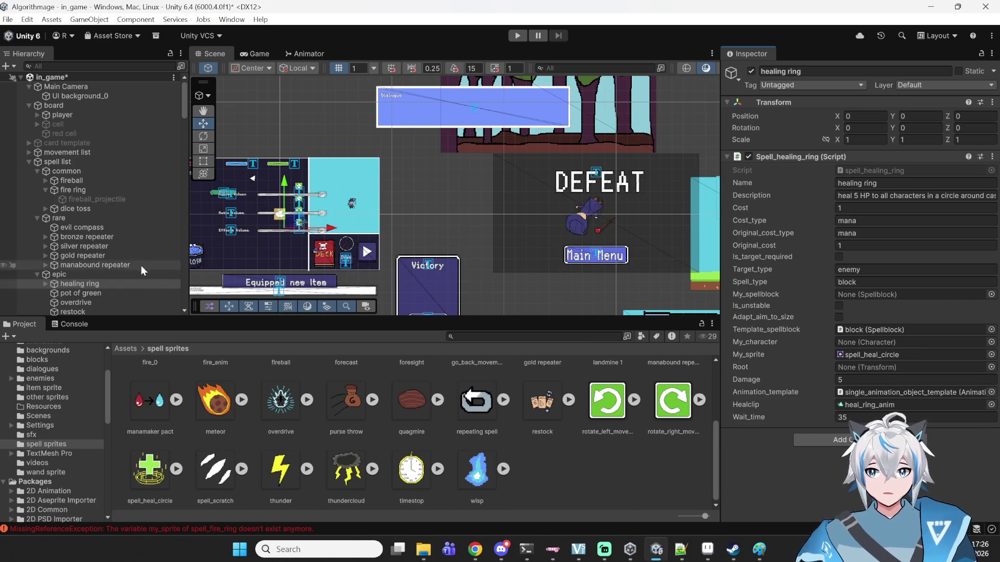
{"action": "scroll", "coordinate": [125, 288], "scroll_direction": "down", "scroll_amount": 2}
- Check pot of green, overdrive and restock, then give armagedon the armagedon sprite
{"action": "left_click", "coordinate": [120, 260]}
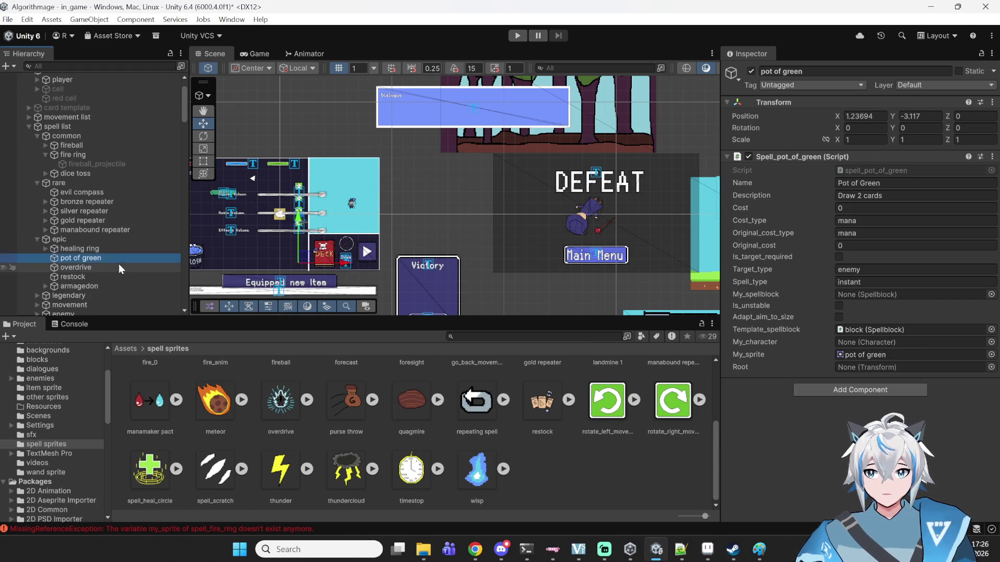
{"action": "left_click", "coordinate": [108, 267]}
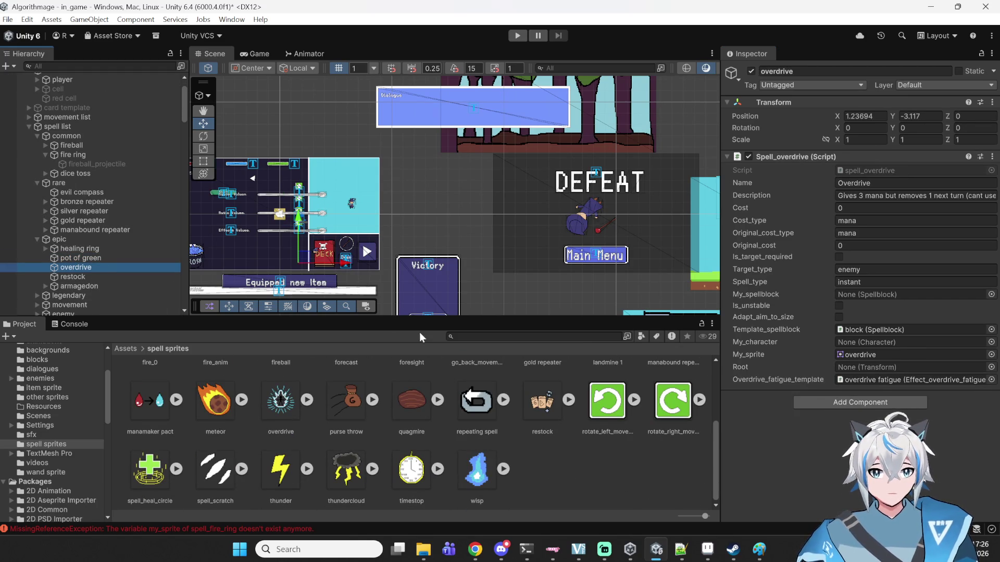
{"action": "left_click", "coordinate": [92, 259]}
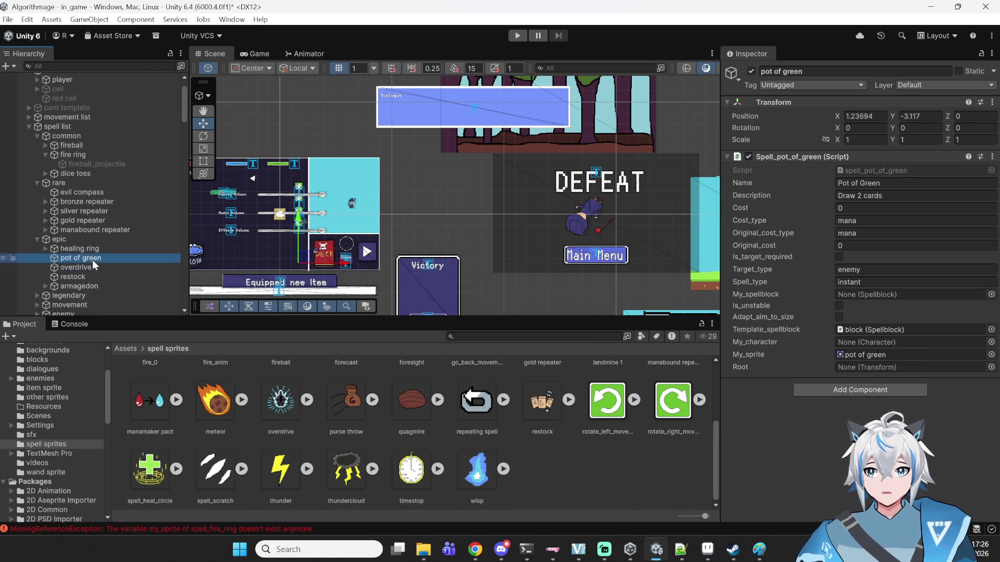
{"action": "left_click", "coordinate": [67, 267]}
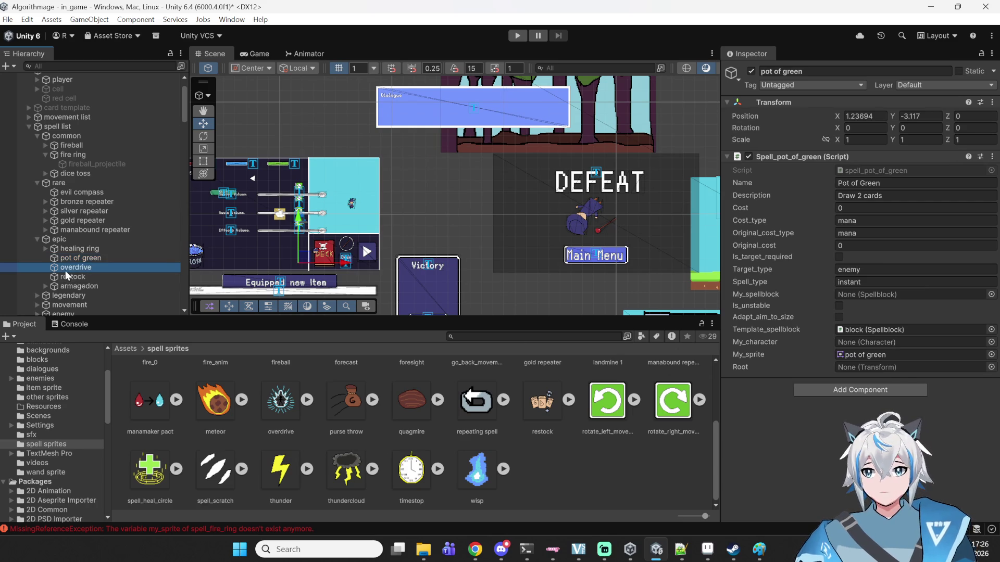
{"action": "left_click", "coordinate": [63, 277]}
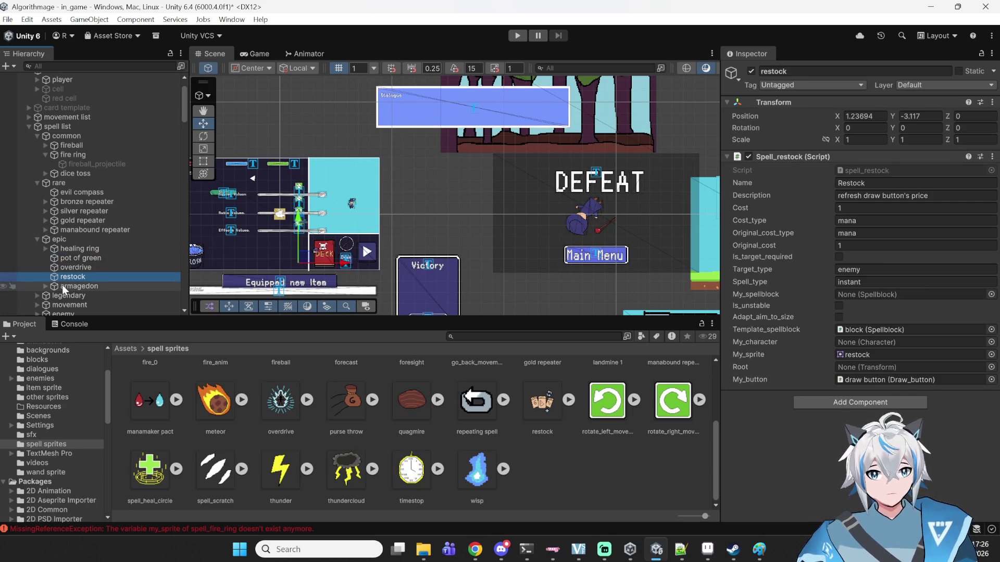
{"action": "left_click", "coordinate": [61, 286]}
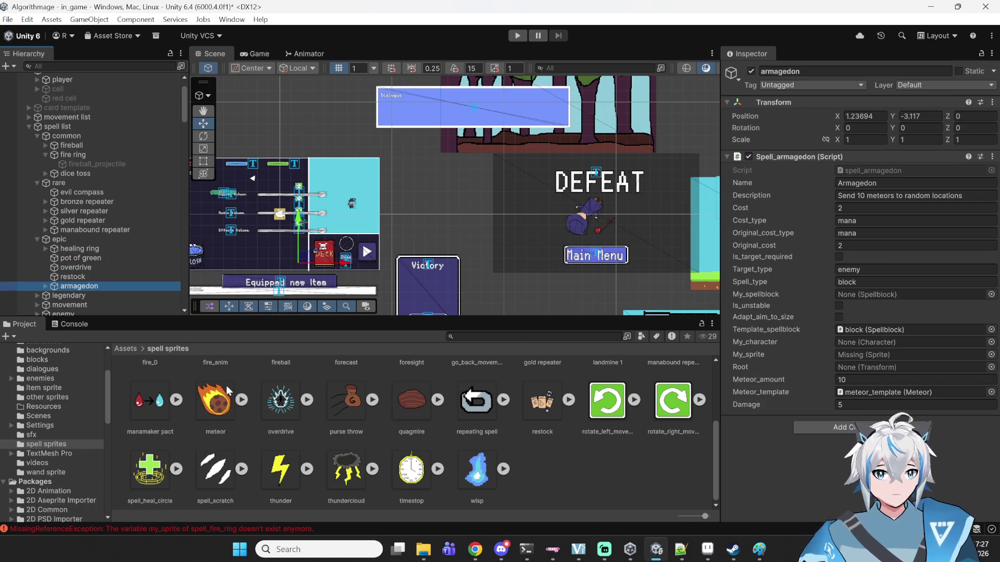
{"action": "scroll", "coordinate": [209, 411], "scroll_direction": "up", "scroll_amount": 3}
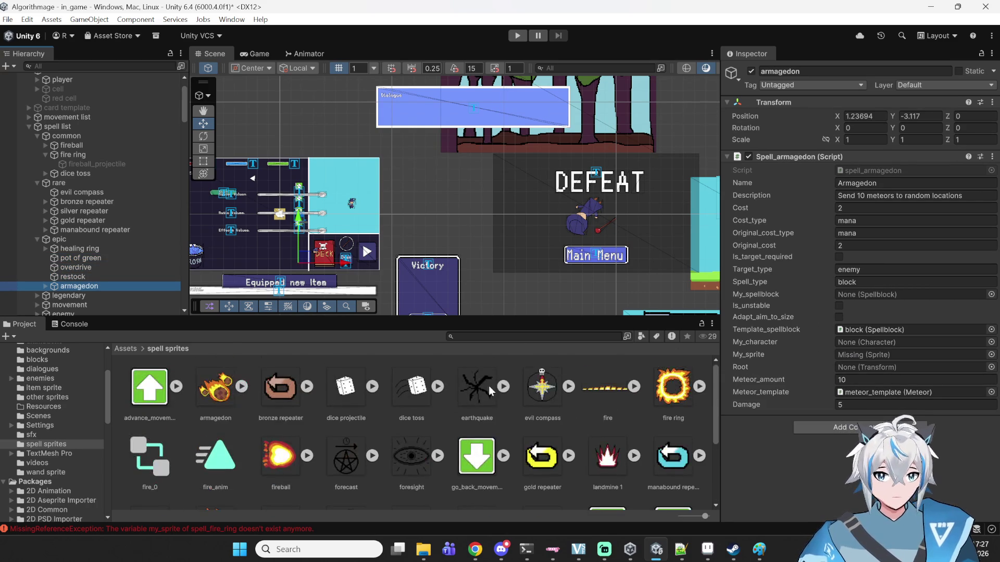
{"action": "mouse_move", "coordinate": [219, 387]}
{"action": "left_mouse_down"}
{"action": "mouse_move", "coordinate": [517, 351]}
{"action": "mouse_move", "coordinate": [896, 346]}
{"action": "mouse_move", "coordinate": [893, 355]}
{"action": "left_mouse_up"}
- Review legendary spells manamaker pact, purse throw and earthquake, select the deck Canvas, and enter play mode
{"action": "left_click", "coordinate": [37, 295]}
{"action": "scroll", "coordinate": [58, 303], "scroll_direction": "down", "scroll_amount": 2}
{"action": "left_click", "coordinate": [79, 270]}
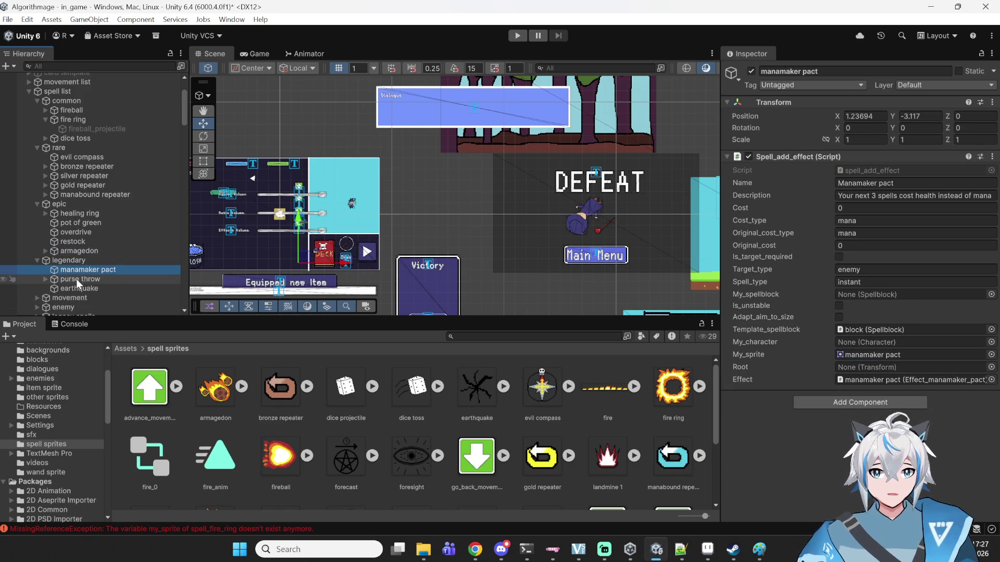
{"action": "left_click", "coordinate": [72, 280]}
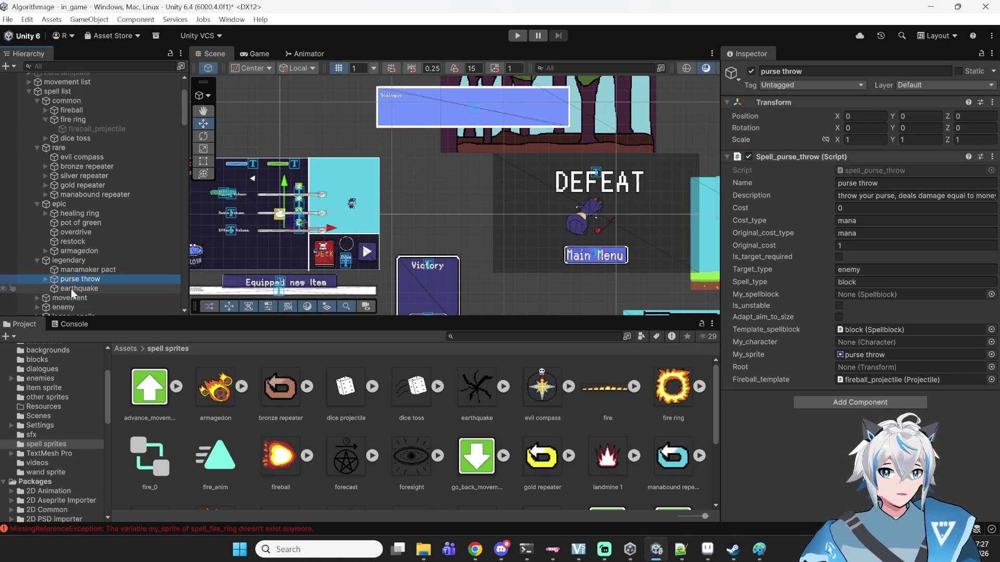
{"action": "left_click", "coordinate": [79, 289]}
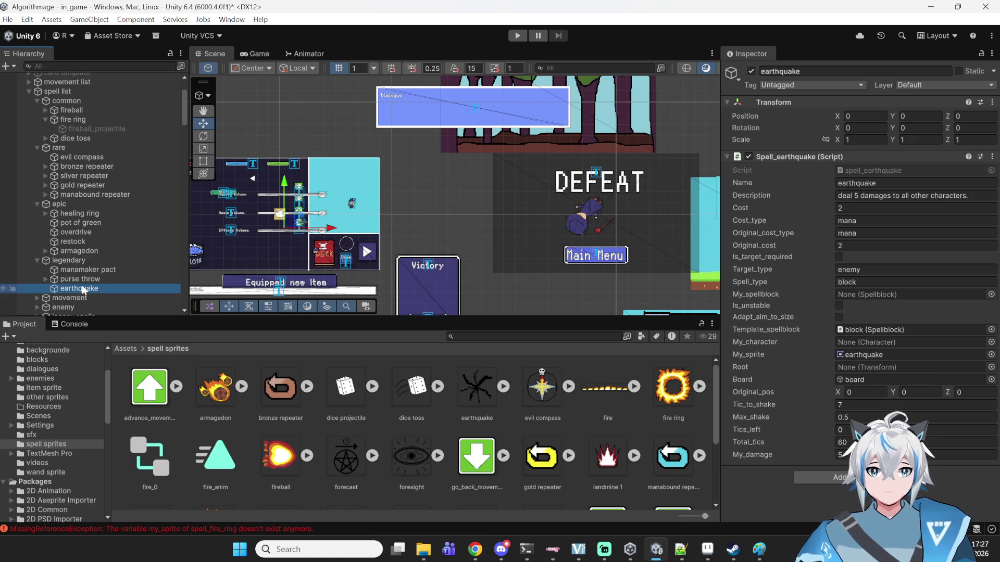
{"action": "left_click", "coordinate": [394, 195]}
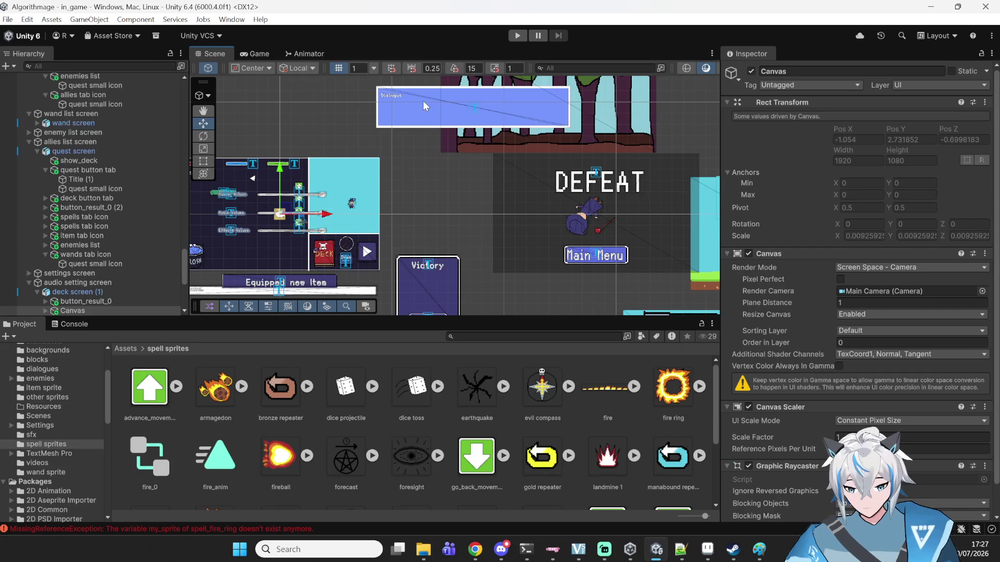
{"action": "left_click", "coordinate": [517, 36]}
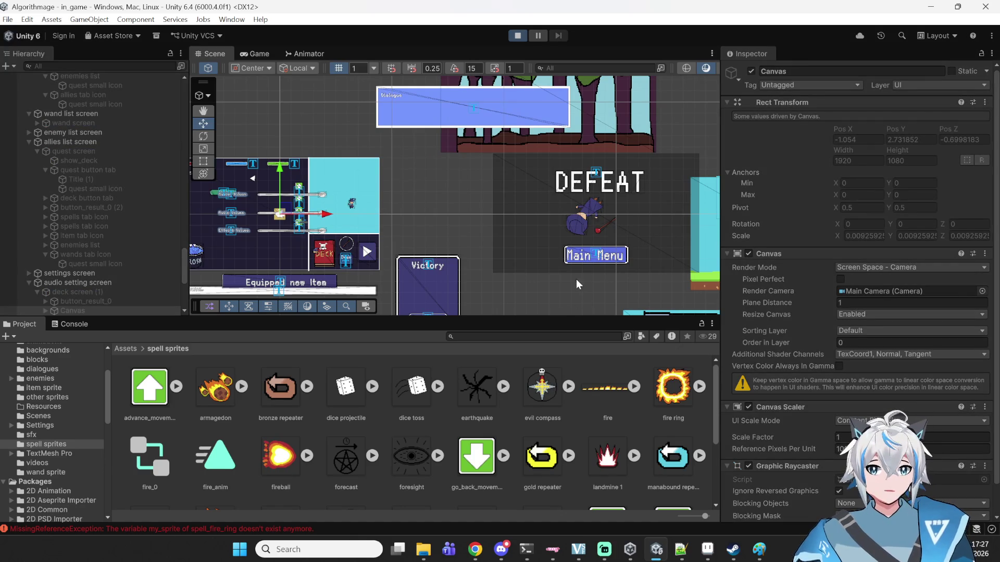
- Start a new game, enter battle, and open the deck's spell list
{"action": "left_click", "coordinate": [508, 177]}
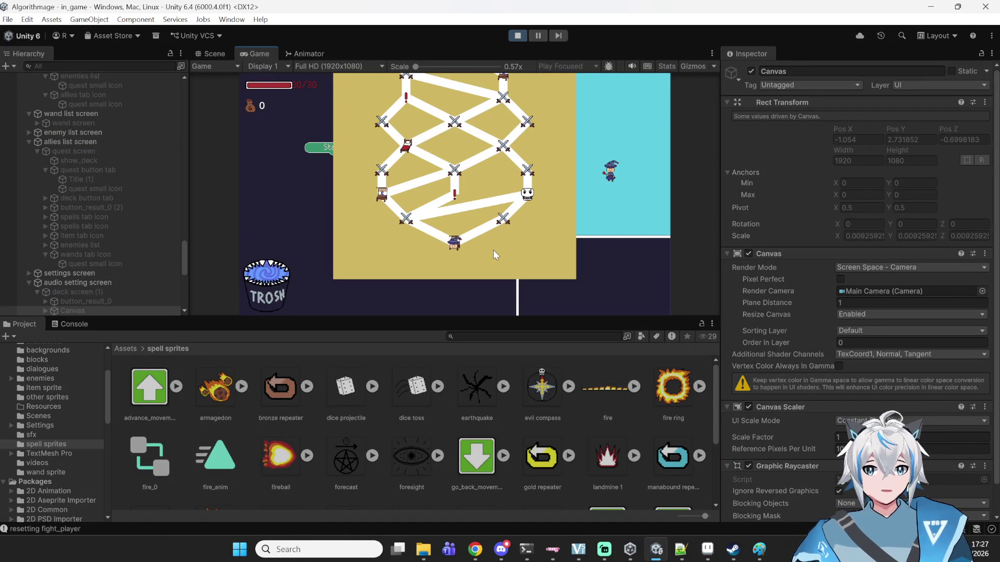
{"action": "left_click", "coordinate": [502, 219]}
{"action": "left_click", "coordinate": [359, 84]}
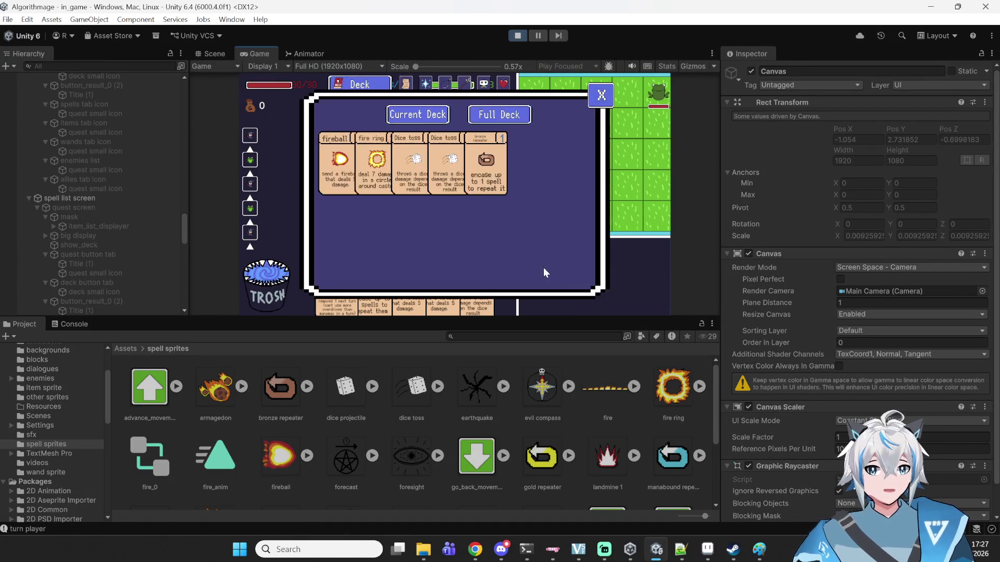
{"action": "left_click", "coordinate": [426, 87]}
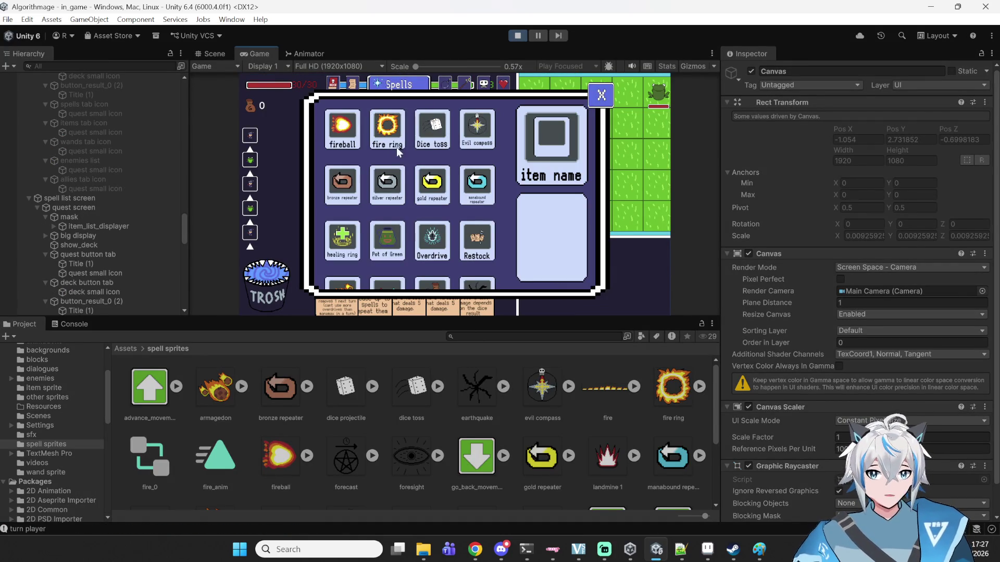
- Read descriptions of Armagedon, purse throw, earthquake, Overdrive, Pot of Green and healing ring
{"action": "left_click", "coordinate": [354, 179]}
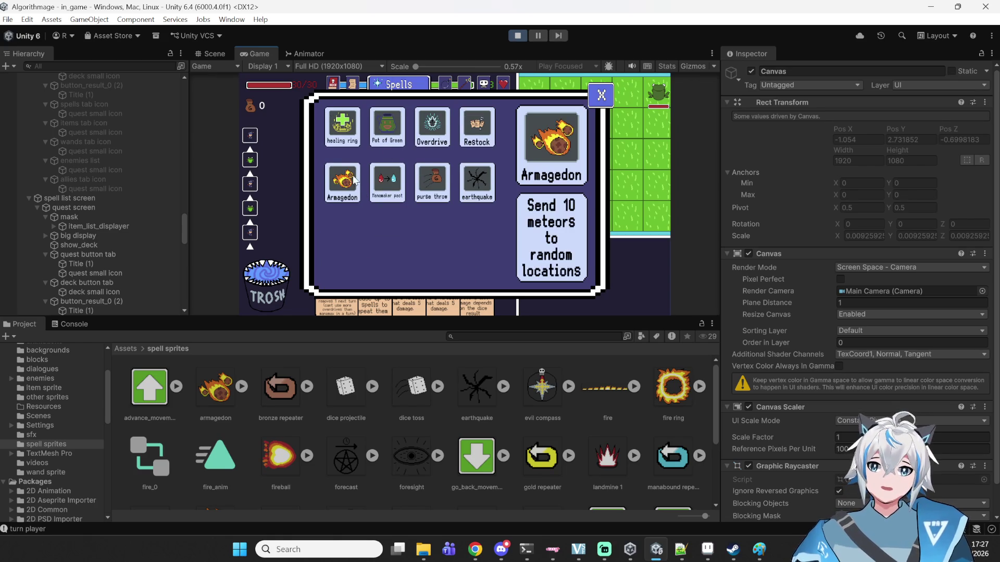
{"action": "left_click", "coordinate": [432, 190]}
{"action": "left_click", "coordinate": [478, 198]}
{"action": "left_click", "coordinate": [442, 137]}
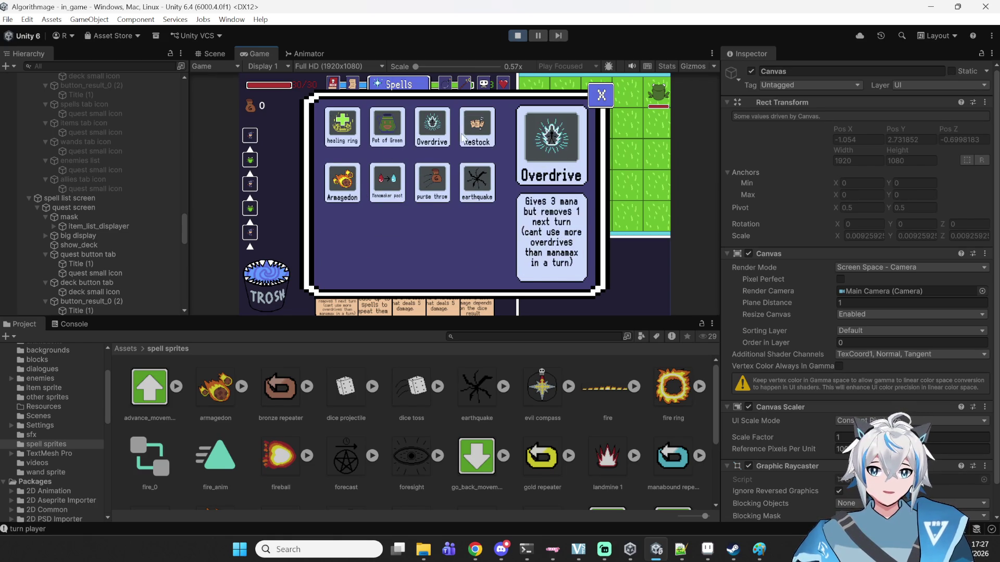
{"action": "left_click", "coordinate": [401, 134]}
{"action": "left_click", "coordinate": [343, 128]}
- Read descriptions of bronze, silver and manabound repeater, Dice toss and fire ring
{"action": "scroll", "coordinate": [346, 145], "scroll_direction": "up", "scroll_amount": 3}
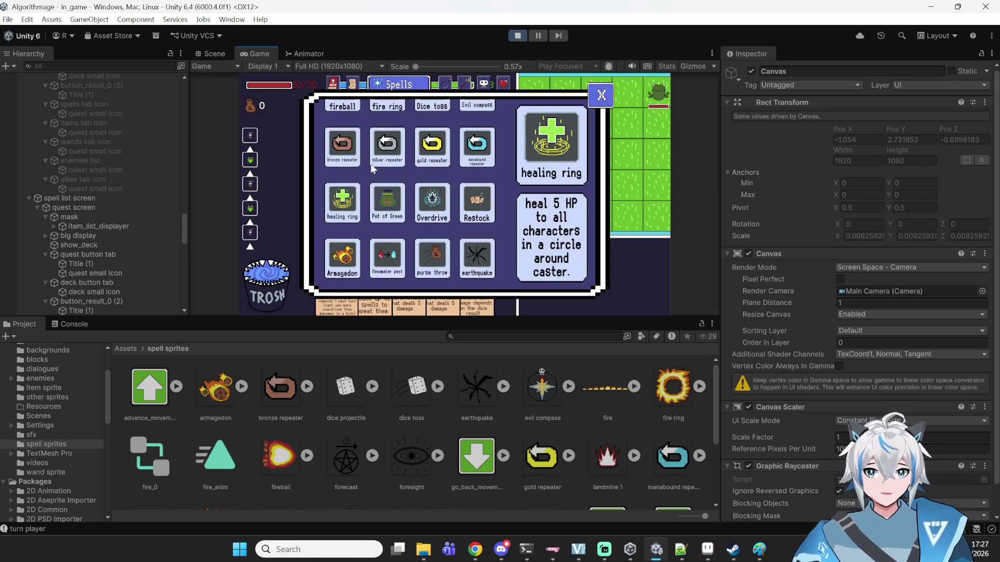
{"action": "left_click", "coordinate": [350, 166]}
{"action": "left_click", "coordinate": [394, 161]}
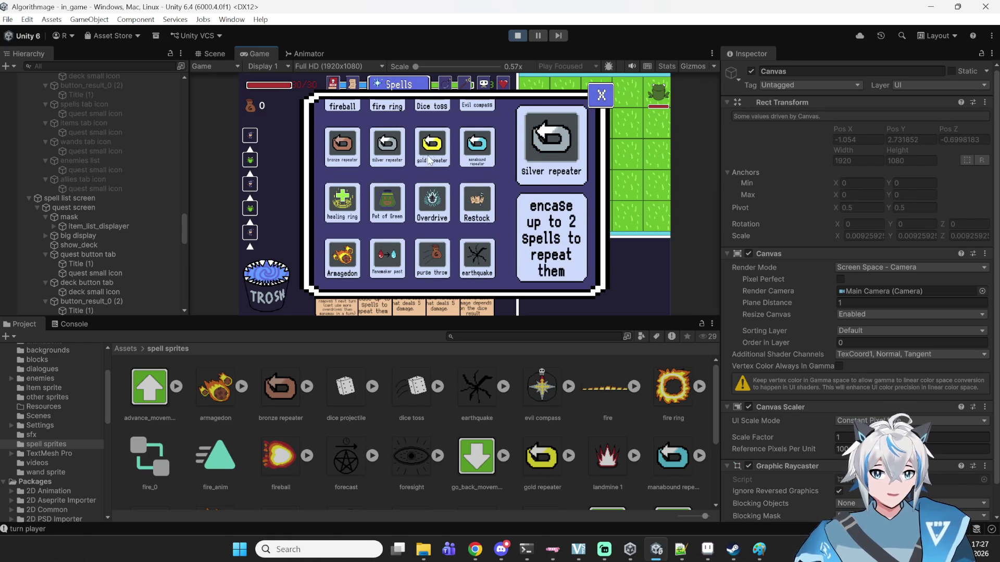
{"action": "left_click", "coordinate": [472, 154]}
{"action": "scroll", "coordinate": [426, 153], "scroll_direction": "up", "scroll_amount": 1}
{"action": "left_click", "coordinate": [432, 130]}
{"action": "left_click", "coordinate": [390, 133]}
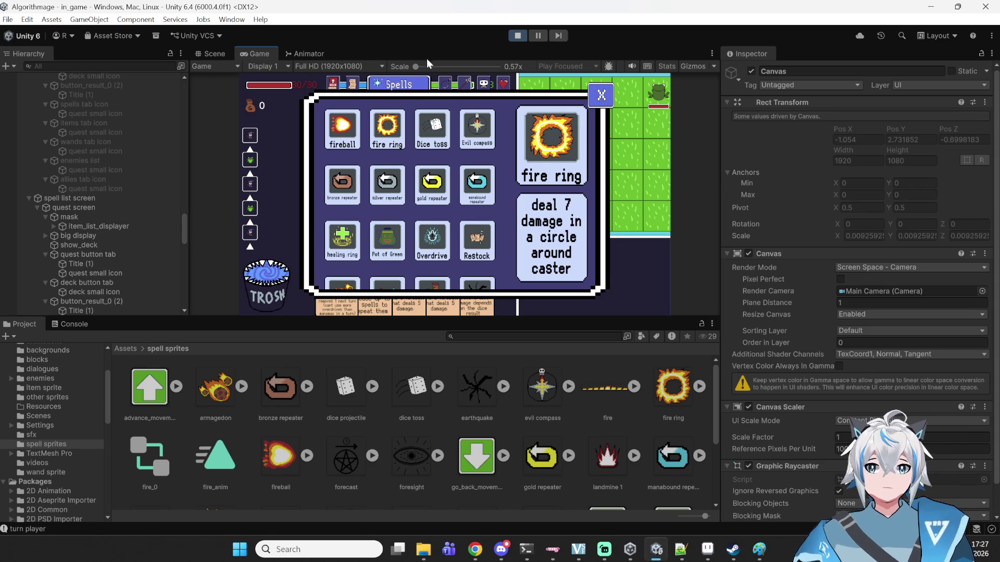
- In the Items list, read Two way shoes, Magic dumbbell, TODO list, Recycling Bin, Lucky trinket, Mana crystal, Midas crown
{"action": "left_click", "coordinate": [445, 85]}
{"action": "scroll", "coordinate": [419, 149], "scroll_direction": "down", "scroll_amount": 1}
{"action": "scroll", "coordinate": [419, 148], "scroll_direction": "up", "scroll_amount": 1}
{"action": "left_click", "coordinate": [387, 130]}
{"action": "left_click", "coordinate": [432, 130]}
{"action": "left_click", "coordinate": [477, 185]}
{"action": "left_click", "coordinate": [387, 185]}
{"action": "left_click", "coordinate": [342, 185]}
{"action": "left_click", "coordinate": [359, 239]}
{"action": "left_click", "coordinate": [382, 244]}
{"action": "scroll", "coordinate": [393, 234], "scroll_direction": "down", "scroll_amount": 1}
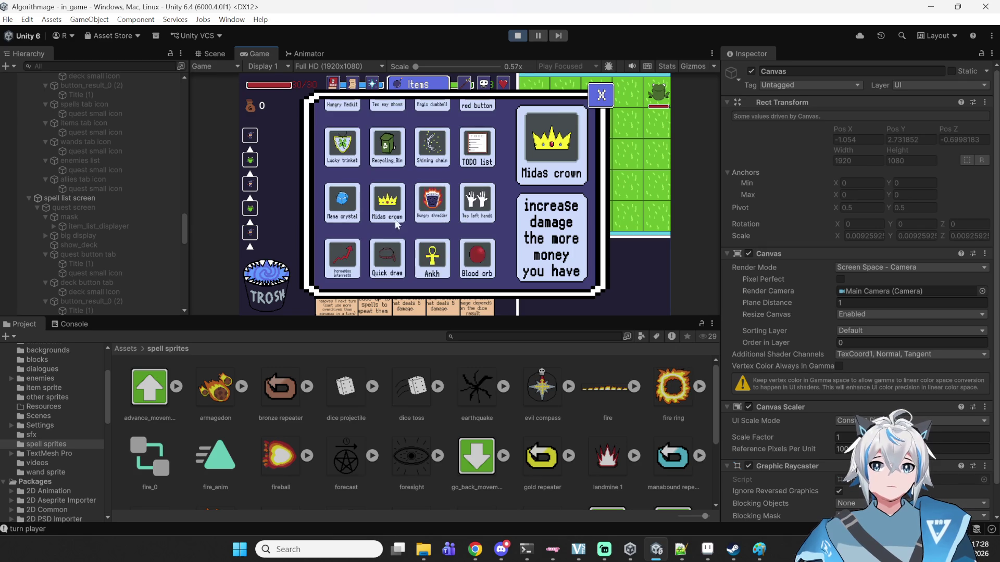
- Read the Quick draw, TODO list and Hungry shredder item descriptions
{"action": "left_click", "coordinate": [395, 240]}
{"action": "scroll", "coordinate": [397, 252], "scroll_direction": "down", "scroll_amount": 1}
{"action": "left_click", "coordinate": [463, 86]}
{"action": "left_click", "coordinate": [436, 148]}
{"action": "left_click", "coordinate": [467, 102]}
{"action": "scroll", "coordinate": [453, 112], "scroll_direction": "up", "scroll_amount": 2}
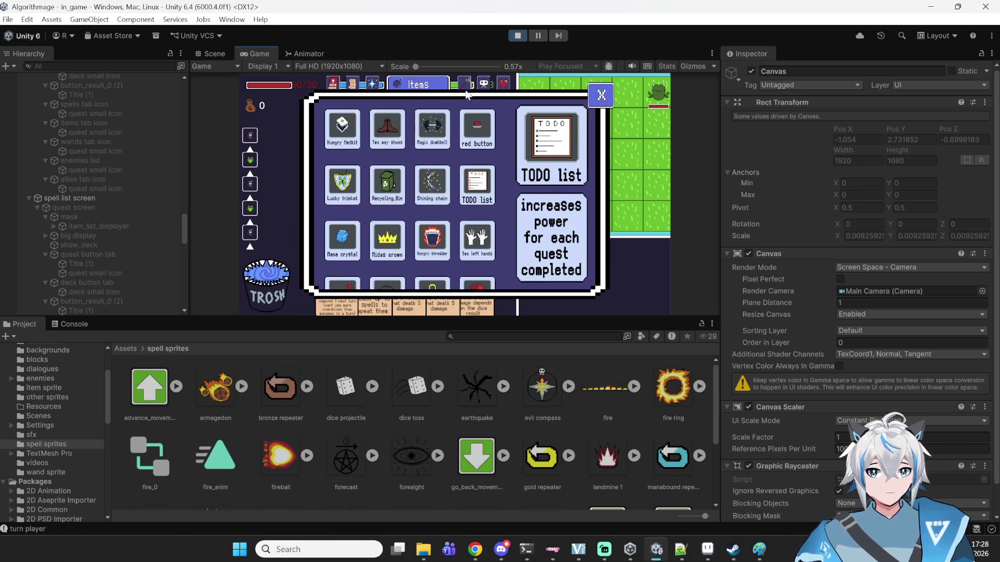
- In the Wands list, read Dragon Wand, repeating wand, Staff of the woods, Manastormfire staff and Hand Wand, then close it
{"action": "left_click", "coordinate": [464, 88]}
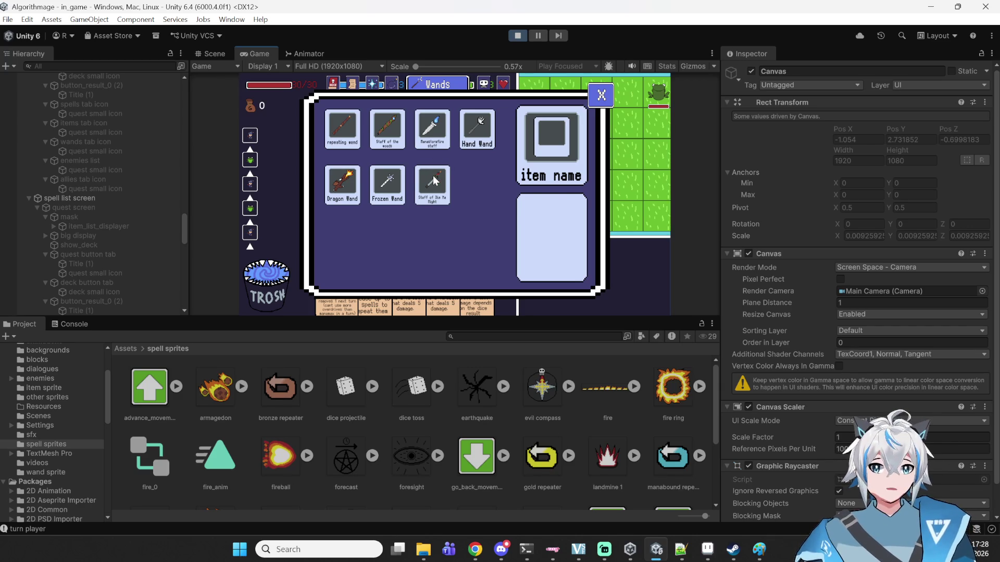
{"action": "left_click", "coordinate": [434, 181]}
{"action": "left_click", "coordinate": [347, 181]}
{"action": "left_click", "coordinate": [359, 138]}
{"action": "left_click", "coordinate": [374, 139]}
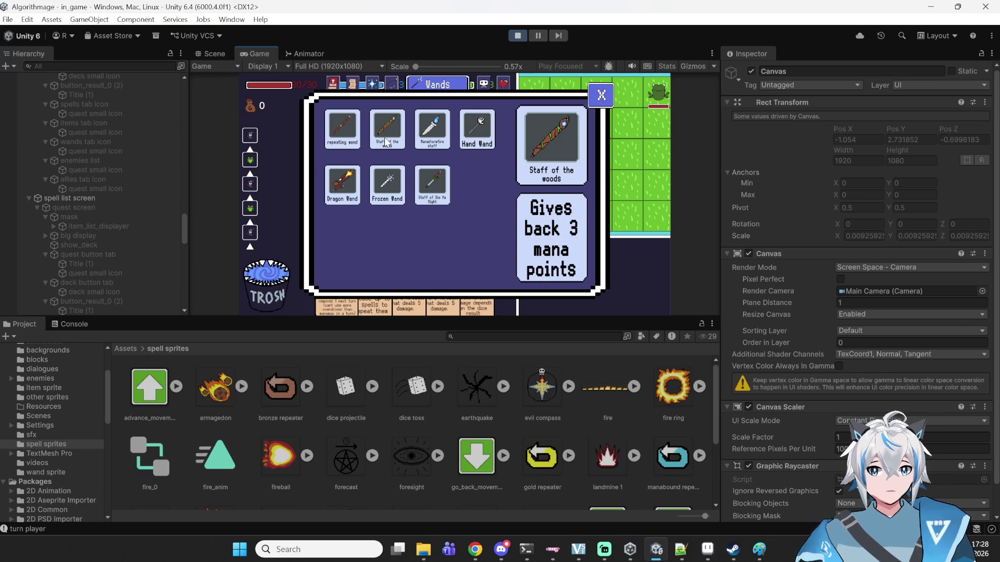
{"action": "left_click", "coordinate": [417, 125]}
{"action": "left_click", "coordinate": [471, 126]}
{"action": "left_click", "coordinate": [355, 129]}
{"action": "left_click", "coordinate": [601, 95]}
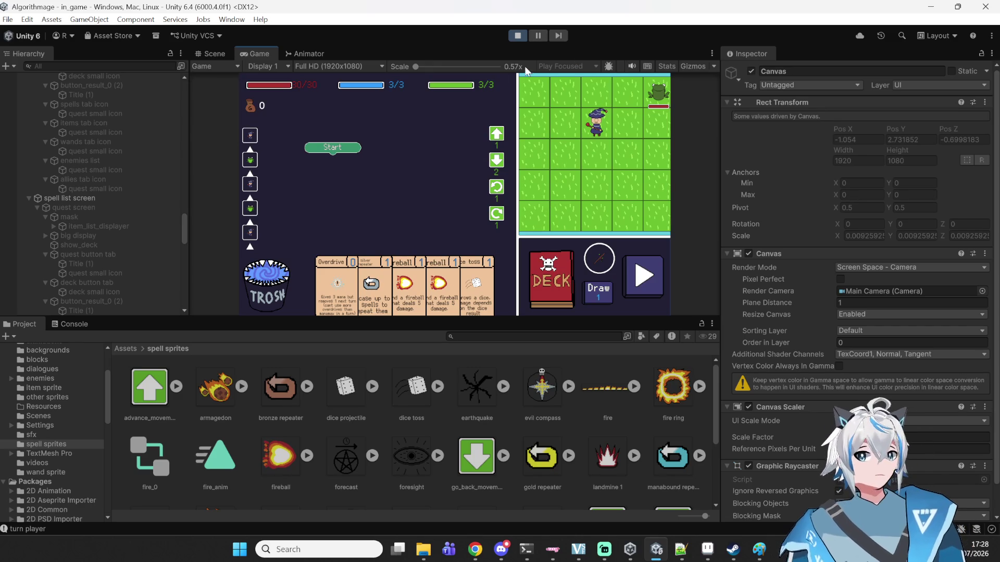
- Reopen the deck view and cycle through the Wands, Spells, Items and Enemies lists
{"action": "left_click", "coordinate": [557, 304]}
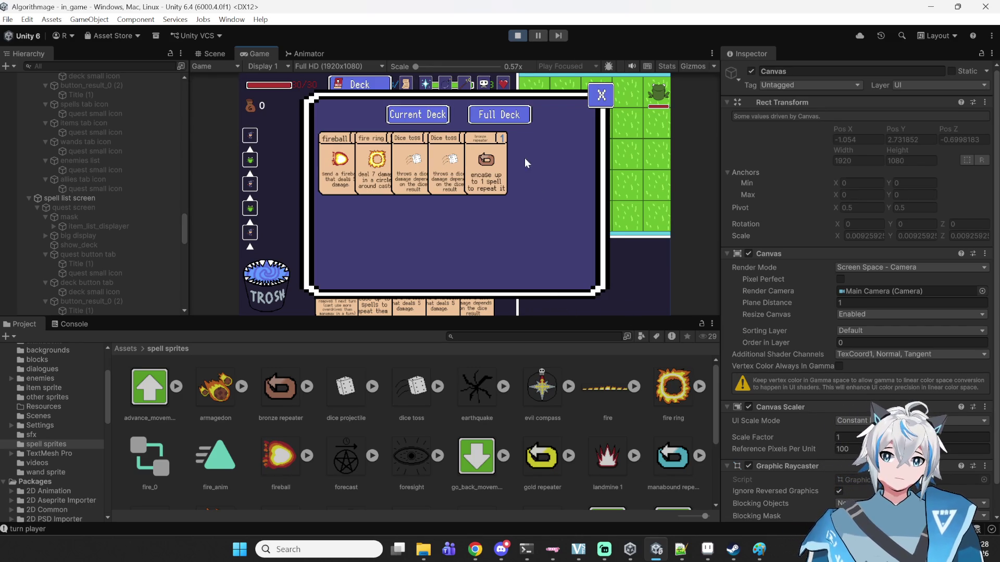
{"action": "left_click", "coordinate": [464, 84]}
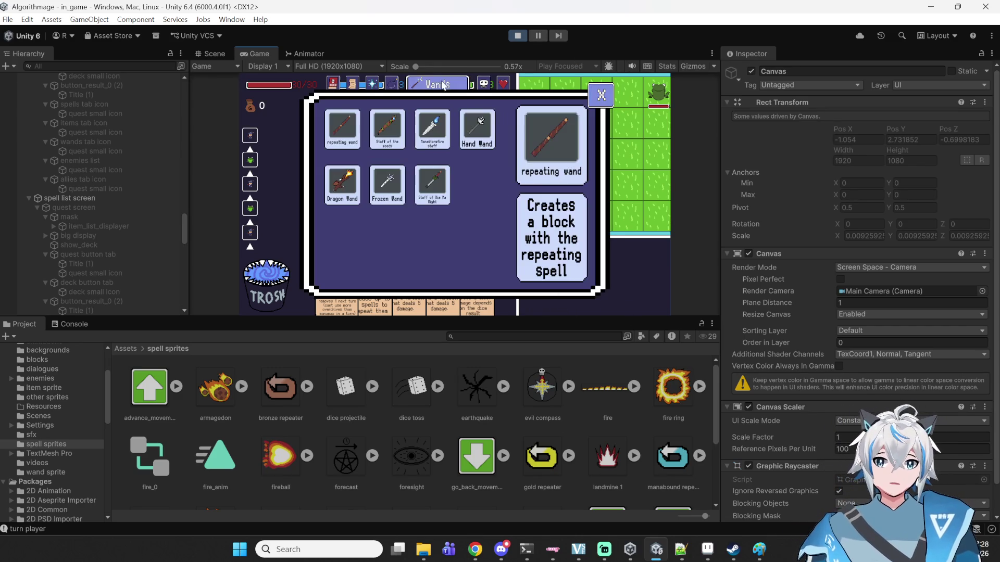
{"action": "left_click", "coordinate": [372, 84]}
{"action": "left_click", "coordinate": [440, 84]}
{"action": "left_click", "coordinate": [484, 86]}
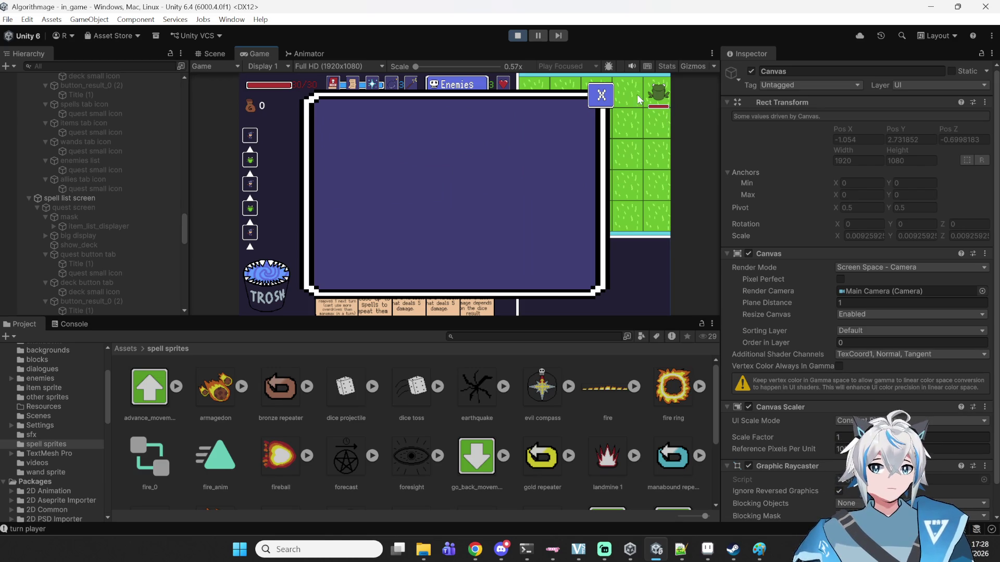
- Close the list window with the X at its top-right corner
{"action": "left_click", "coordinate": [603, 100]}
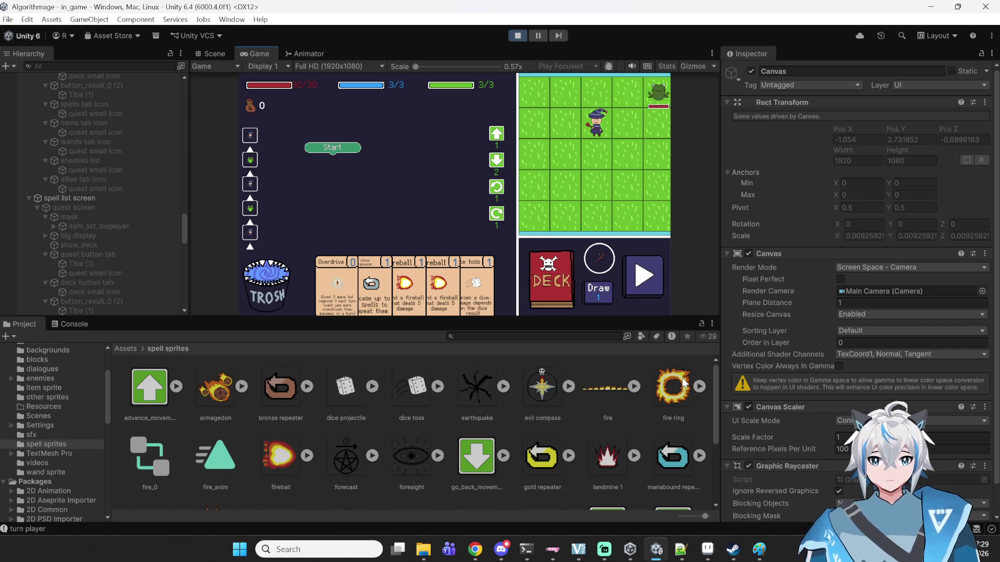
- Cast the Dice toss card, queue Move Backward and Rotate Left, then stop play mode
{"action": "mouse_move", "coordinate": [451, 280]}
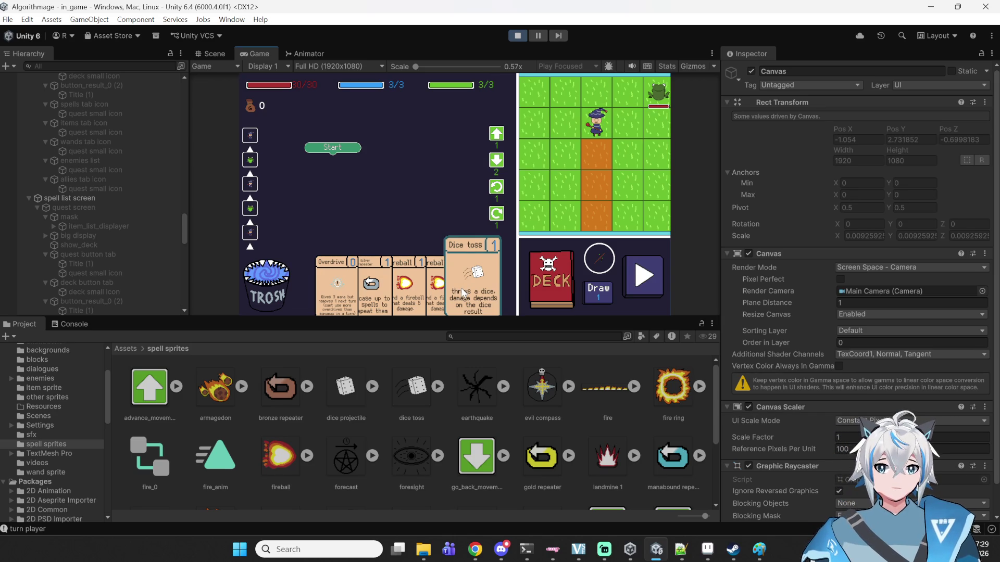
{"action": "left_click", "coordinate": [468, 284]}
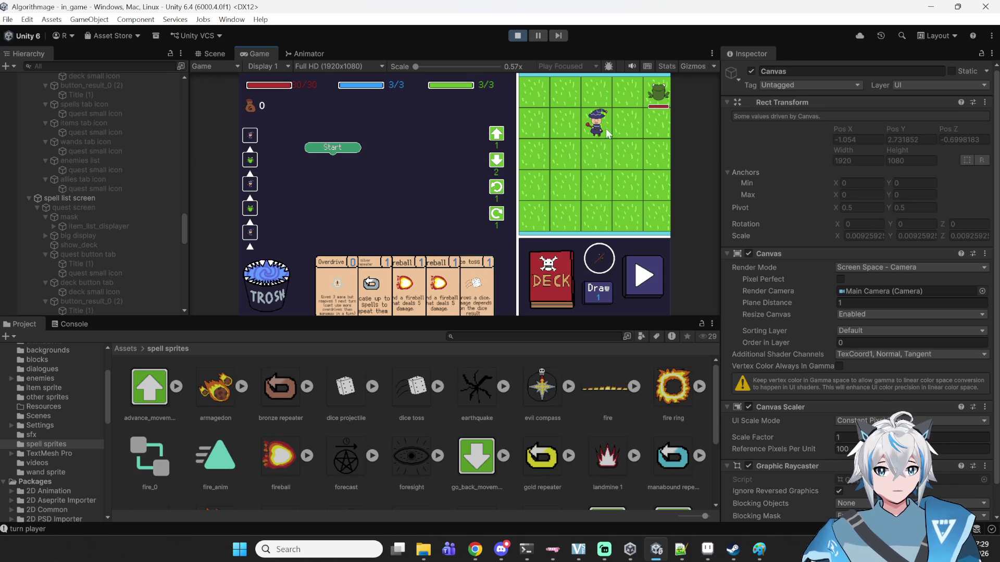
{"action": "left_click", "coordinate": [501, 162]}
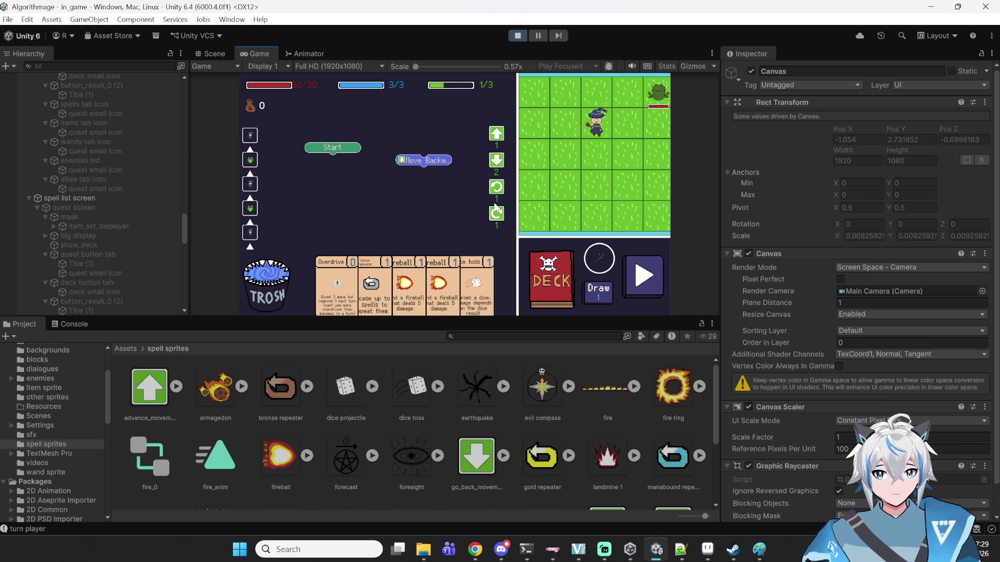
{"action": "left_click", "coordinate": [496, 190]}
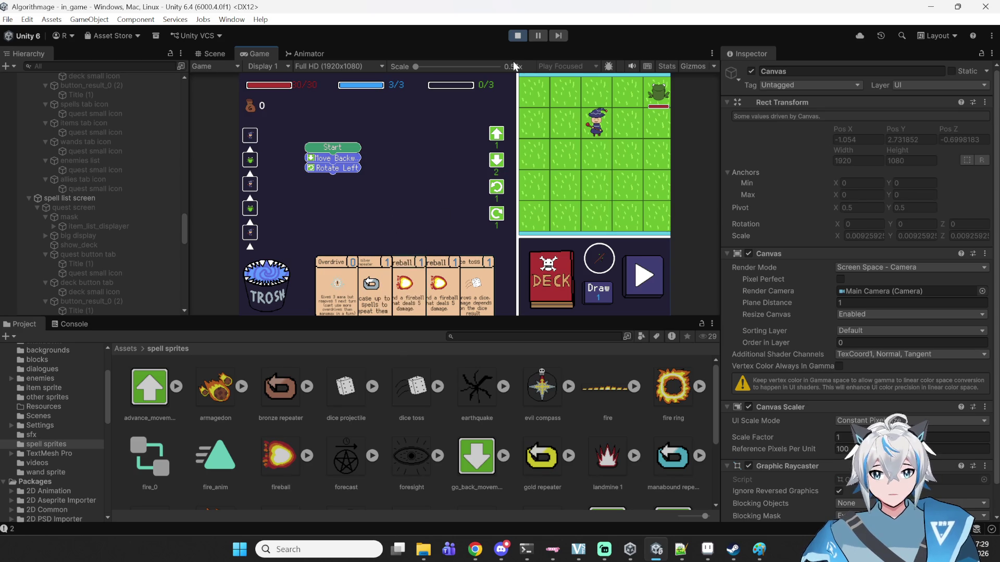
{"action": "left_click", "coordinate": [518, 36]}
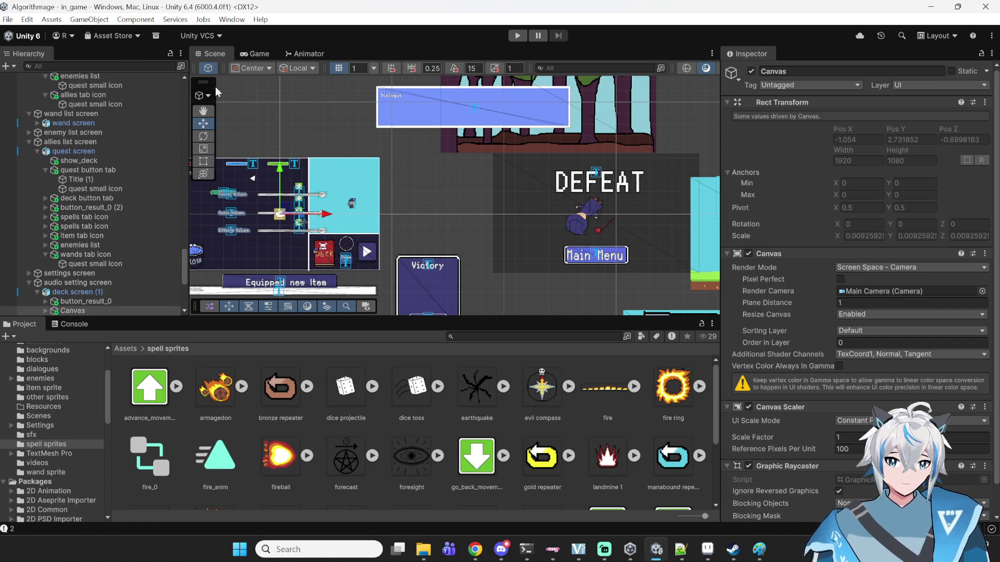
- Pan and zoom the Scene view to centre the top purple list panel
{"action": "scroll", "coordinate": [484, 244], "scroll_direction": "down", "scroll_amount": 5}
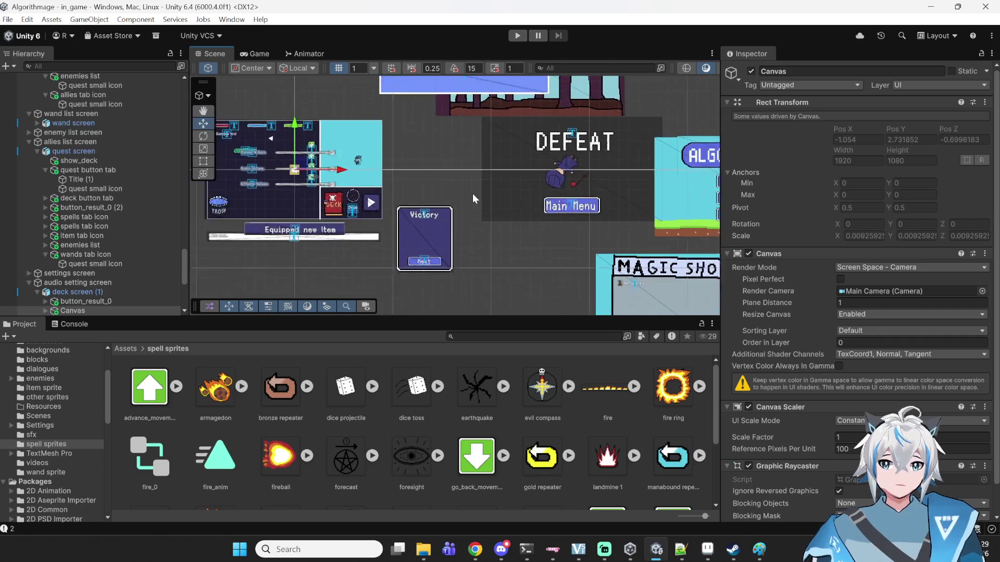
{"action": "scroll", "coordinate": [432, 154], "scroll_direction": "down", "scroll_amount": 5}
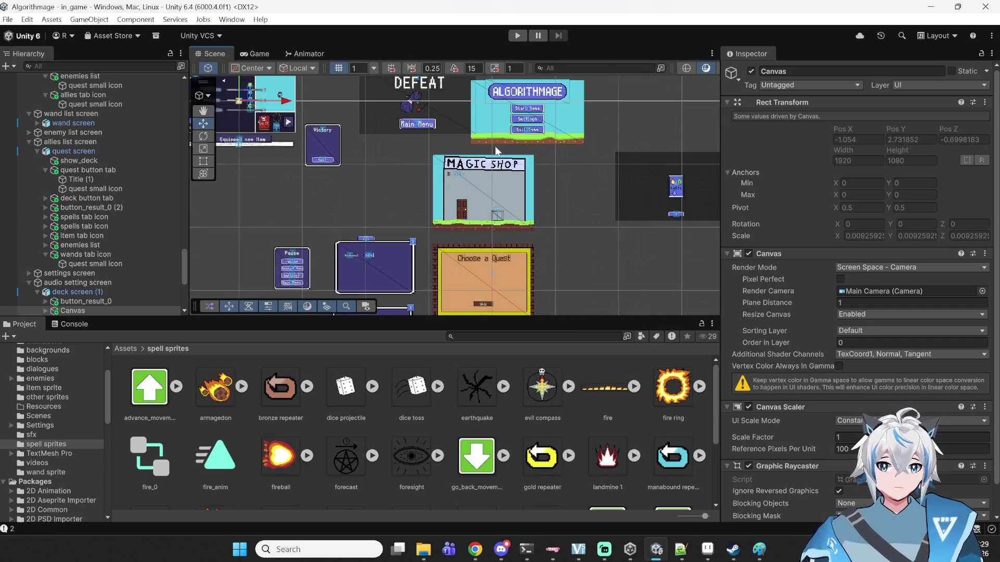
{"action": "left_click_drag", "start_coordinate": [568, 207], "coordinate": [339, 145]}
{"action": "mouse_move", "coordinate": [613, 197]}
{"action": "left_mouse_down"}
{"action": "mouse_move", "coordinate": [491, 133]}
{"action": "mouse_move", "coordinate": [475, 194]}
{"action": "left_mouse_up"}
{"action": "scroll", "coordinate": [471, 156], "scroll_direction": "up", "scroll_amount": 2}
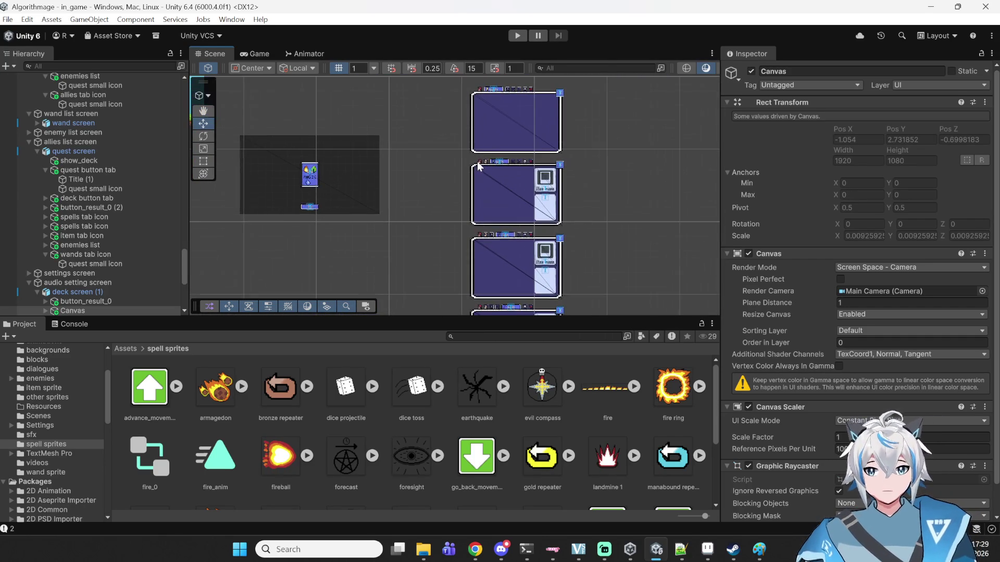
{"action": "scroll", "coordinate": [526, 183], "scroll_direction": "up", "scroll_amount": 2}
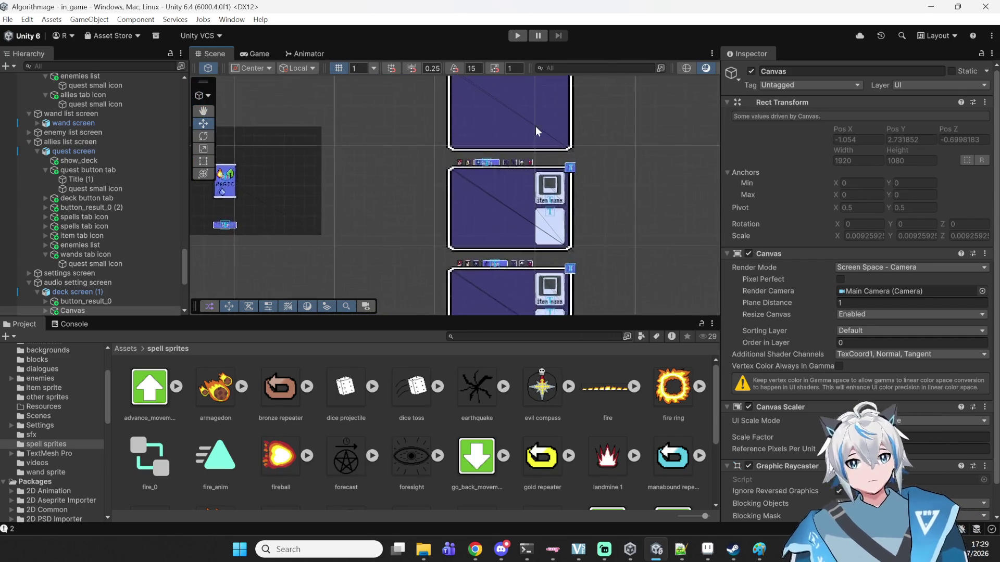
{"action": "left_click_drag", "start_coordinate": [529, 126], "coordinate": [517, 208]}
- Survey the DEFEAT, Victory, Magic Shop, dialogue and deck canvases, then switch to Notepad++
{"action": "scroll", "coordinate": [516, 192], "scroll_direction": "up", "scroll_amount": 1}
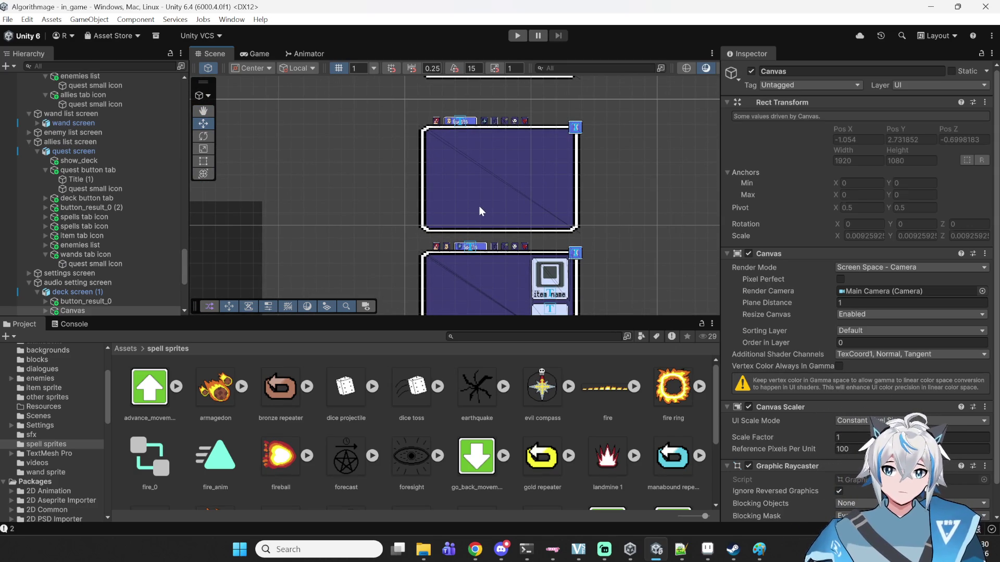
{"action": "scroll", "coordinate": [559, 404], "scroll_direction": "down", "scroll_amount": 4}
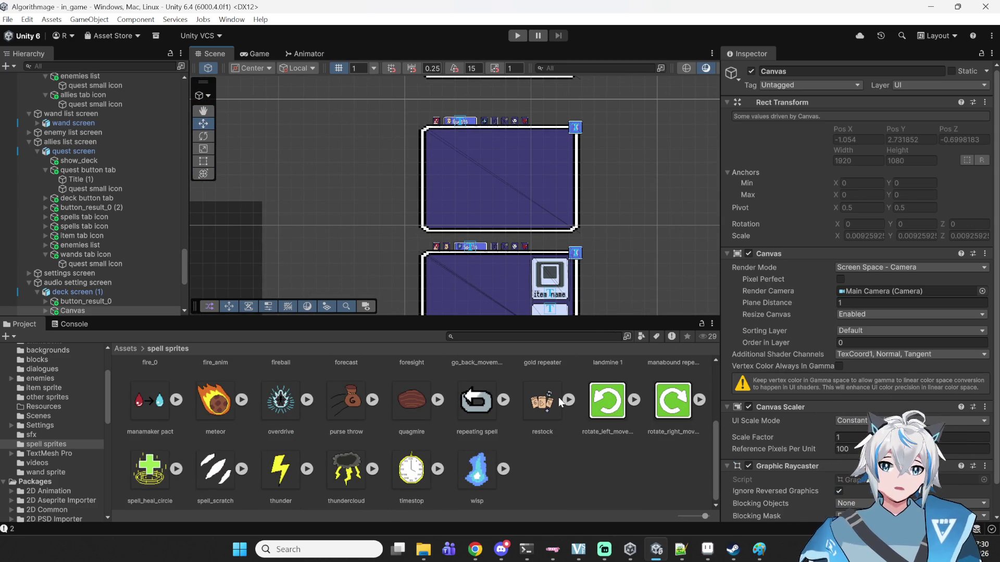
{"action": "scroll", "coordinate": [611, 239], "scroll_direction": "down", "scroll_amount": 2}
{"action": "mouse_move", "coordinate": [301, 184]}
{"action": "left_mouse_down"}
{"action": "mouse_move", "coordinate": [350, 242]}
{"action": "mouse_move", "coordinate": [540, 223]}
{"action": "mouse_move", "coordinate": [631, 284]}
{"action": "left_mouse_up"}
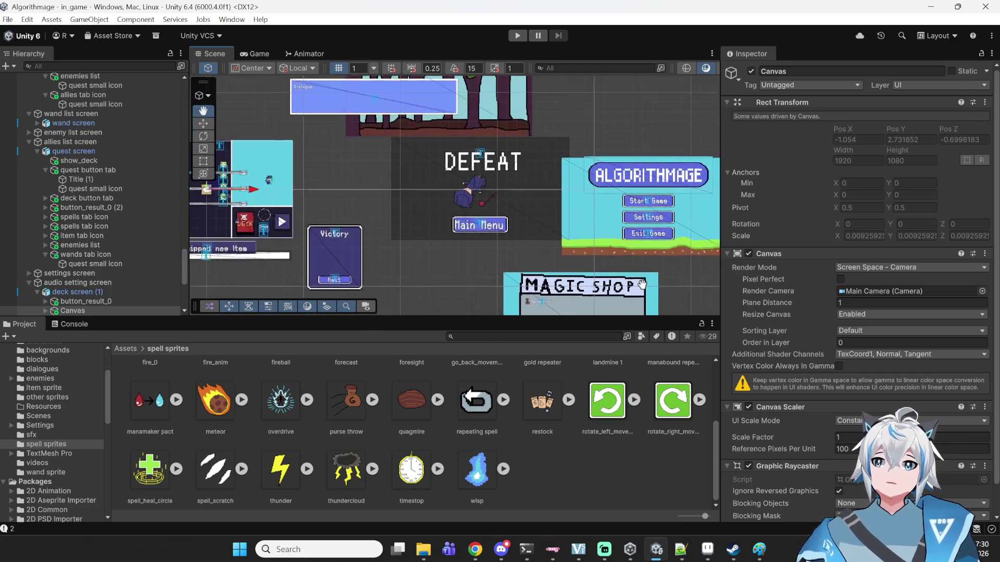
{"action": "mouse_move", "coordinate": [491, 213]}
{"action": "left_mouse_down"}
{"action": "mouse_move", "coordinate": [624, 299]}
{"action": "mouse_move", "coordinate": [664, 216]}
{"action": "mouse_move", "coordinate": [576, 217]}
{"action": "mouse_move", "coordinate": [186, 148]}
{"action": "left_mouse_up"}
{"action": "mouse_move", "coordinate": [583, 215]}
{"action": "left_mouse_down"}
{"action": "mouse_move", "coordinate": [491, 254]}
{"action": "mouse_move", "coordinate": [363, 229]}
{"action": "left_mouse_up"}
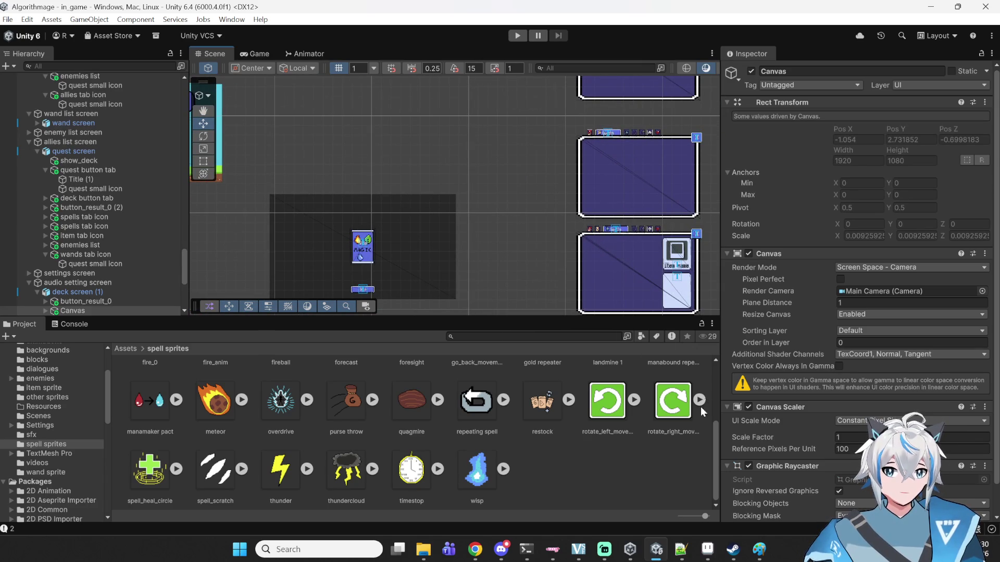
{"action": "left_click", "coordinate": [681, 550]}
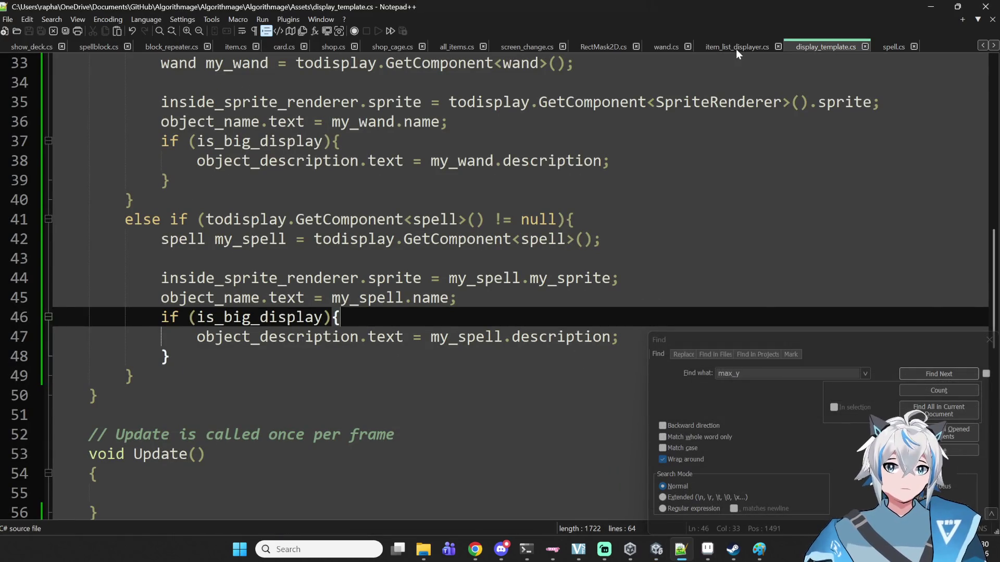
- In item_list_displayer.cs, add a line starting 'public' below the wand_list field, then return to Unity
{"action": "left_click", "coordinate": [735, 48]}
{"action": "scroll", "coordinate": [636, 152], "scroll_direction": "up", "scroll_amount": 7}
{"action": "scroll", "coordinate": [637, 152], "scroll_direction": "up", "scroll_amount": 9}
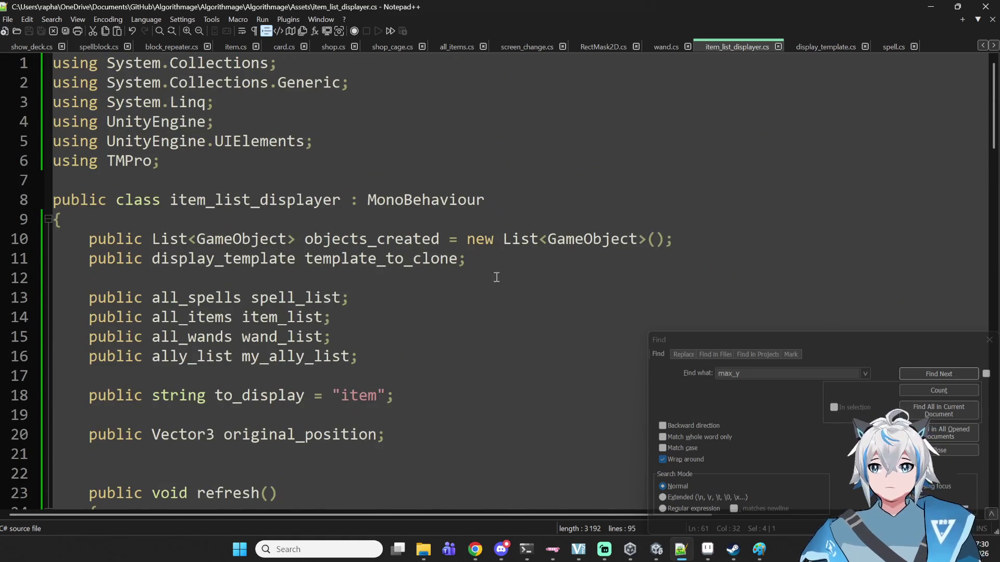
{"action": "left_click", "coordinate": [350, 356]}
{"action": "left_click", "coordinate": [357, 339]}
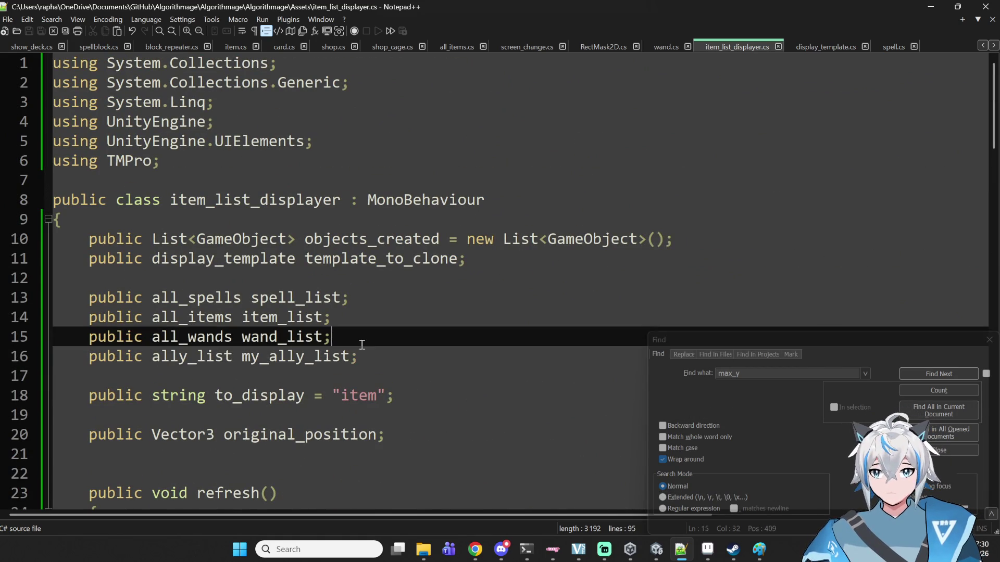
{"action": "key", "text": "Return"}
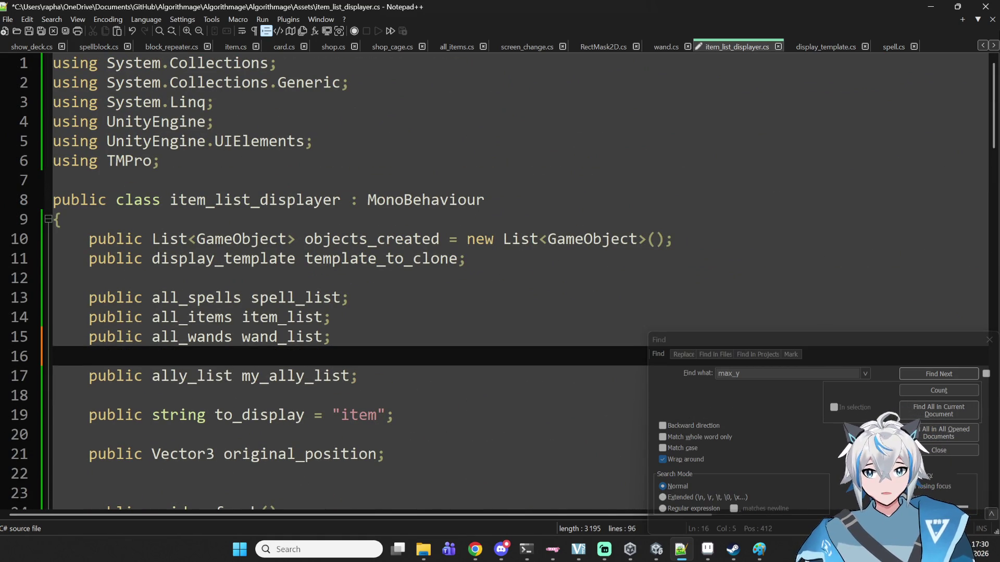
{"action": "type", "text": "public"}
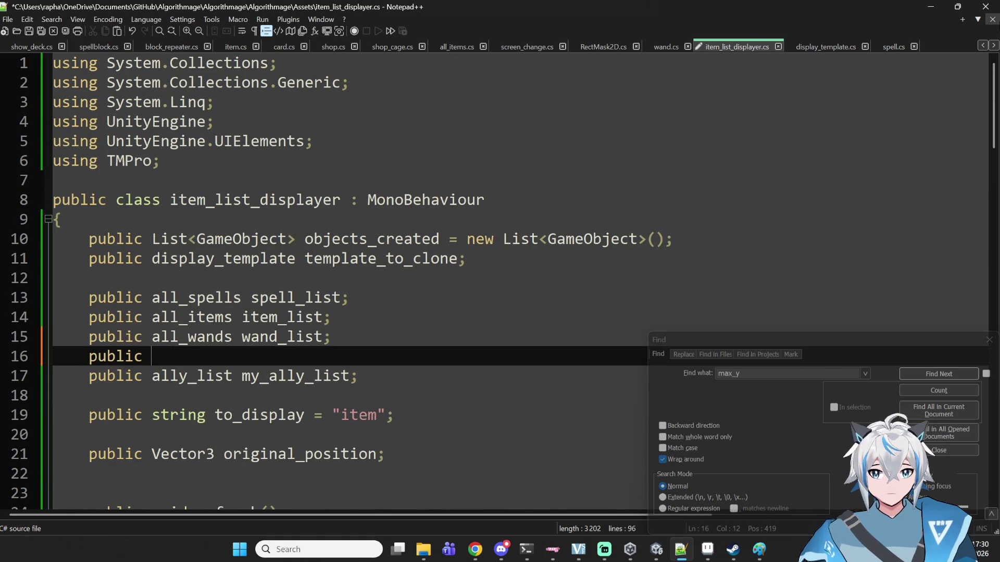
{"action": "left_click", "coordinate": [656, 549]}
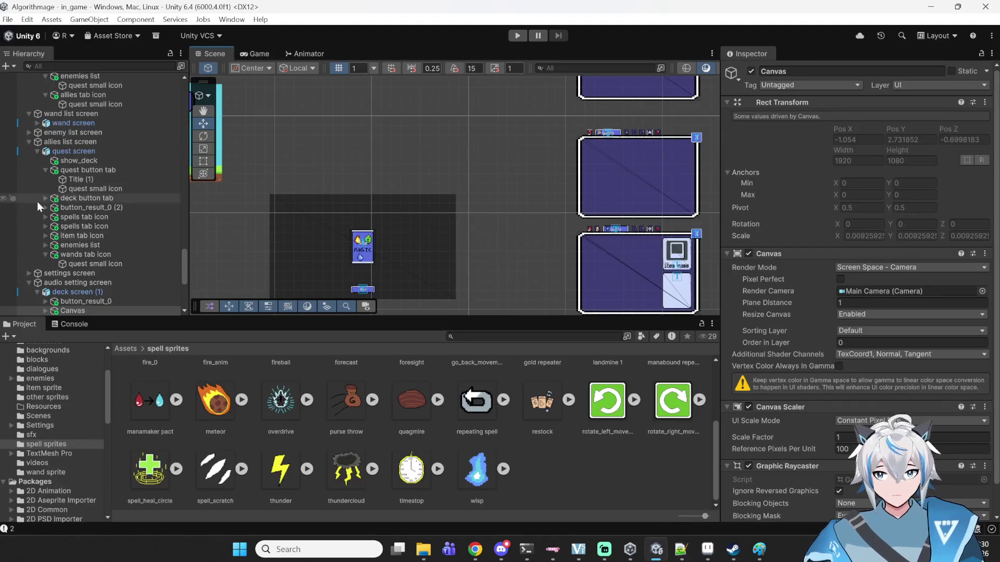
- Find enemy list screen in the Hierarchy, select it, and expand its children
{"action": "scroll", "coordinate": [61, 161], "scroll_direction": "down", "scroll_amount": 2}
{"action": "scroll", "coordinate": [79, 169], "scroll_direction": "up", "scroll_amount": 15}
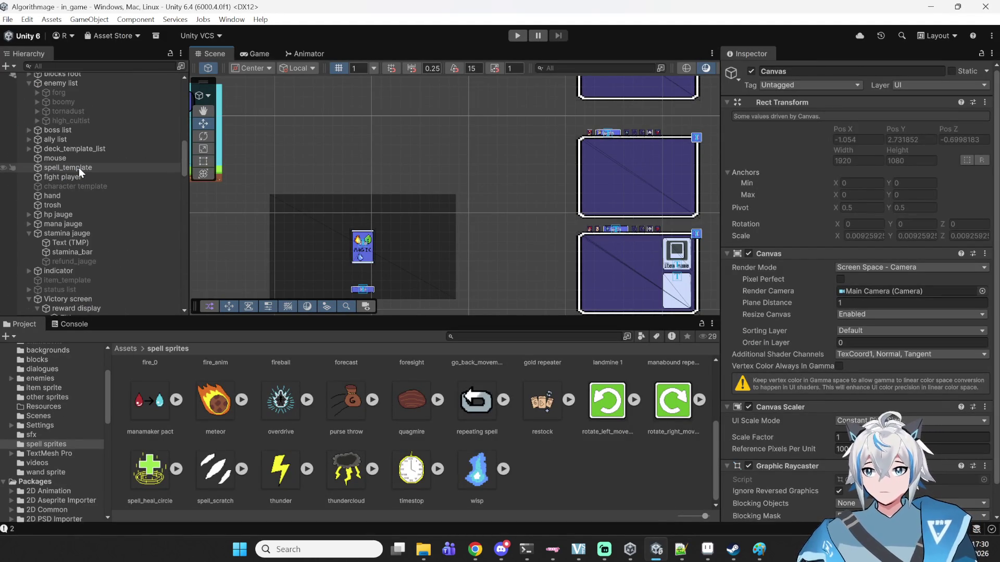
{"action": "scroll", "coordinate": [83, 168], "scroll_direction": "down", "scroll_amount": 5}
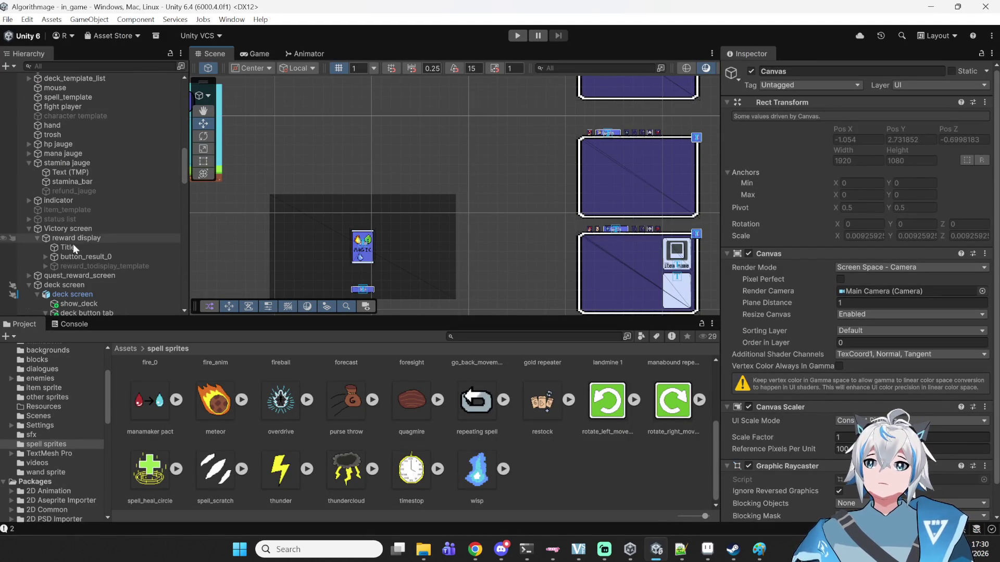
{"action": "scroll", "coordinate": [90, 242], "scroll_direction": "down", "scroll_amount": 5}
{"action": "scroll", "coordinate": [102, 220], "scroll_direction": "down", "scroll_amount": 10}
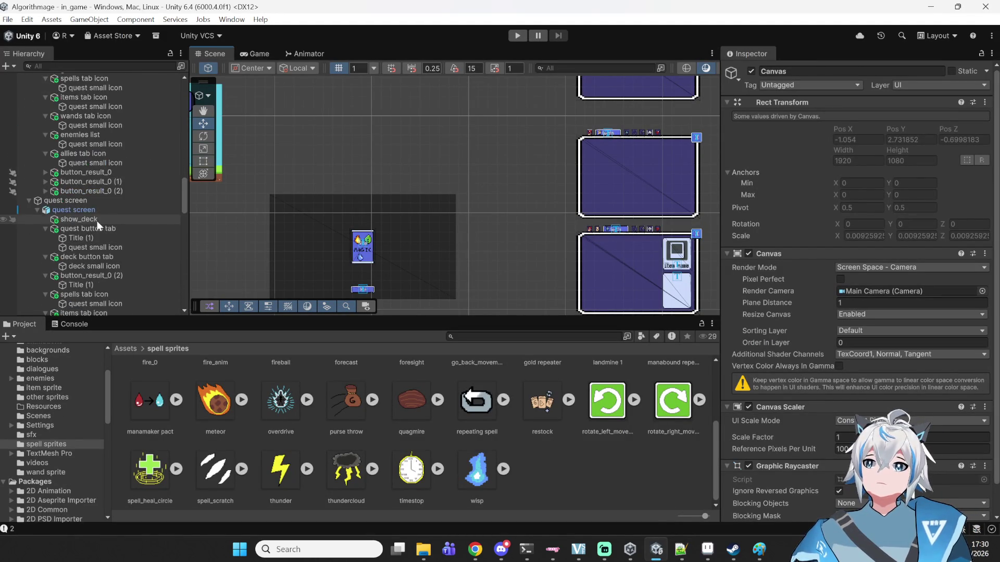
{"action": "scroll", "coordinate": [91, 226], "scroll_direction": "down", "scroll_amount": 8}
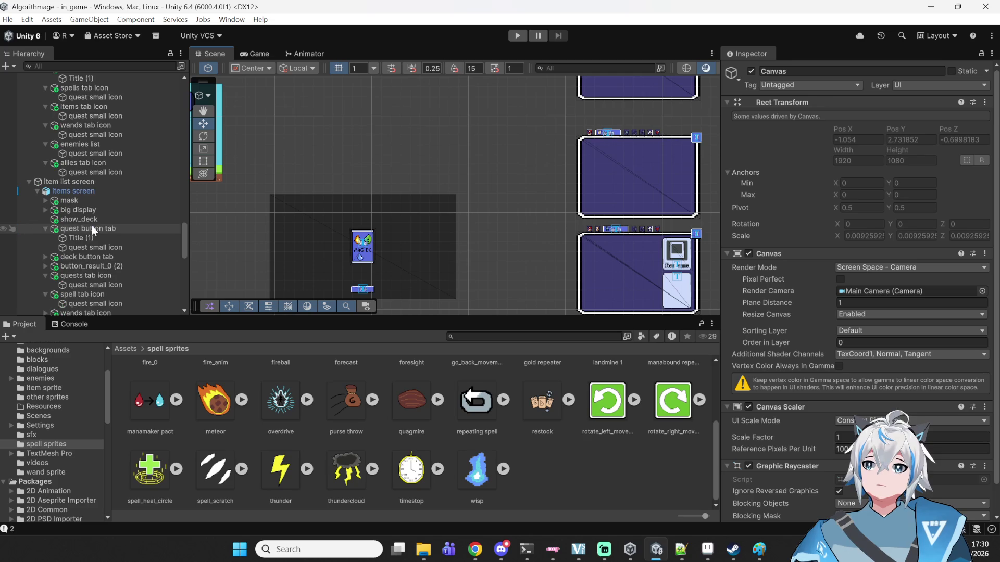
{"action": "scroll", "coordinate": [68, 199], "scroll_direction": "down", "scroll_amount": 3}
{"action": "scroll", "coordinate": [68, 199], "scroll_direction": "down", "scroll_amount": 4}
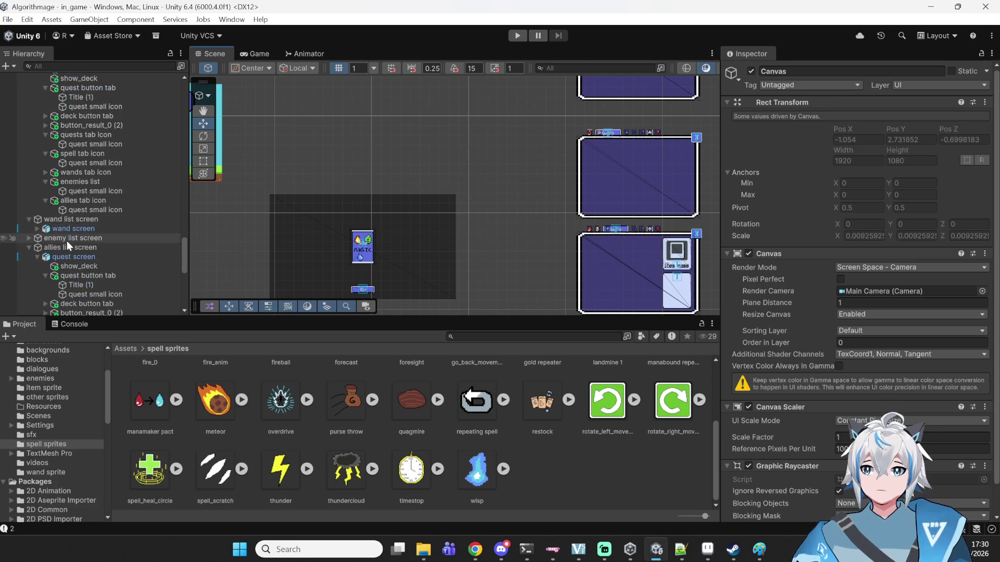
{"action": "left_click", "coordinate": [67, 238]}
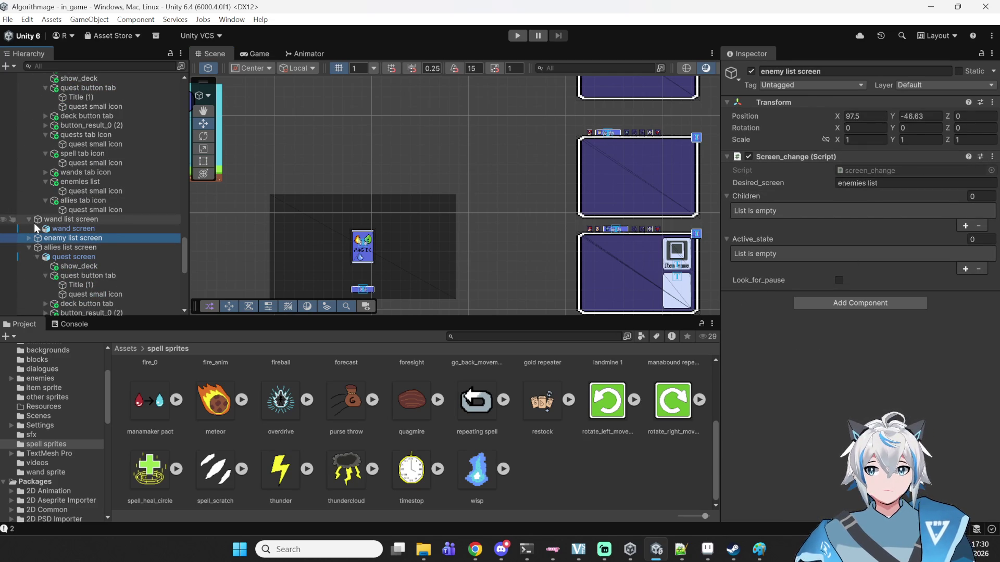
{"action": "left_click", "coordinate": [29, 237]}
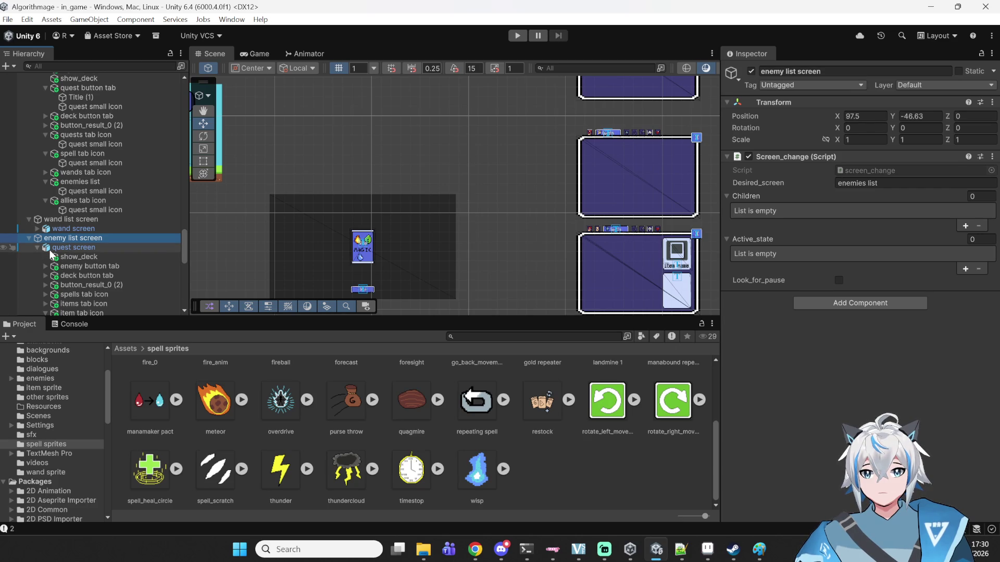
- Compare the quest screen child with its enemy list screen parent, then select its name field
{"action": "left_click", "coordinate": [73, 248]}
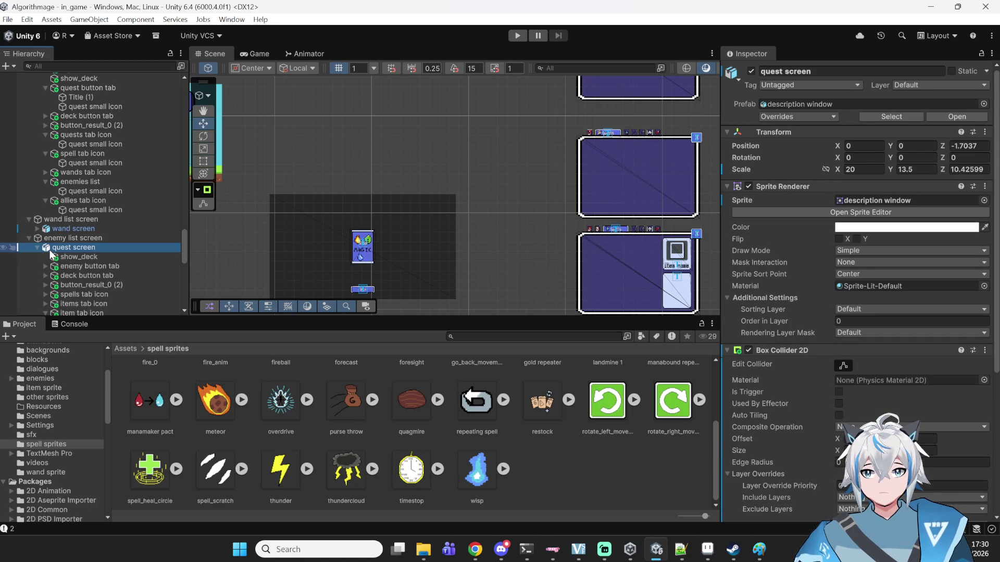
{"action": "scroll", "coordinate": [769, 339], "scroll_direction": "down", "scroll_amount": 5}
{"action": "scroll", "coordinate": [768, 339], "scroll_direction": "up", "scroll_amount": 4}
{"action": "left_click", "coordinate": [76, 238]}
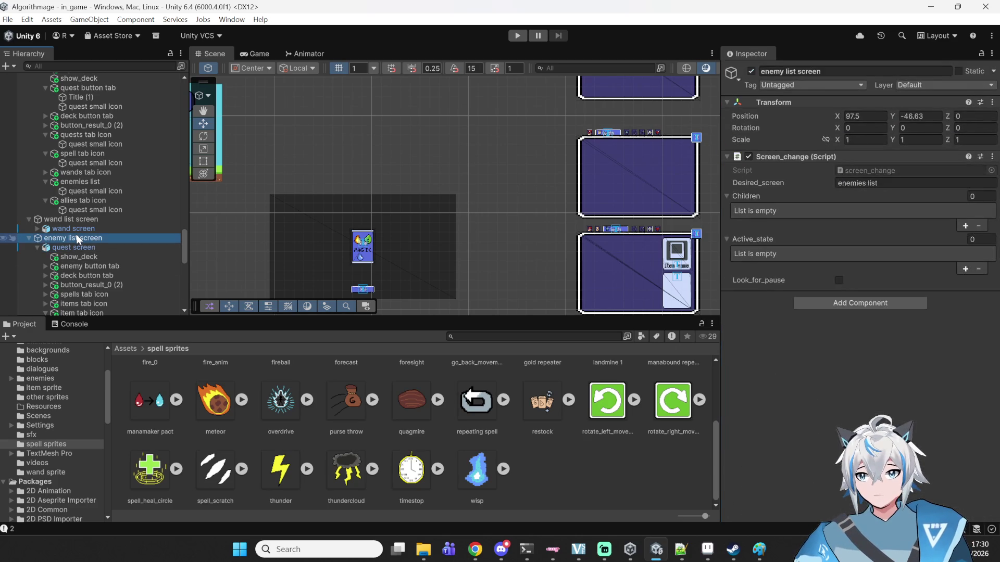
{"action": "left_click", "coordinate": [64, 248]}
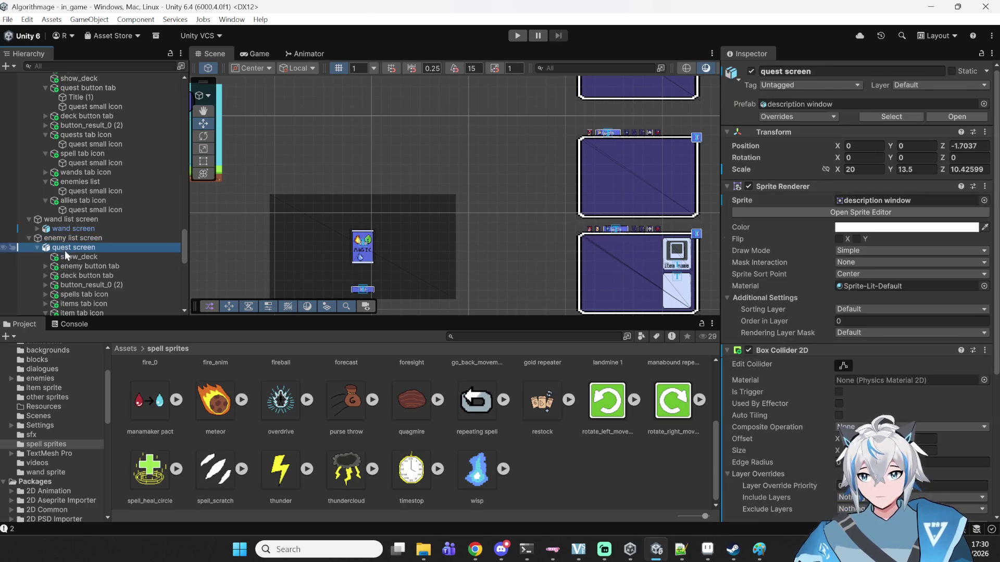
{"action": "left_click", "coordinate": [777, 72]}
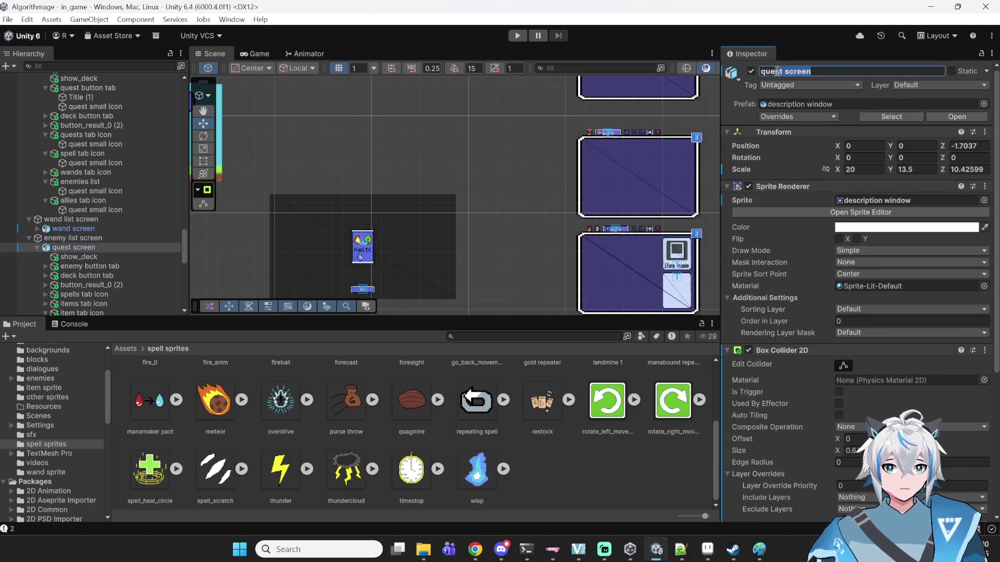
- Rename the quest screen child to 'enemy list screen', removing the stray asterisk
{"action": "type", "text": "enemy list*"}
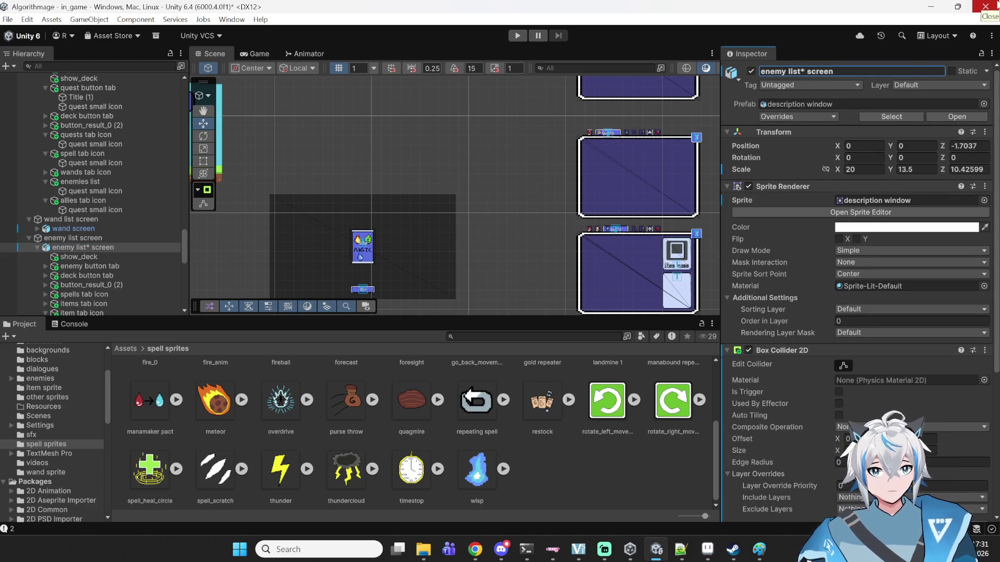
{"action": "left_click", "coordinate": [803, 71]}
{"action": "key", "text": "BackSpace"}
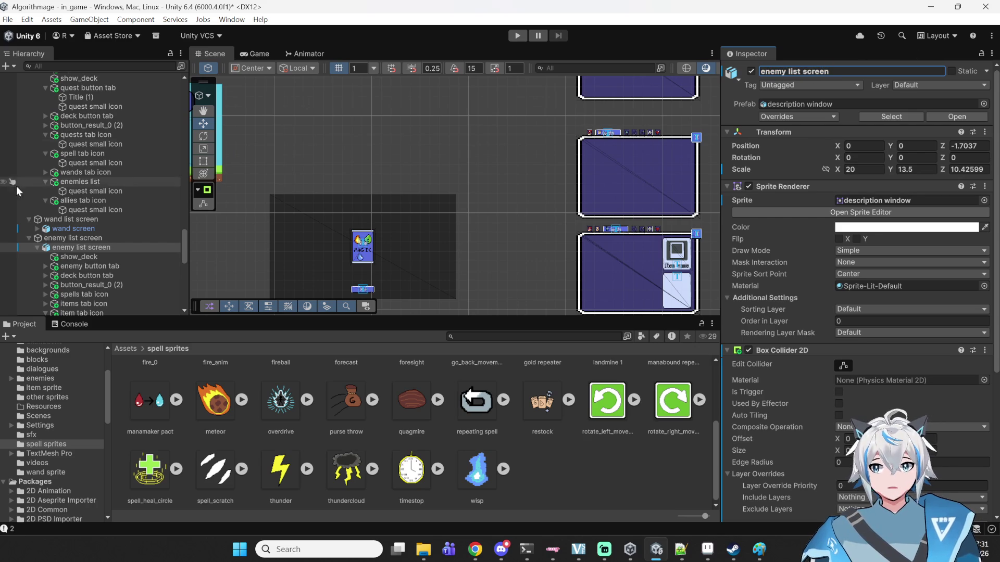
{"action": "scroll", "coordinate": [84, 198], "scroll_direction": "up", "scroll_amount": 5}
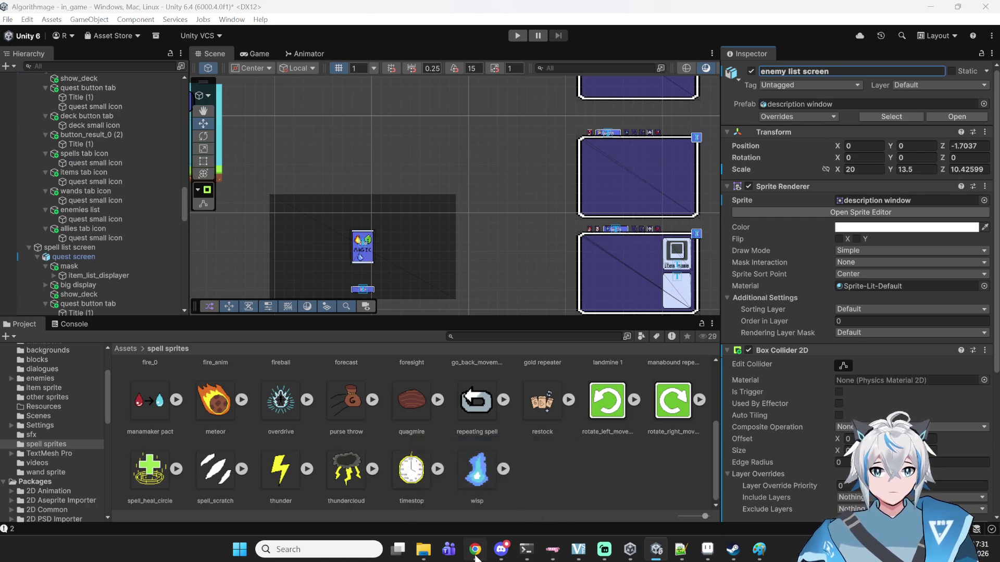
- Confirm the browser video keeps playing, then return to the Unity editor
{"action": "left_click", "coordinate": [475, 549]}
{"action": "left_click", "coordinate": [596, 313]}
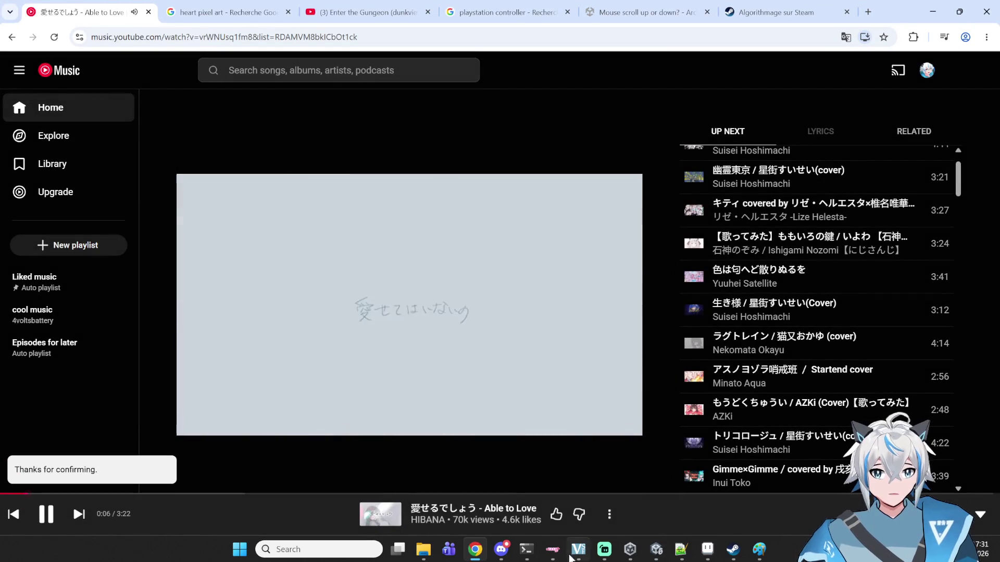
{"action": "mouse_move", "coordinate": [708, 557]}
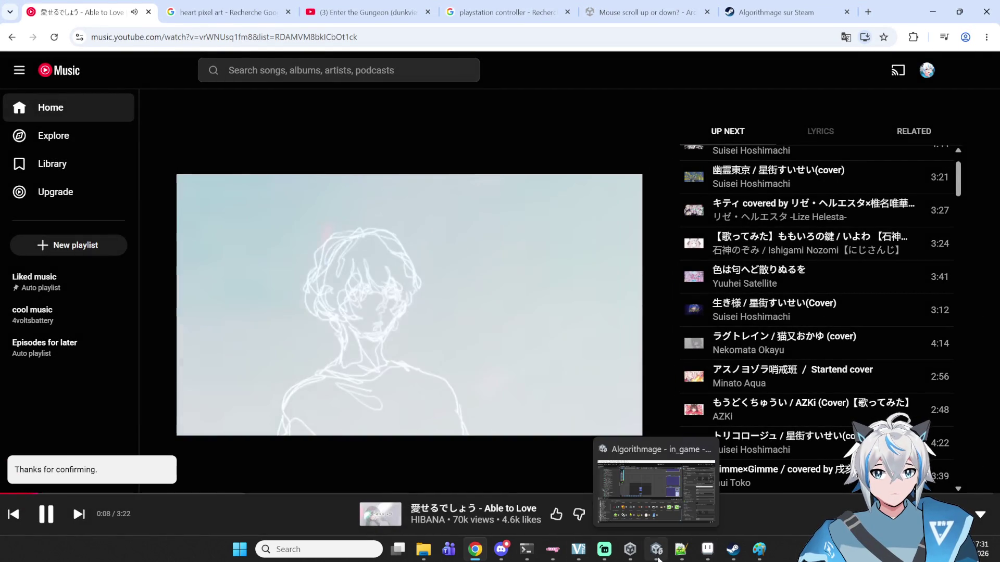
{"action": "left_click", "coordinate": [656, 549]}
- Browse enemy list's children forg, boomy, tornadust and high_cultist, plus the boss list object
{"action": "scroll", "coordinate": [60, 198], "scroll_direction": "up", "scroll_amount": 10}
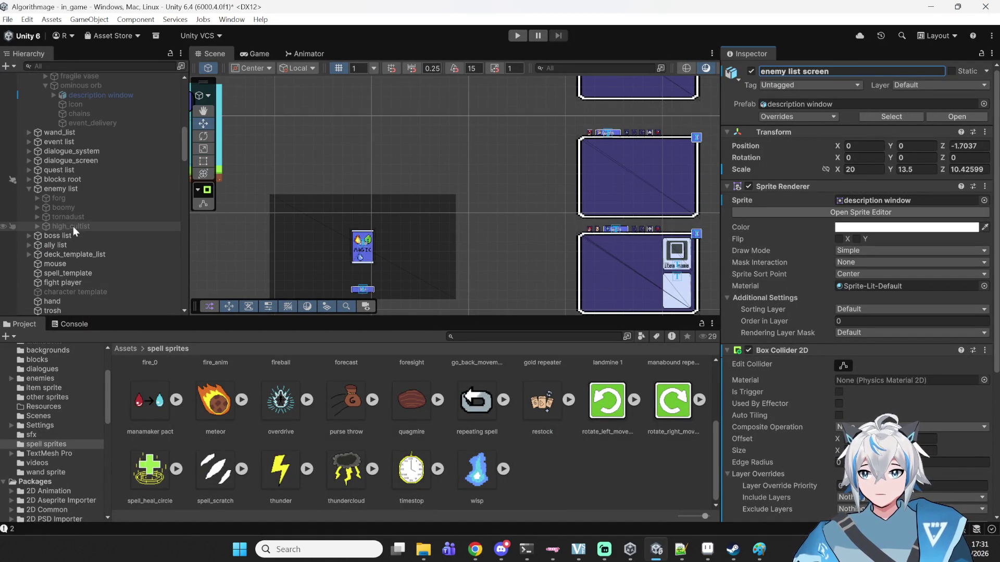
{"action": "left_click", "coordinate": [67, 190]}
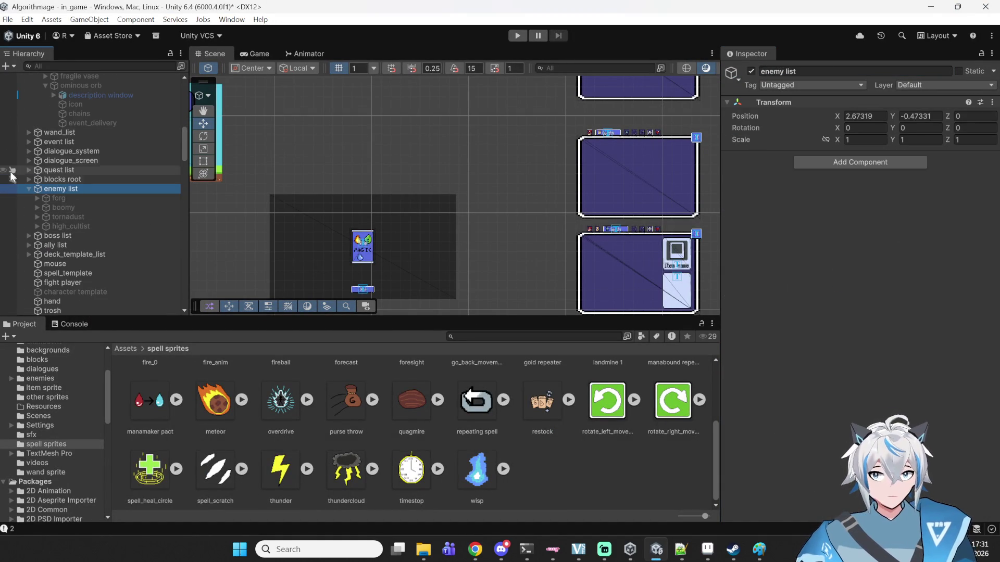
{"action": "left_click", "coordinate": [29, 189]}
{"action": "left_click", "coordinate": [29, 189]}
{"action": "left_click", "coordinate": [52, 197]}
{"action": "left_click", "coordinate": [63, 217]}
{"action": "left_click", "coordinate": [74, 208]}
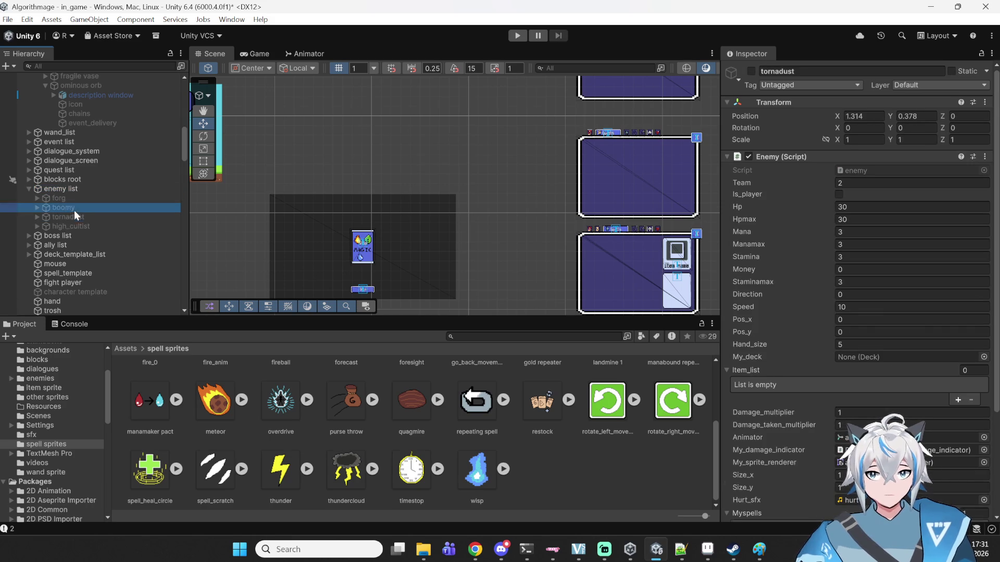
{"action": "left_click", "coordinate": [73, 225]}
{"action": "left_click", "coordinate": [76, 215]}
{"action": "left_click", "coordinate": [80, 201]}
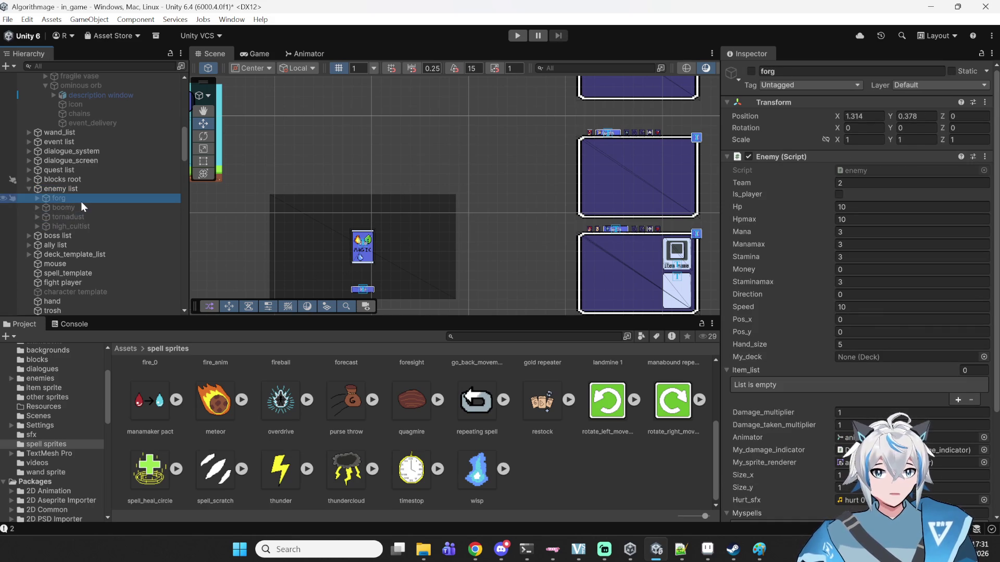
{"action": "left_click", "coordinate": [67, 191]}
{"action": "left_click", "coordinate": [46, 236]}
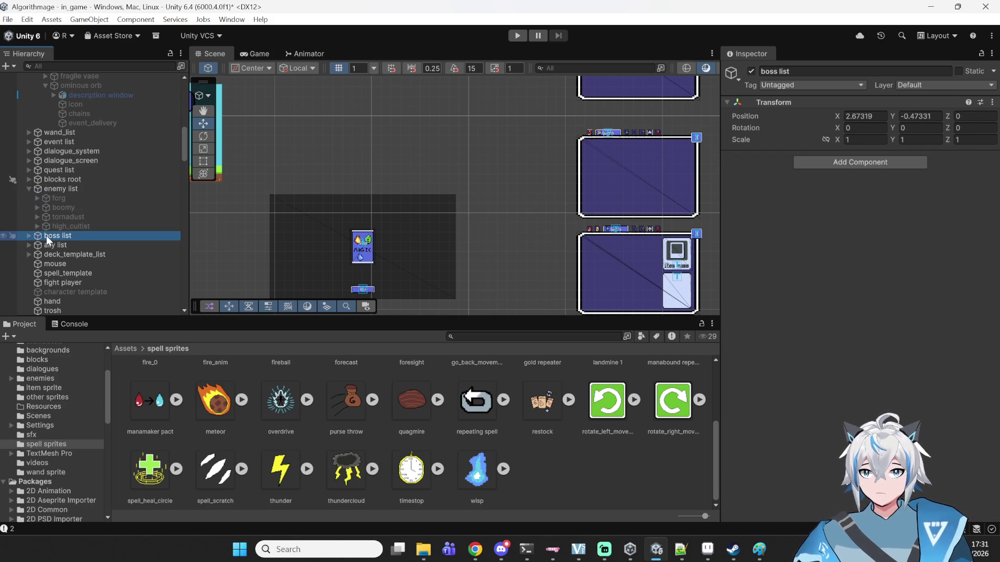
{"action": "left_click", "coordinate": [52, 189]}
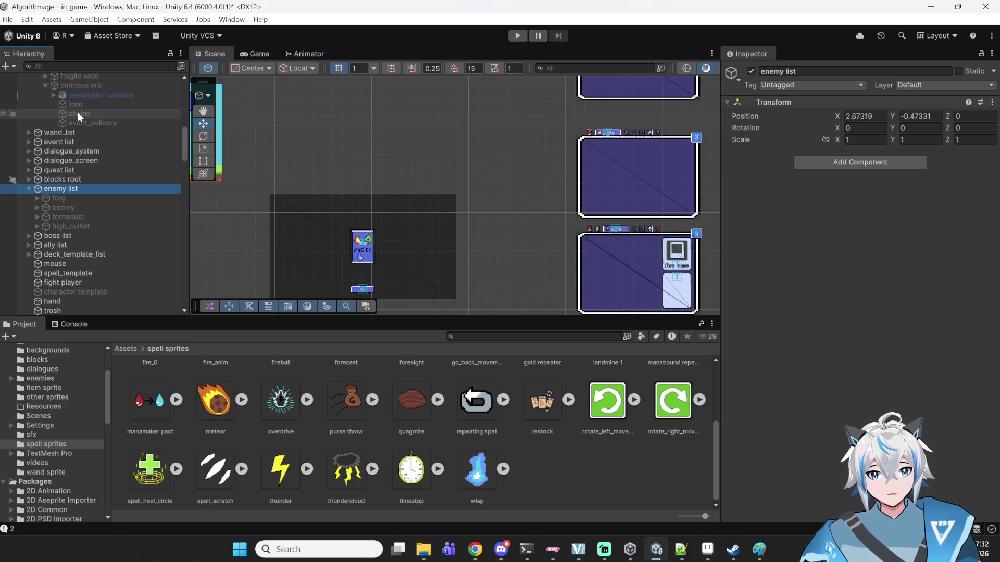
{"action": "mouse_move", "coordinate": [488, 550]}
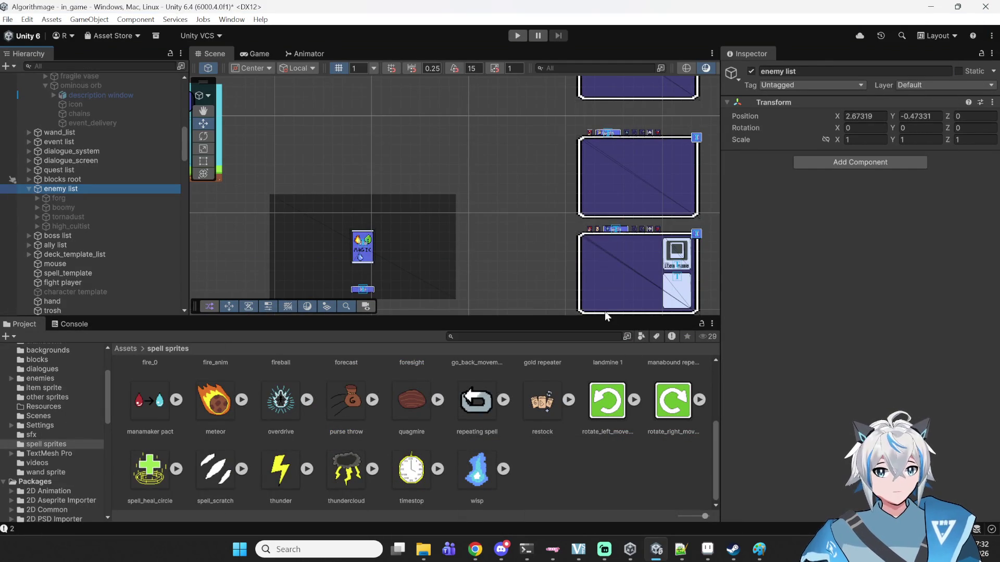
- Zoom in on the purple list panels and pan until the Deck screen's Current Deck and Full Deck buttons sit centred
{"action": "scroll", "coordinate": [500, 246], "scroll_direction": "down", "scroll_amount": 1}
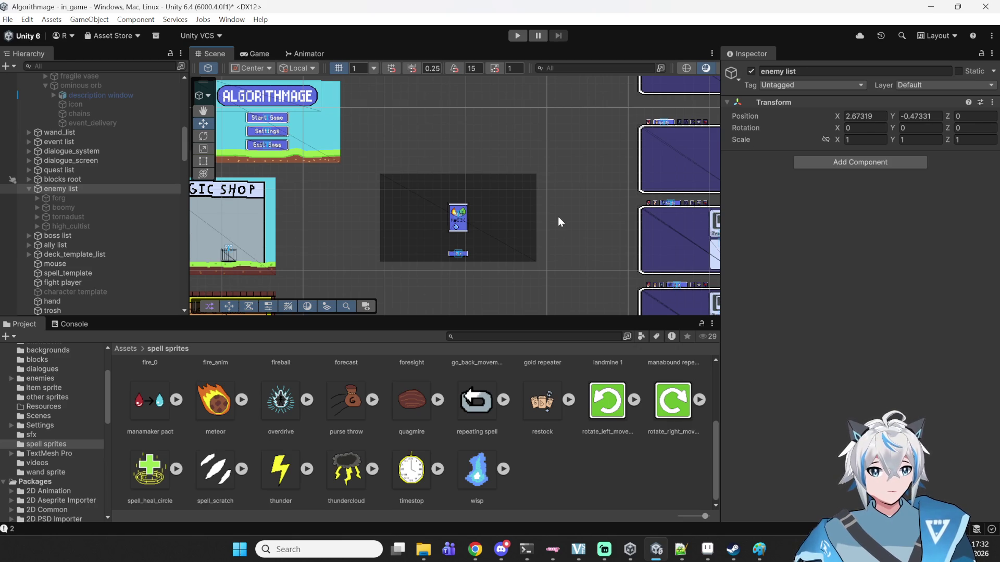
{"action": "scroll", "coordinate": [568, 174], "scroll_direction": "up", "scroll_amount": 1}
{"action": "left_click_drag", "start_coordinate": [568, 173], "coordinate": [307, 197]}
{"action": "scroll", "coordinate": [388, 182], "scroll_direction": "up", "scroll_amount": 3}
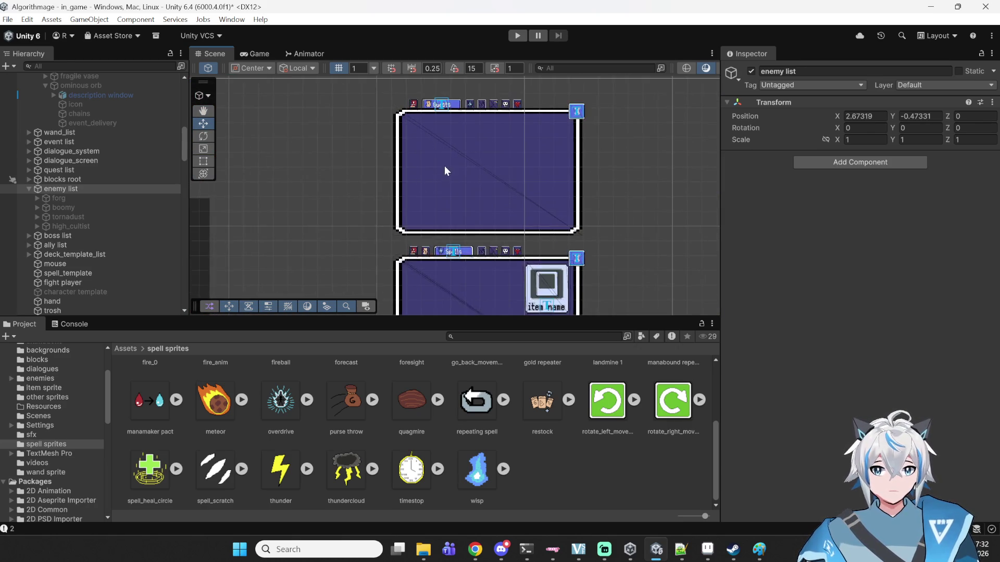
{"action": "scroll", "coordinate": [405, 225], "scroll_direction": "down", "scroll_amount": 3}
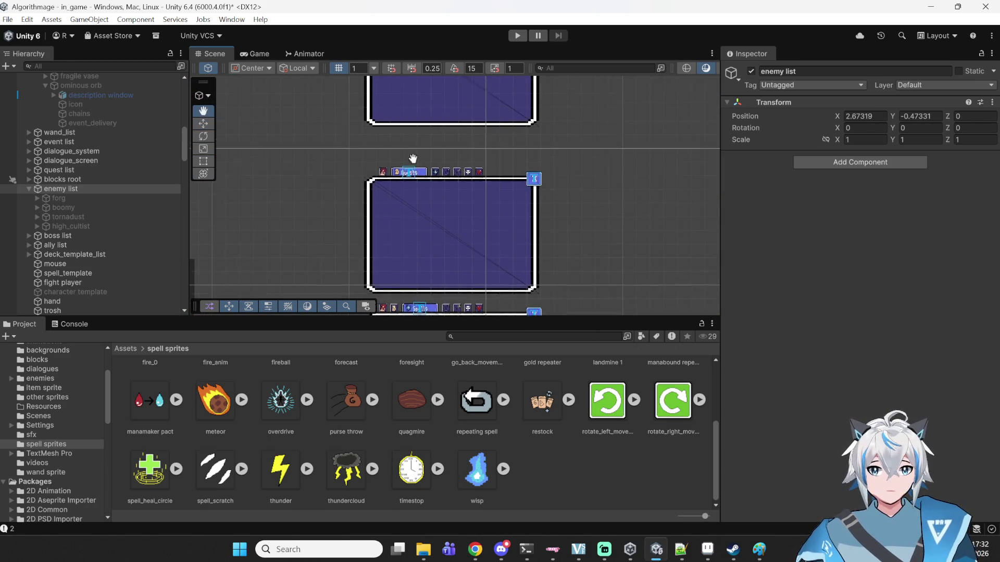
{"action": "scroll", "coordinate": [439, 147], "scroll_direction": "up", "scroll_amount": 2}
{"action": "scroll", "coordinate": [439, 142], "scroll_direction": "up", "scroll_amount": 1}
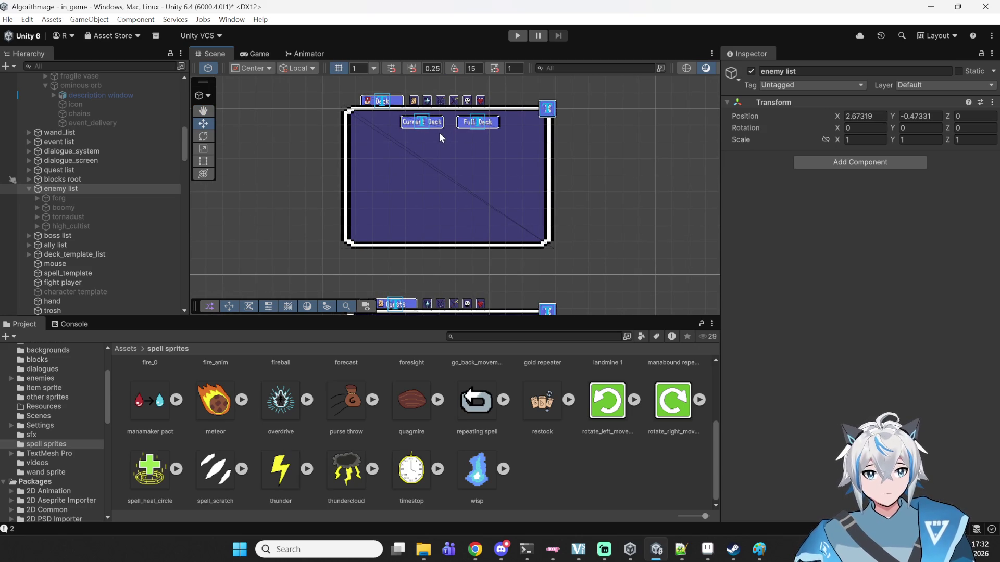
{"action": "mouse_move", "coordinate": [436, 137]}
{"action": "left_mouse_down"}
{"action": "mouse_move", "coordinate": [469, 212]}
{"action": "mouse_move", "coordinate": [499, 210]}
{"action": "left_mouse_up"}
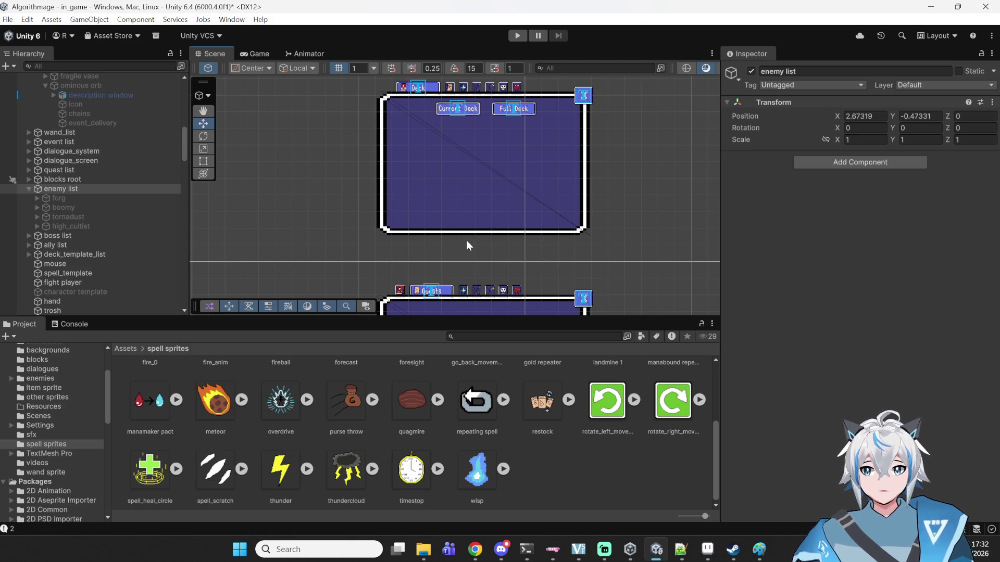
{"action": "mouse_move", "coordinate": [475, 549]}
{"action": "left_click", "coordinate": [475, 489]}
{"action": "left_click", "coordinate": [475, 368]}
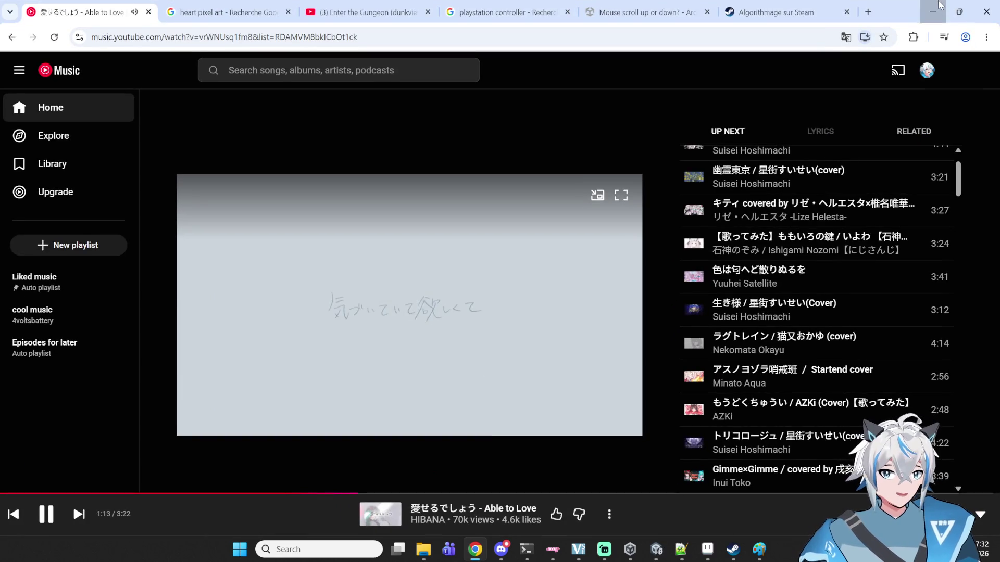
{"action": "left_click", "coordinate": [939, 6]}
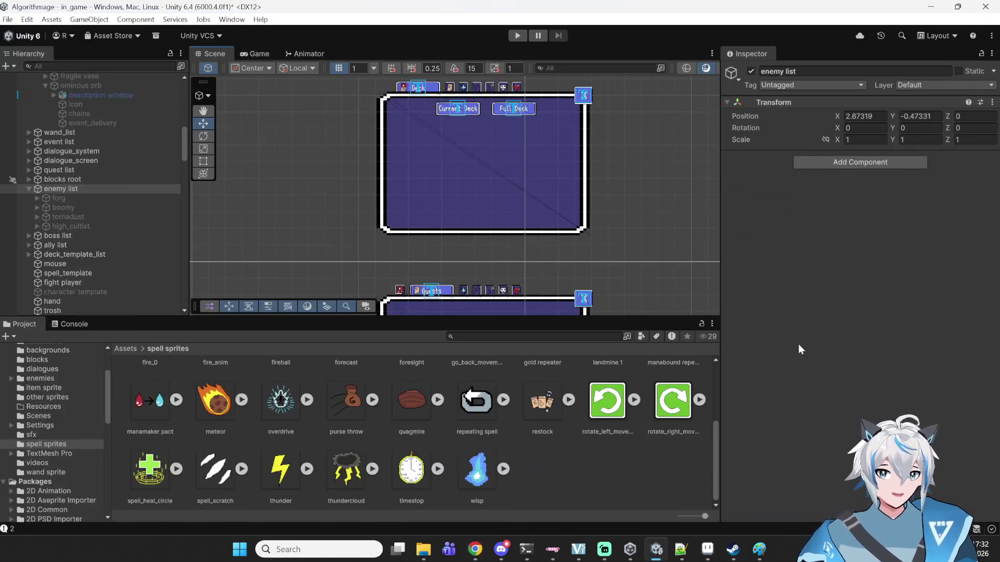
{"action": "left_click", "coordinate": [695, 236]}
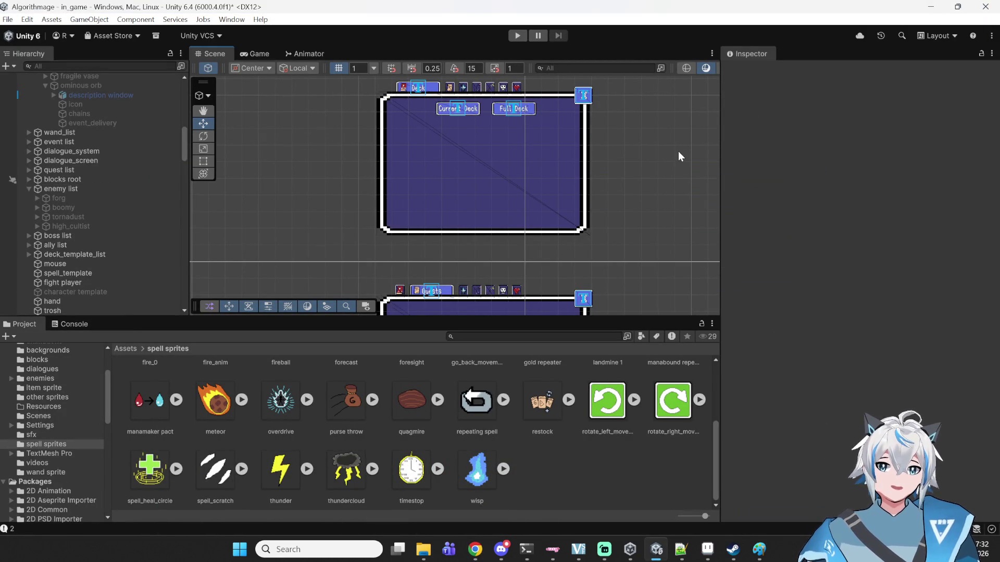
{"action": "left_click", "coordinate": [511, 168]}
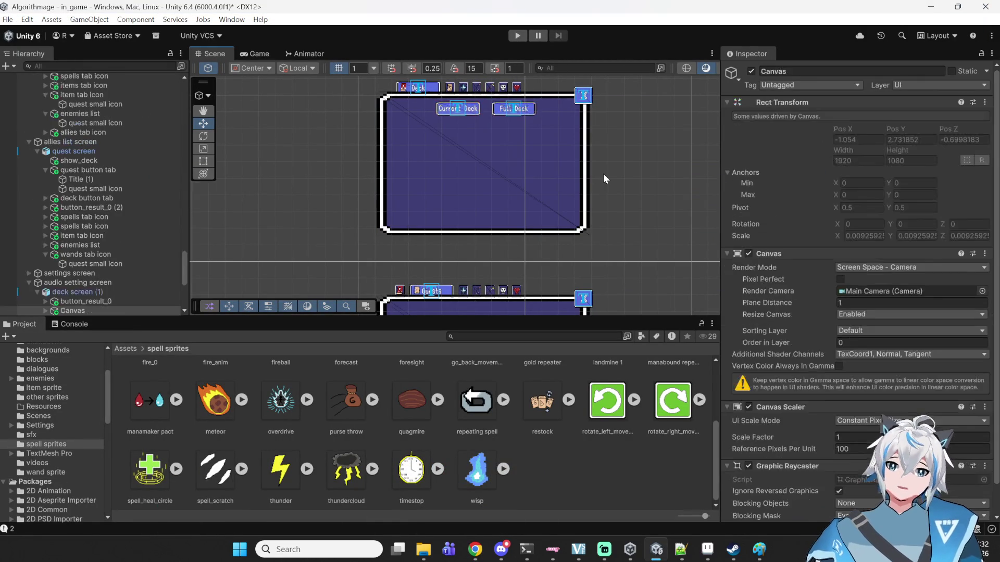
{"action": "scroll", "coordinate": [601, 178], "scroll_direction": "down", "scroll_amount": 1}
{"action": "left_click_drag", "start_coordinate": [589, 178], "coordinate": [549, 122]}
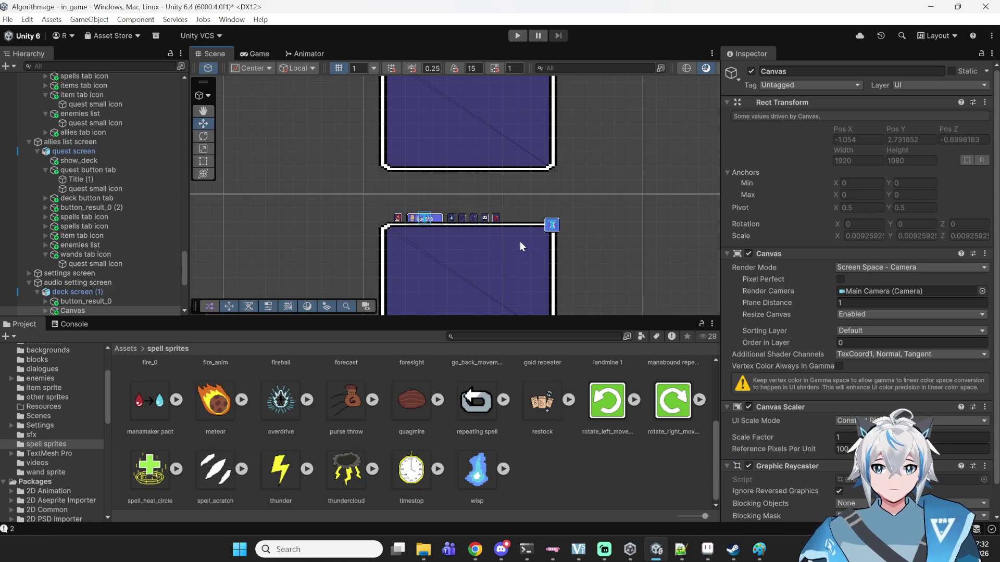
{"action": "left_click_drag", "start_coordinate": [501, 211], "coordinate": [588, 202]}
{"action": "left_click_drag", "start_coordinate": [533, 294], "coordinate": [557, 180]}
{"action": "key", "text": "w"}
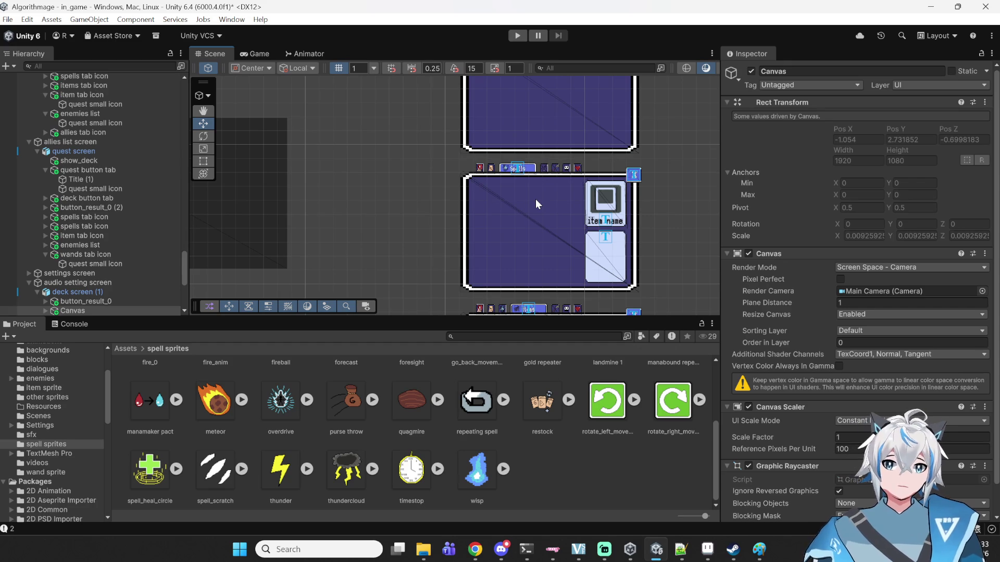
{"action": "scroll", "coordinate": [572, 177], "scroll_direction": "down", "scroll_amount": 3}
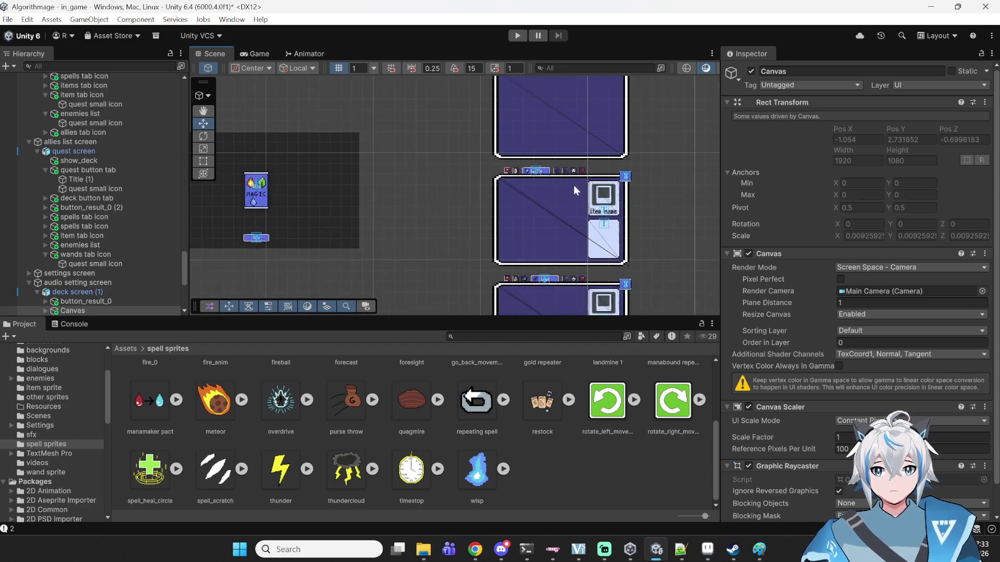
{"action": "mouse_move", "coordinate": [533, 111]}
{"action": "left_mouse_down"}
{"action": "mouse_move", "coordinate": [532, 174]}
{"action": "mouse_move", "coordinate": [547, 210]}
{"action": "mouse_move", "coordinate": [564, 145]}
{"action": "mouse_move", "coordinate": [509, 255]}
{"action": "left_mouse_up"}
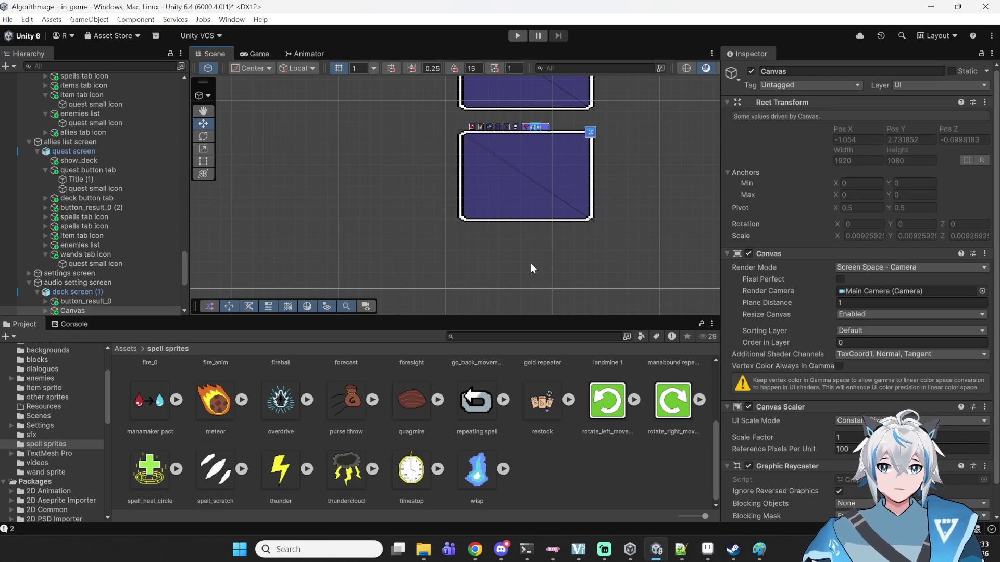
{"action": "left_click", "coordinate": [557, 203]}
{"action": "left_click", "coordinate": [579, 163]}
{"action": "left_click", "coordinate": [579, 164]}
{"action": "left_click", "coordinate": [572, 172]}
{"action": "scroll", "coordinate": [578, 194], "scroll_direction": "up", "scroll_amount": 3}
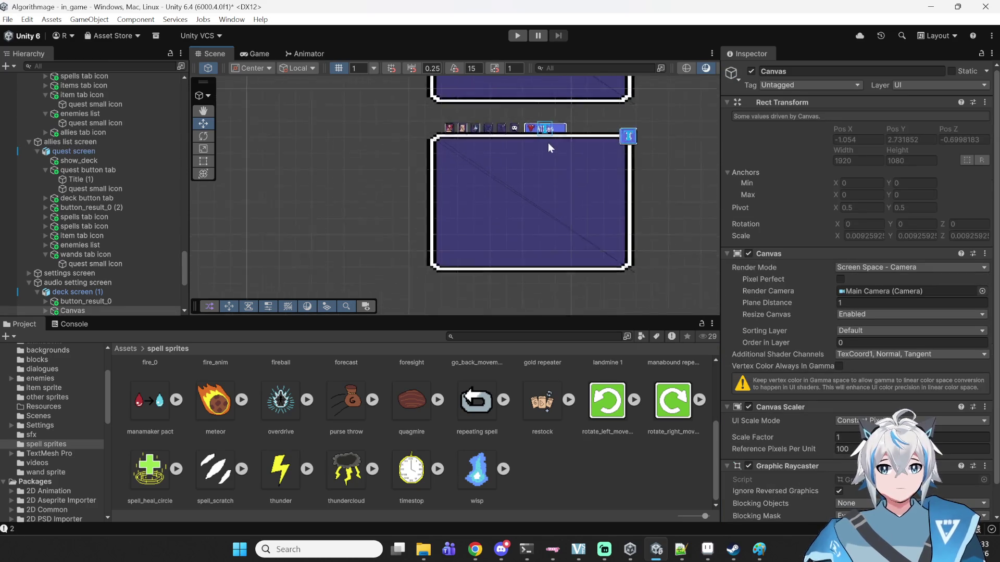
{"action": "left_click_drag", "start_coordinate": [578, 194], "coordinate": [544, 174]}
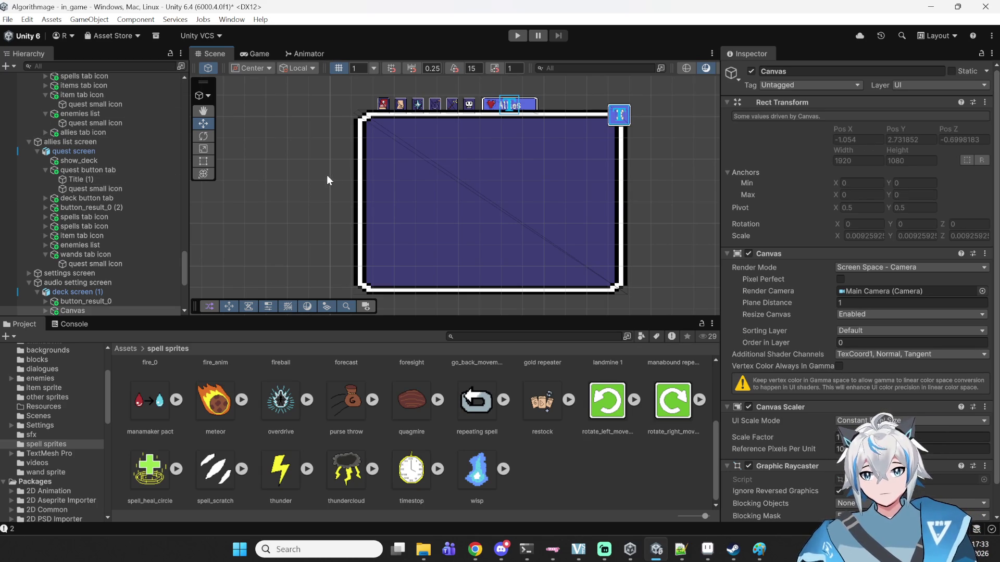
{"action": "mouse_move", "coordinate": [344, 130]}
{"action": "left_mouse_down"}
{"action": "mouse_move", "coordinate": [371, 165]}
{"action": "mouse_move", "coordinate": [321, 127]}
{"action": "left_mouse_up"}
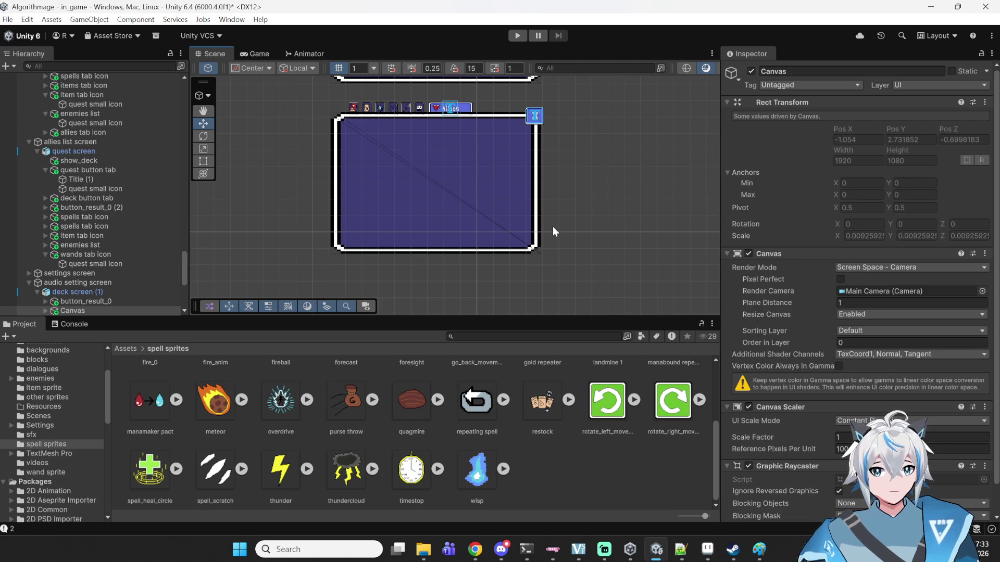
{"action": "left_click_drag", "start_coordinate": [602, 179], "coordinate": [619, 225]}
{"action": "left_click_drag", "start_coordinate": [571, 179], "coordinate": [439, 174]}
{"action": "mouse_move", "coordinate": [439, 122]}
{"action": "left_mouse_down"}
{"action": "mouse_move", "coordinate": [471, 146]}
{"action": "mouse_move", "coordinate": [495, 191]}
{"action": "left_mouse_up"}
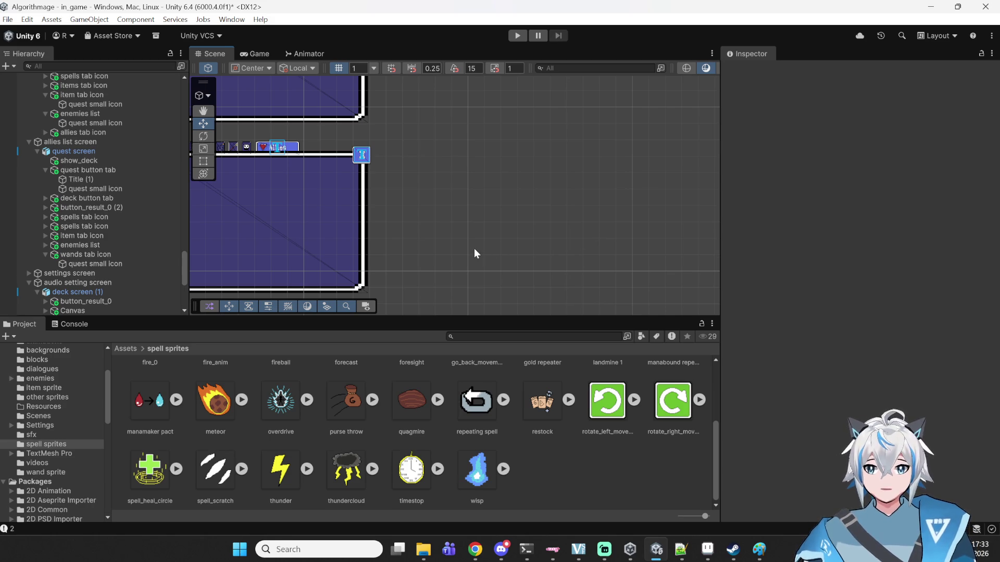
{"action": "left_click_drag", "start_coordinate": [484, 248], "coordinate": [603, 283]}
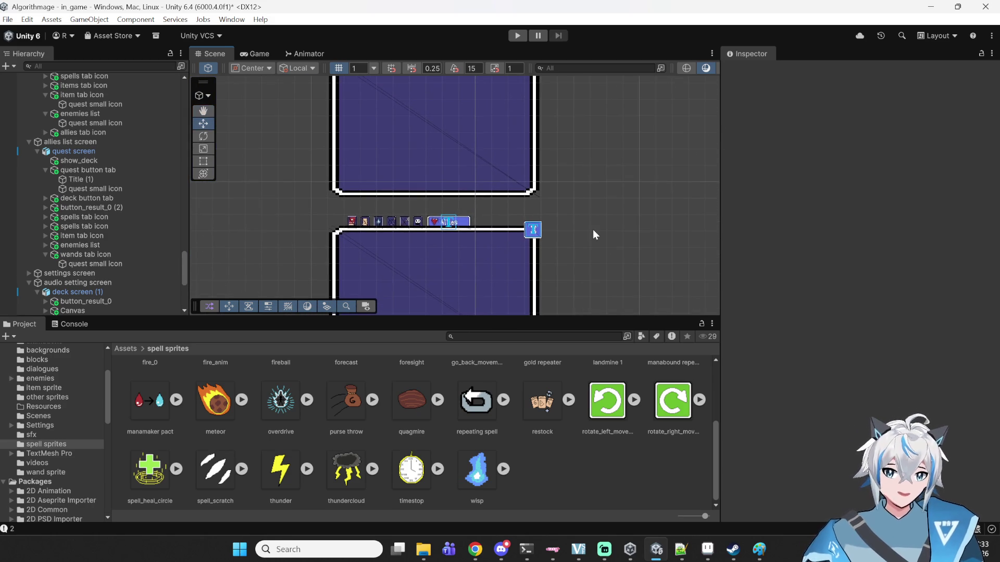
{"action": "mouse_move", "coordinate": [538, 251]}
{"action": "left_mouse_down"}
{"action": "mouse_move", "coordinate": [565, 223]}
{"action": "mouse_move", "coordinate": [502, 272]}
{"action": "mouse_move", "coordinate": [443, 211]}
{"action": "left_mouse_up"}
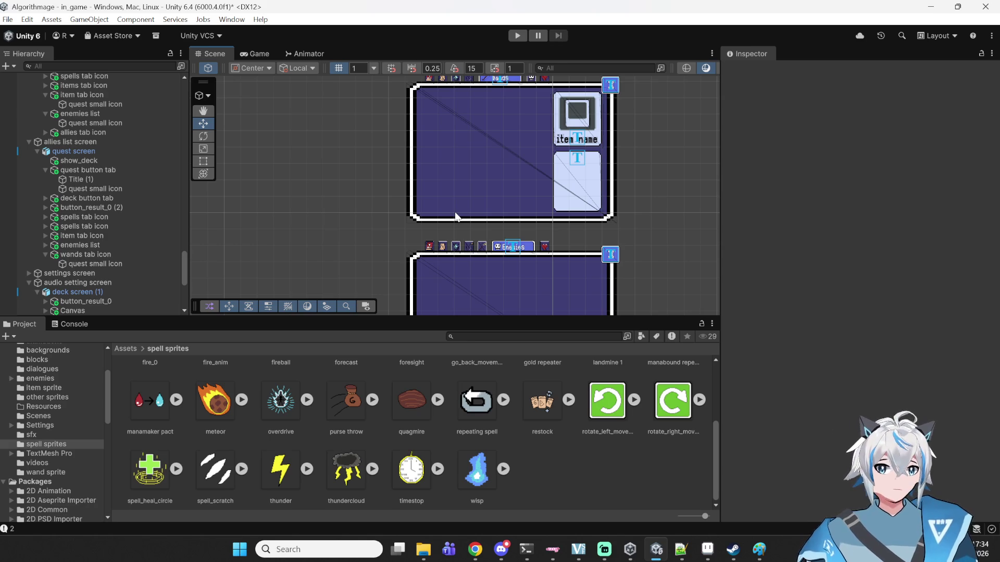
{"action": "mouse_move", "coordinate": [456, 216]}
{"action": "left_mouse_down"}
{"action": "mouse_move", "coordinate": [462, 172]}
{"action": "mouse_move", "coordinate": [375, 170]}
{"action": "mouse_move", "coordinate": [428, 218]}
{"action": "mouse_move", "coordinate": [453, 216]}
{"action": "mouse_move", "coordinate": [448, 154]}
{"action": "mouse_move", "coordinate": [457, 276]}
{"action": "mouse_move", "coordinate": [438, 205]}
{"action": "mouse_move", "coordinate": [404, 277]}
{"action": "mouse_move", "coordinate": [368, 239]}
{"action": "mouse_move", "coordinate": [359, 201]}
{"action": "left_mouse_up"}
{"action": "left_click", "coordinate": [425, 226]}
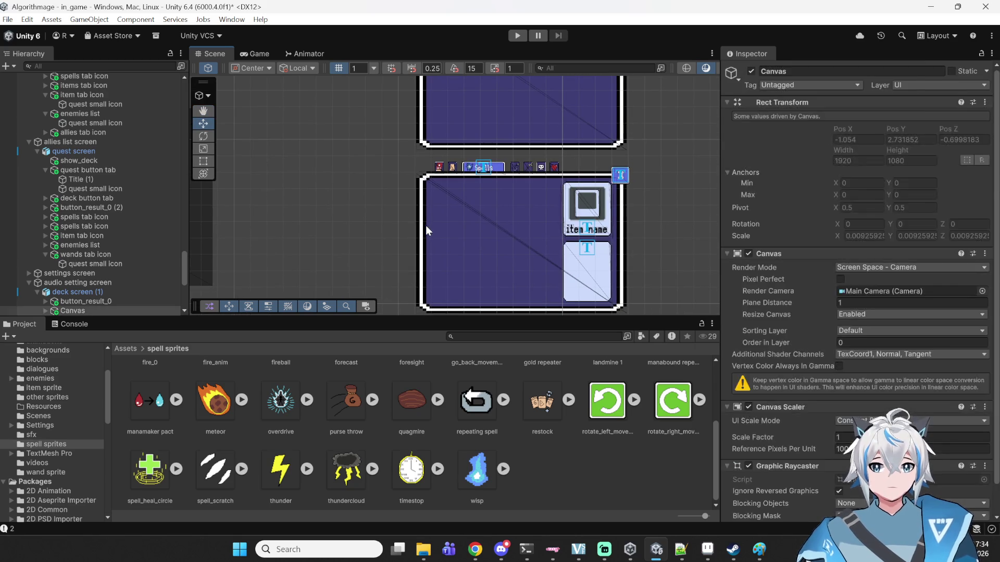
- Select the quest screen object and pan the Scene view up to bring the Items screen in
{"action": "left_click", "coordinate": [425, 226]}
{"action": "left_click_drag", "start_coordinate": [404, 230], "coordinate": [385, 211]}
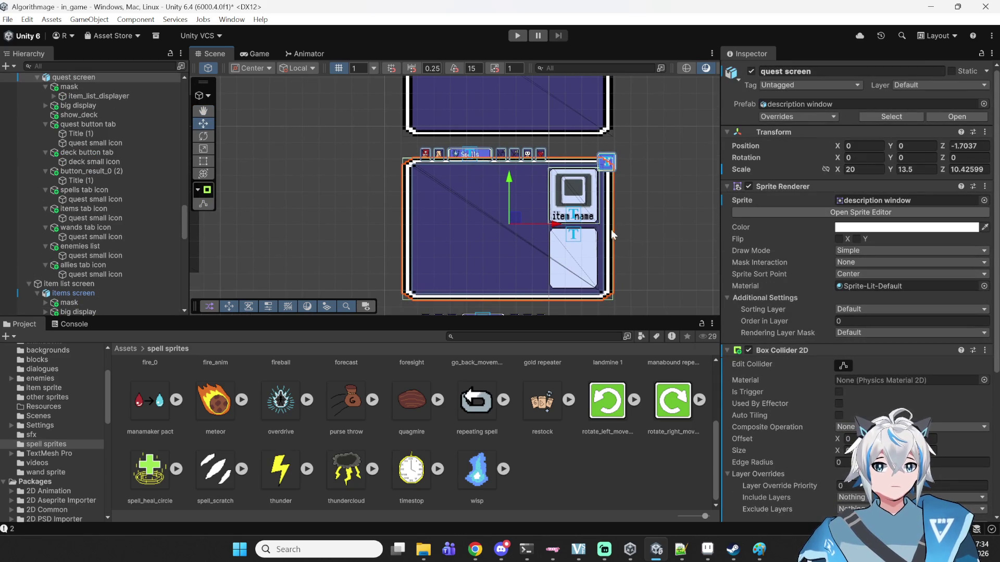
{"action": "left_click_drag", "start_coordinate": [650, 230], "coordinate": [641, 195]}
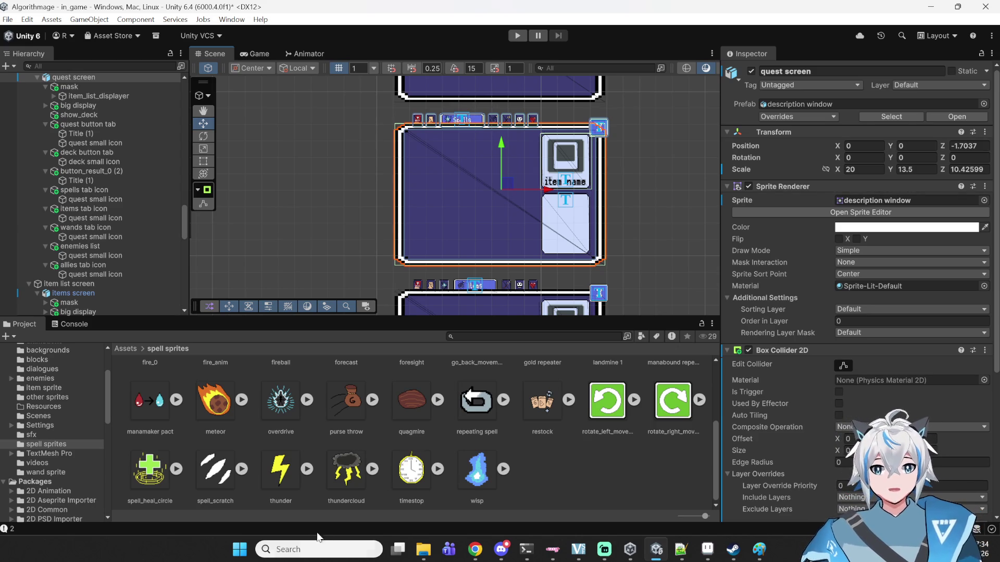
- Pause the YouTube Music playback in the browser and return to the Unity editor
{"action": "left_click", "coordinate": [474, 549]}
{"action": "left_click", "coordinate": [473, 316]}
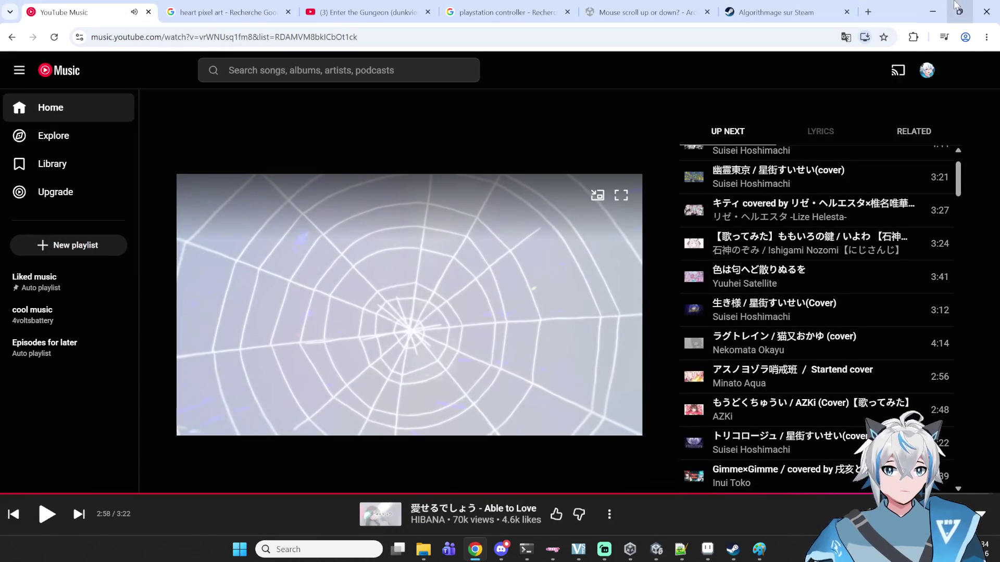
{"action": "left_click", "coordinate": [958, 11]}
{"action": "left_click", "coordinate": [89, 15]}
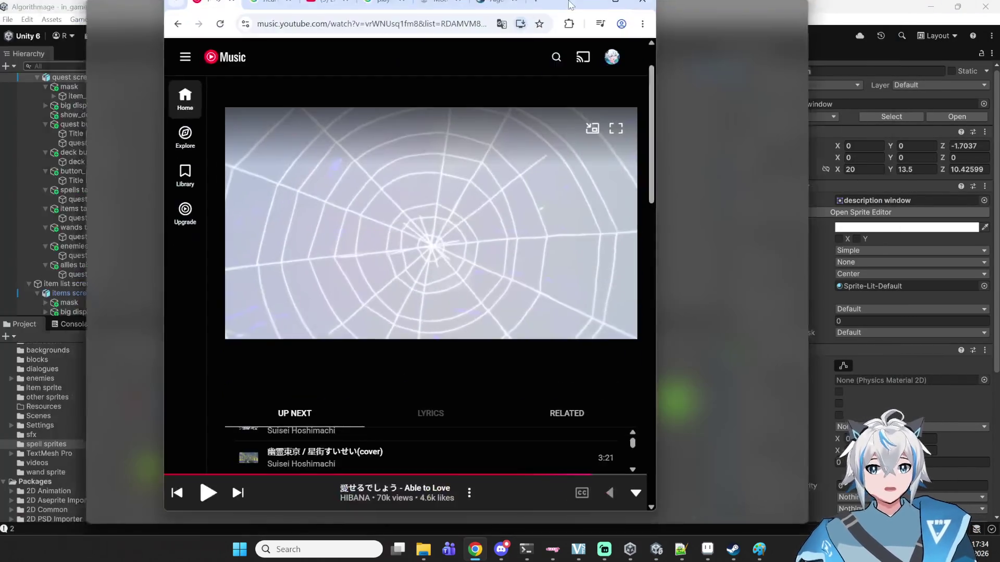
{"action": "left_click", "coordinate": [959, 12]}
{"action": "left_click", "coordinate": [909, 7]}
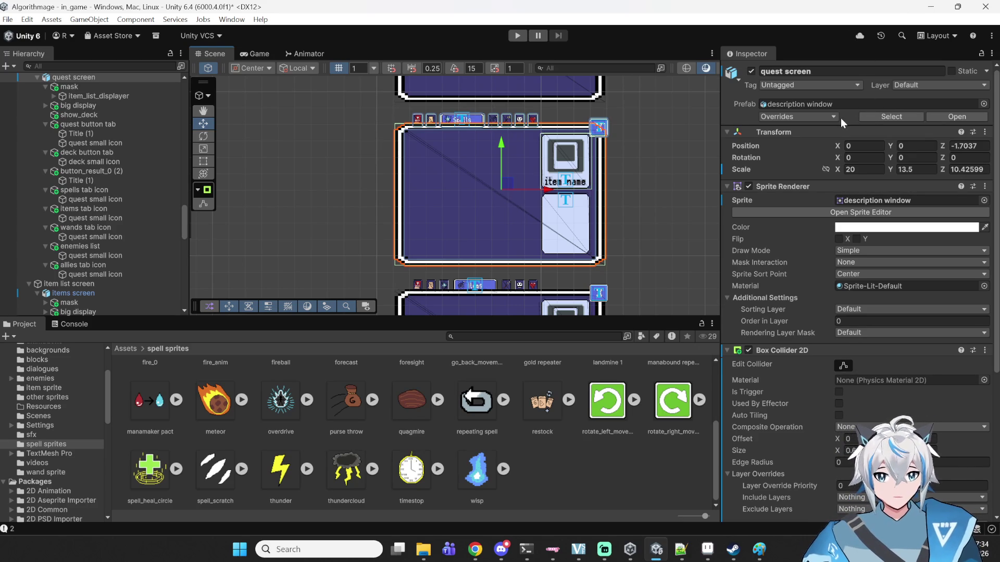
- Pan the Scene view, select a Canvas, undo the stray change, and select several screen objects
{"action": "mouse_move", "coordinate": [647, 237]}
{"action": "left_mouse_down"}
{"action": "mouse_move", "coordinate": [545, 210]}
{"action": "mouse_move", "coordinate": [252, 85]}
{"action": "mouse_move", "coordinate": [436, 252]}
{"action": "mouse_move", "coordinate": [524, 254]}
{"action": "left_mouse_up"}
{"action": "left_click", "coordinate": [546, 209]}
{"action": "key", "text": "ctrl+z"}
{"action": "left_click", "coordinate": [551, 245]}
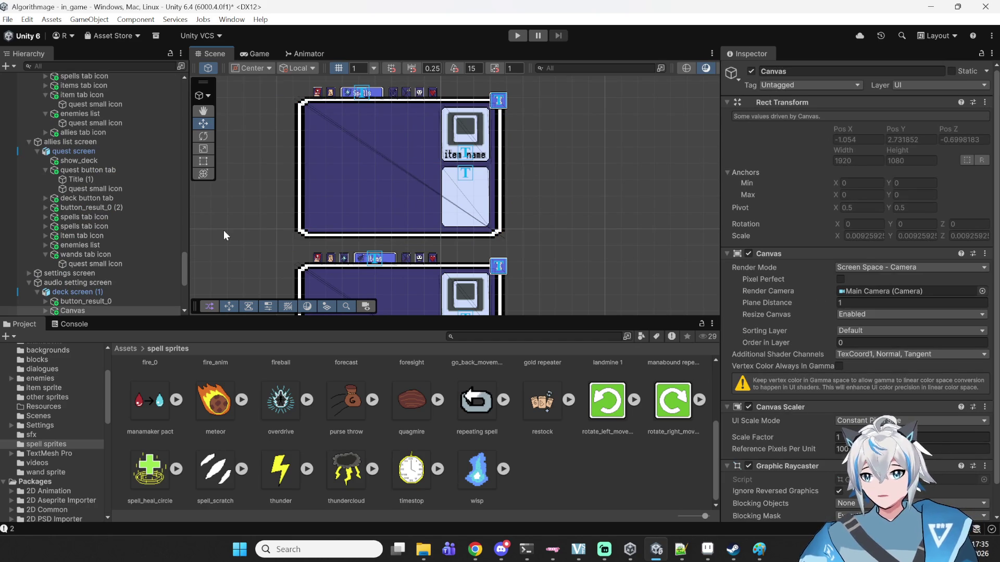
- Resume the YouTube Music playback, minimise the browser, and pan back to the Spells screen
{"action": "left_click", "coordinate": [475, 549]}
{"action": "left_click", "coordinate": [439, 385]}
{"action": "key", "text": "alt+Tab"}
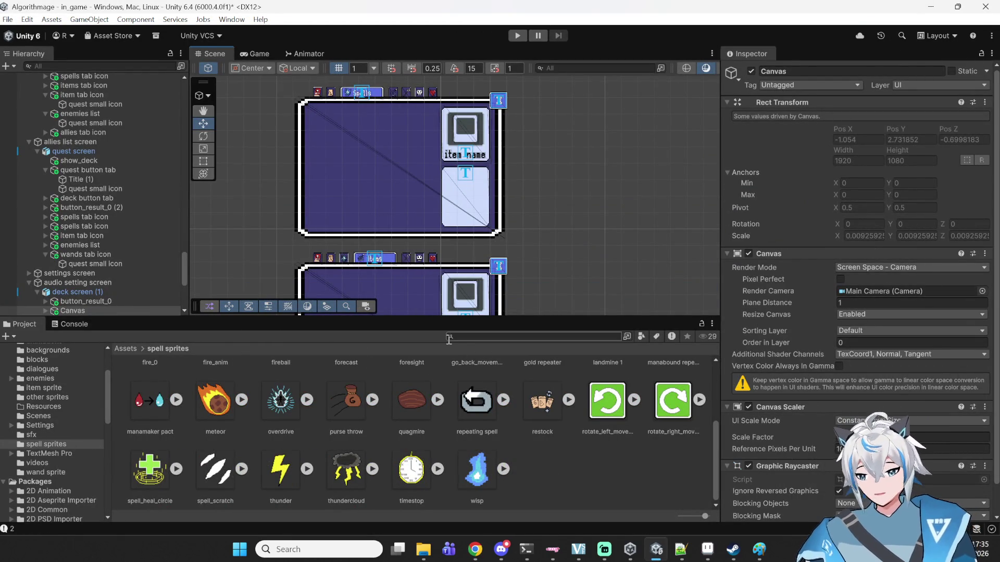
{"action": "left_click", "coordinate": [474, 550]}
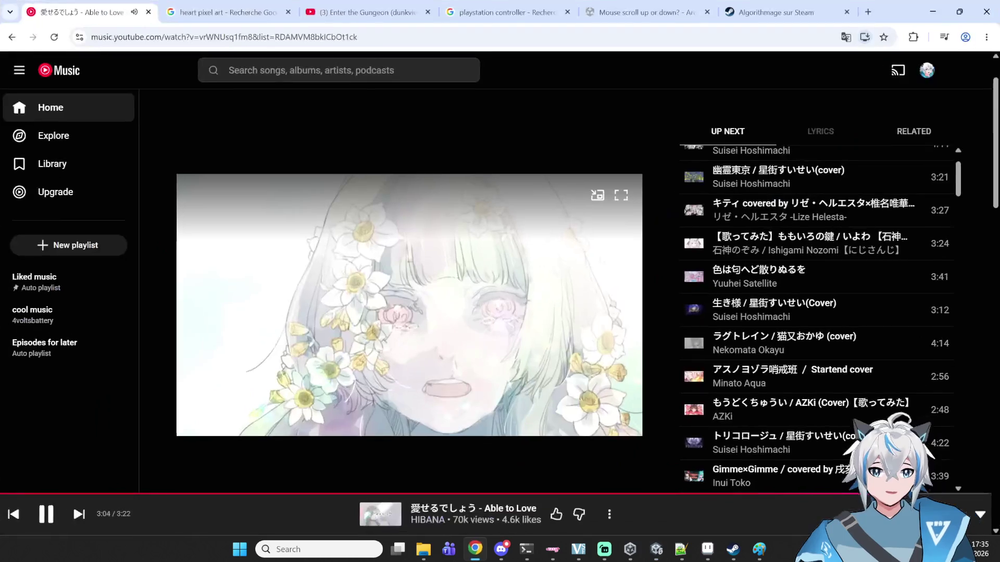
{"action": "left_click", "coordinate": [939, 23]}
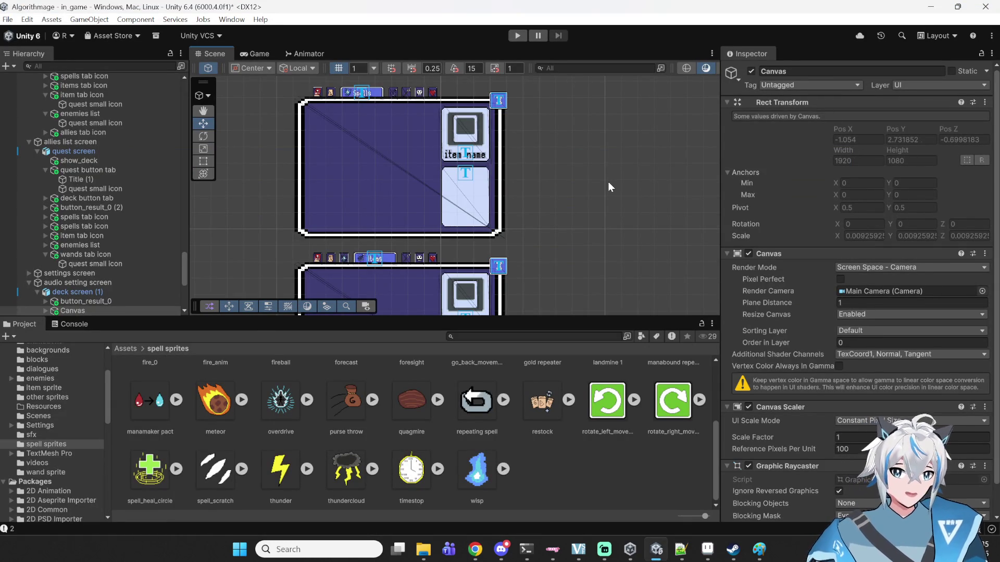
{"action": "mouse_move", "coordinate": [536, 162]}
{"action": "left_mouse_down"}
{"action": "mouse_move", "coordinate": [560, 177]}
{"action": "mouse_move", "coordinate": [569, 212]}
{"action": "left_mouse_up"}
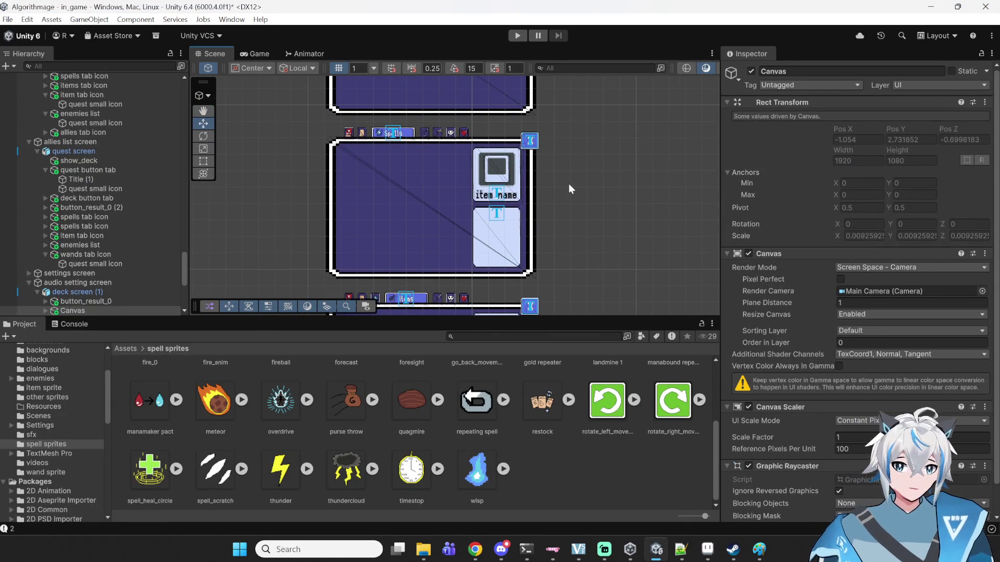
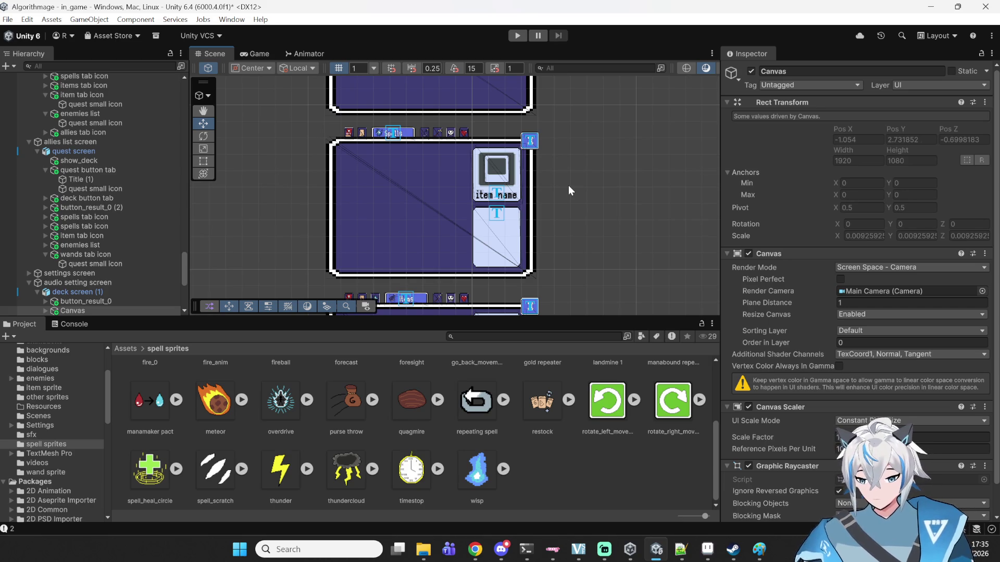
- Pan and zoom the Scene view across the stacked UI canvases up to the Quests panel
{"action": "mouse_move", "coordinate": [563, 241]}
{"action": "left_mouse_down"}
{"action": "mouse_move", "coordinate": [552, 228]}
{"action": "mouse_move", "coordinate": [668, 167]}
{"action": "left_mouse_up"}
{"action": "scroll", "coordinate": [439, 225], "scroll_direction": "down", "scroll_amount": 2}
{"action": "mouse_move", "coordinate": [418, 121]}
{"action": "left_mouse_down"}
{"action": "mouse_move", "coordinate": [455, 183]}
{"action": "mouse_move", "coordinate": [490, 203]}
{"action": "mouse_move", "coordinate": [511, 253]}
{"action": "mouse_move", "coordinate": [424, 298]}
{"action": "mouse_move", "coordinate": [420, 163]}
{"action": "mouse_move", "coordinate": [439, 124]}
{"action": "left_mouse_up"}
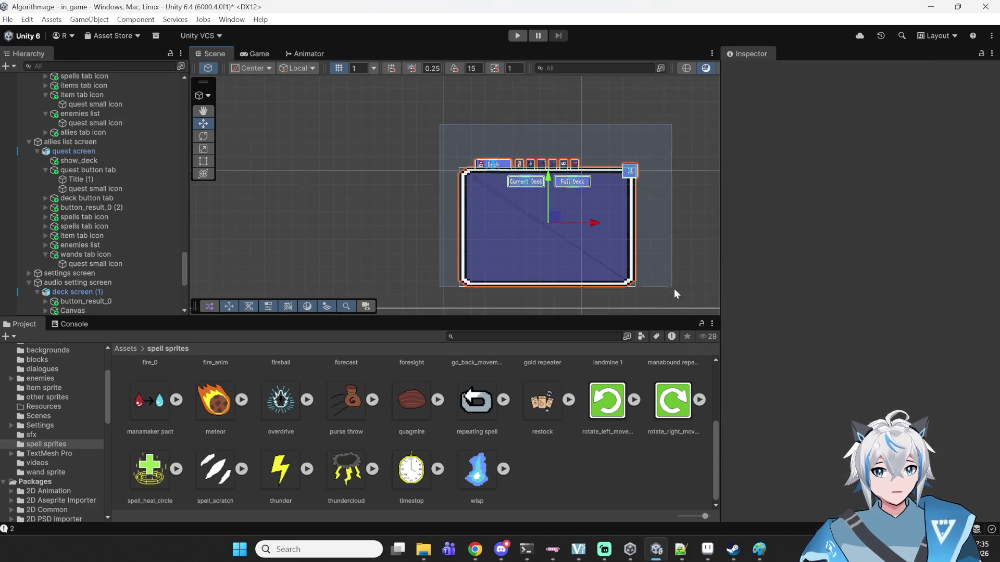
{"action": "mouse_move", "coordinate": [679, 206]}
{"action": "left_mouse_down"}
{"action": "mouse_move", "coordinate": [663, 126]}
{"action": "mouse_move", "coordinate": [647, 128]}
{"action": "left_mouse_up"}
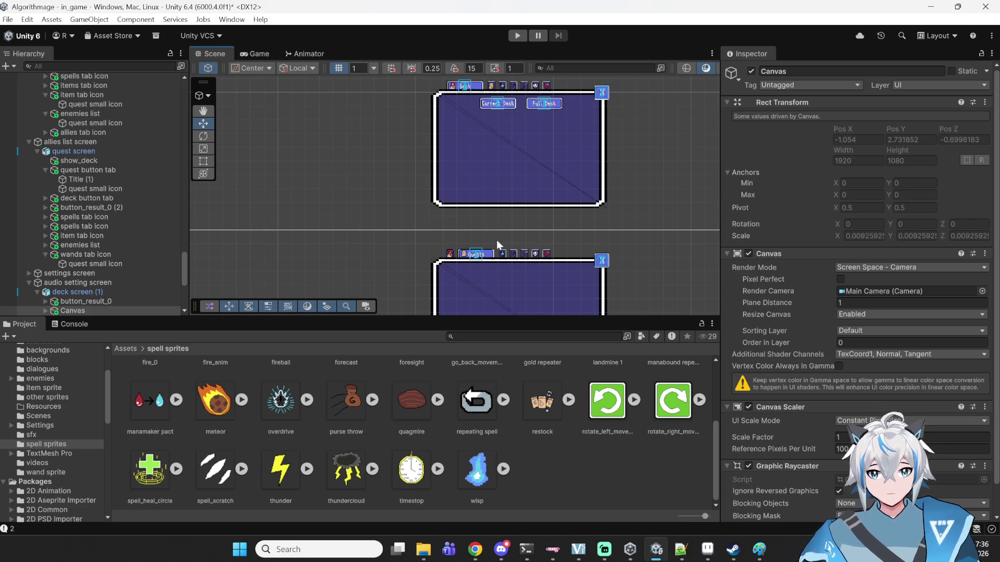
{"action": "left_click_drag", "start_coordinate": [472, 235], "coordinate": [471, 204]}
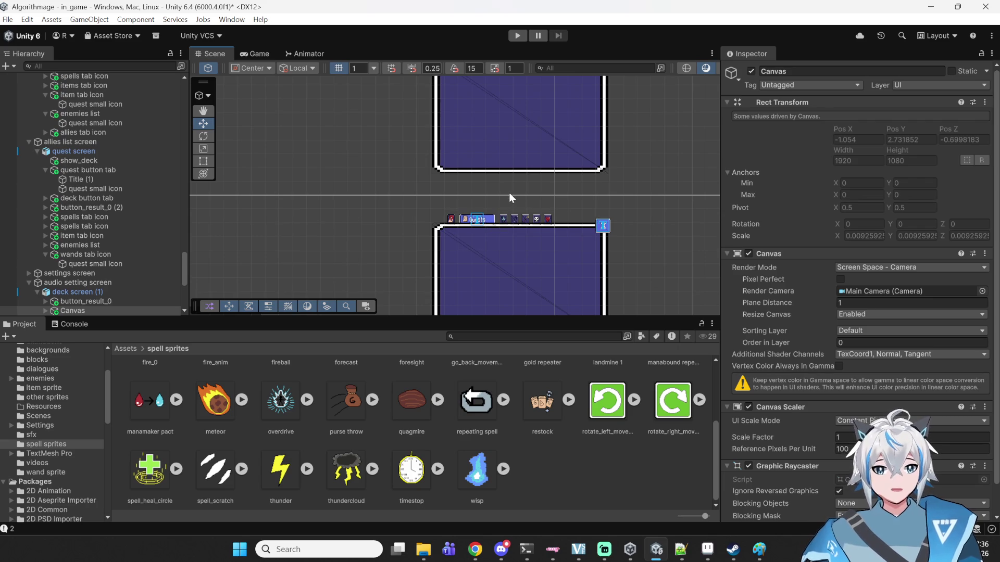
{"action": "left_click_drag", "start_coordinate": [503, 207], "coordinate": [500, 167]}
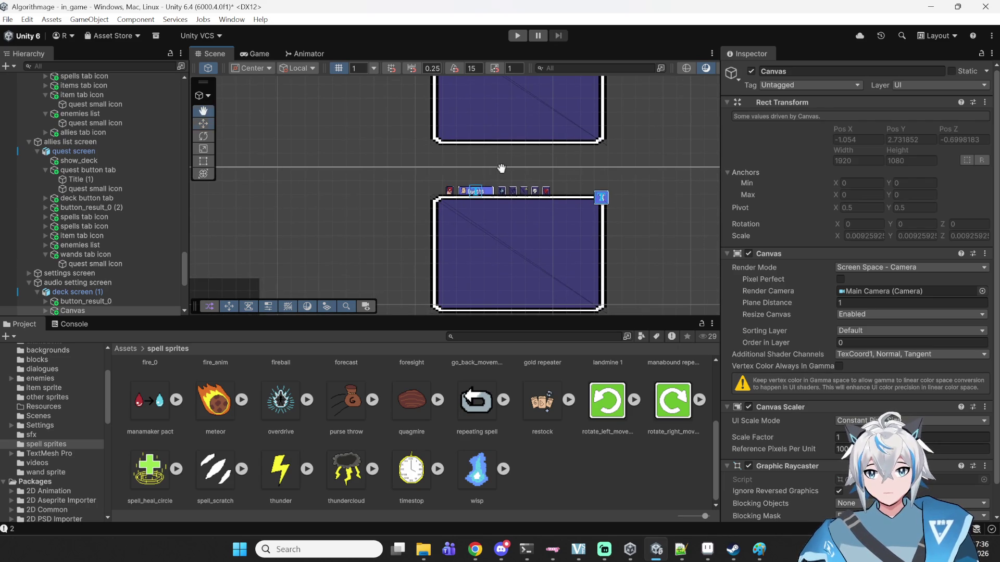
{"action": "left_click_drag", "start_coordinate": [438, 173], "coordinate": [422, 152]}
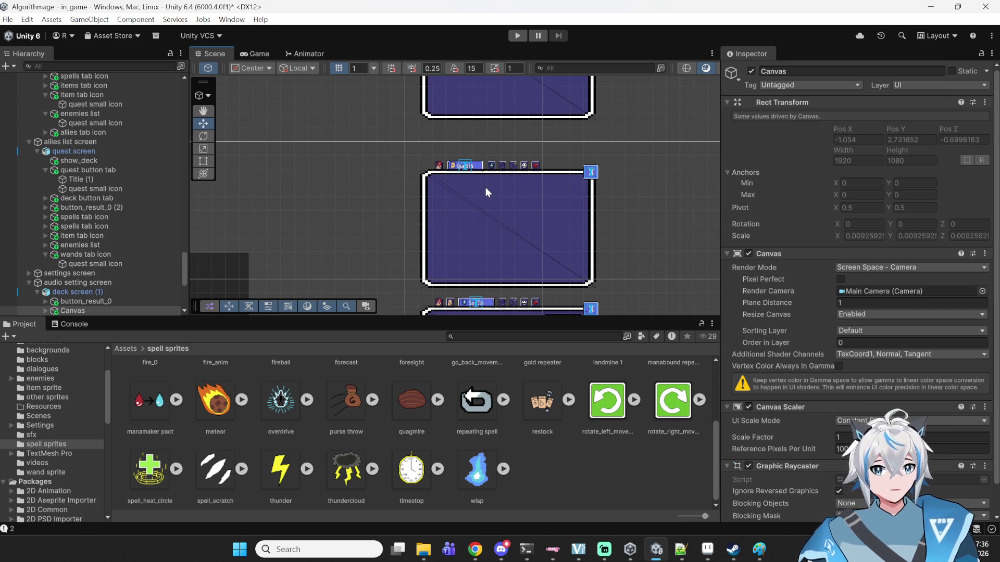
{"action": "mouse_move", "coordinate": [616, 152]}
{"action": "left_mouse_down"}
{"action": "mouse_move", "coordinate": [483, 202]}
{"action": "mouse_move", "coordinate": [391, 276]}
{"action": "mouse_move", "coordinate": [390, 290]}
{"action": "left_mouse_up"}
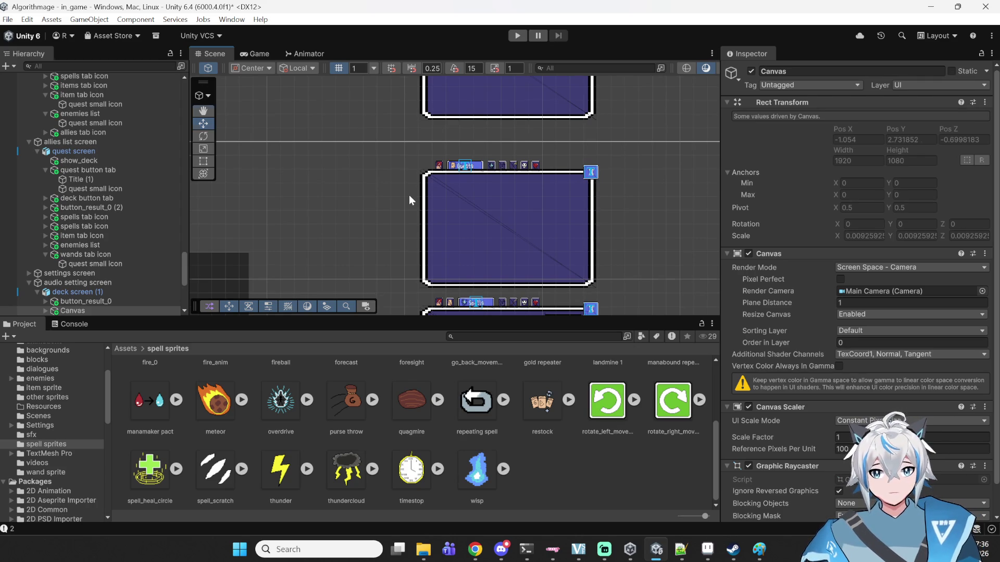
{"action": "left_click_drag", "start_coordinate": [408, 190], "coordinate": [408, 251]}
{"action": "left_click_drag", "start_coordinate": [400, 147], "coordinate": [399, 190]}
{"action": "mouse_move", "coordinate": [412, 230]}
{"action": "left_mouse_down"}
{"action": "mouse_move", "coordinate": [411, 131]}
{"action": "mouse_move", "coordinate": [402, 180]}
{"action": "left_mouse_up"}
{"action": "left_click_drag", "start_coordinate": [407, 229], "coordinate": [406, 253]}
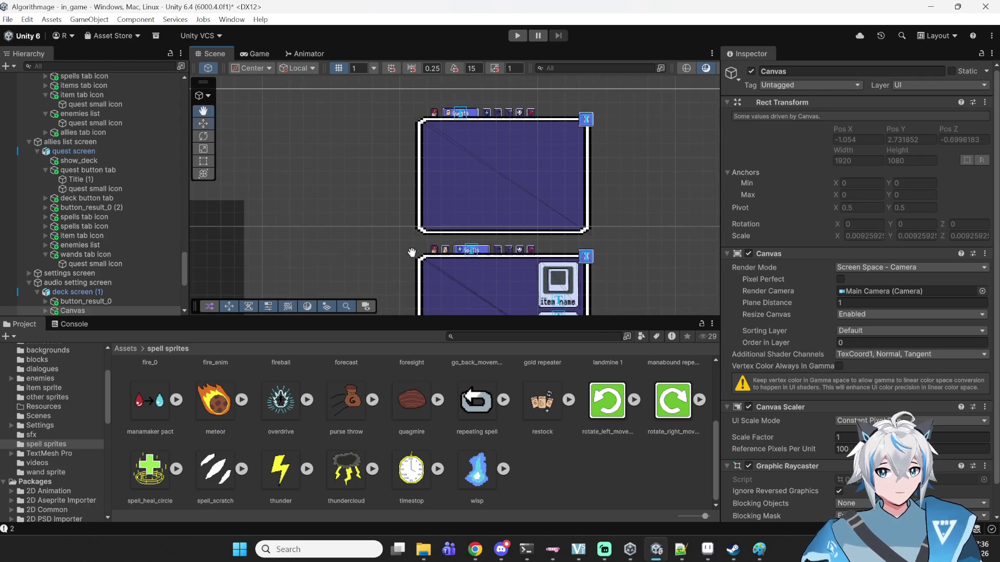
{"action": "scroll", "coordinate": [402, 129], "scroll_direction": "up", "scroll_amount": 2}
{"action": "key", "text": "w"}
{"action": "scroll", "coordinate": [391, 153], "scroll_direction": "up", "scroll_amount": 3}
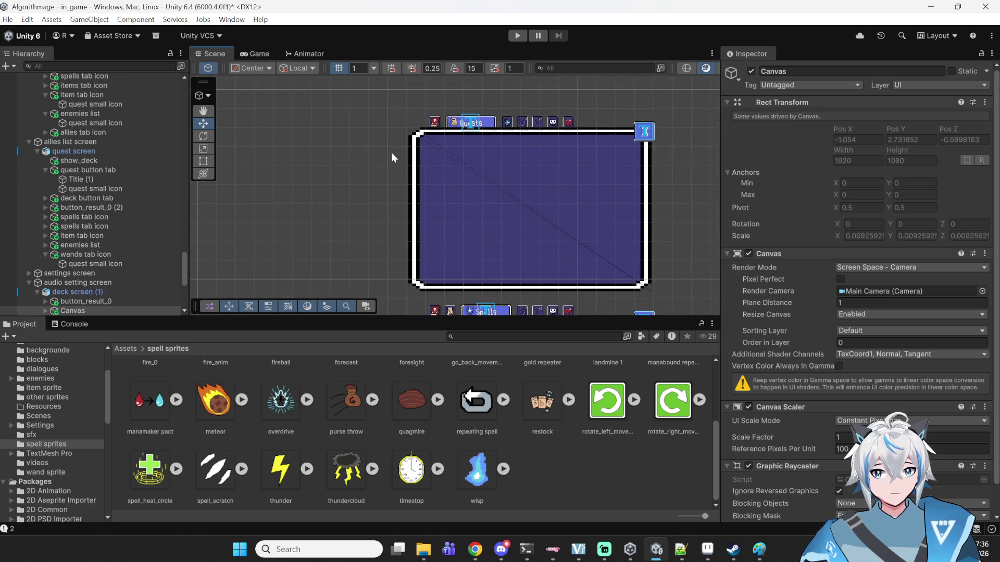
- Select objects on the Quests screen, then keep only its Canvas selected
{"action": "mouse_move", "coordinate": [346, 88]}
{"action": "left_mouse_down"}
{"action": "mouse_move", "coordinate": [387, 142]}
{"action": "mouse_move", "coordinate": [663, 289]}
{"action": "mouse_move", "coordinate": [662, 310]}
{"action": "left_mouse_up"}
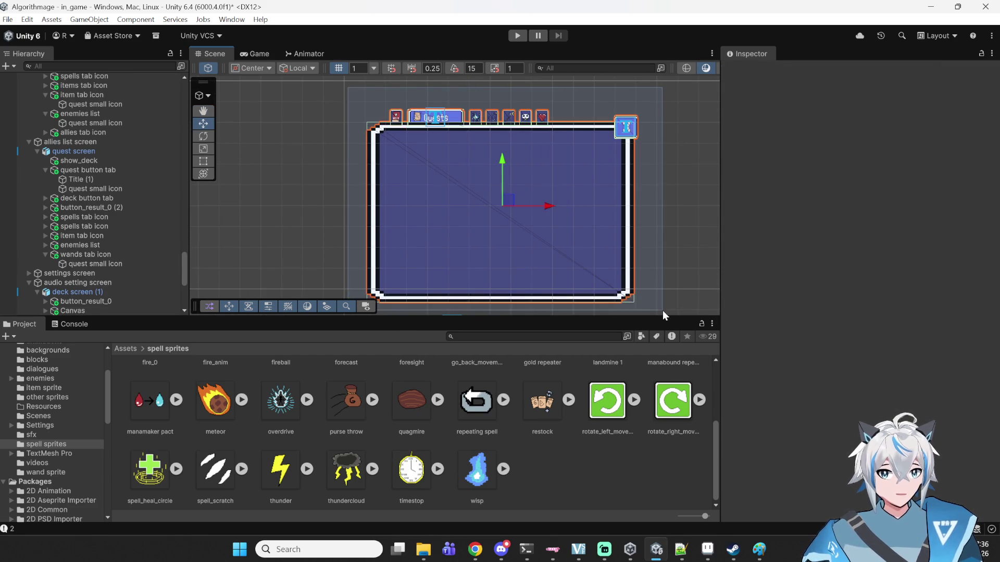
{"action": "left_click", "coordinate": [579, 171]}
{"action": "left_click_drag", "start_coordinate": [642, 93], "coordinate": [379, 174]}
{"action": "left_click", "coordinate": [346, 154]}
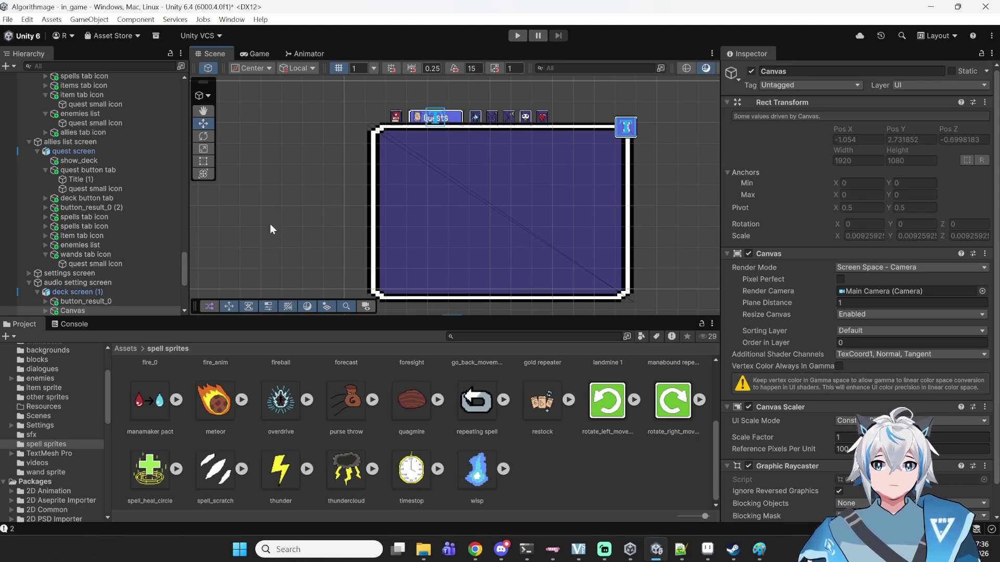
- Browse the stacked screens to the Enemies canvas and enlarge the project assets area
{"action": "left_click_drag", "start_coordinate": [319, 159], "coordinate": [293, 172]}
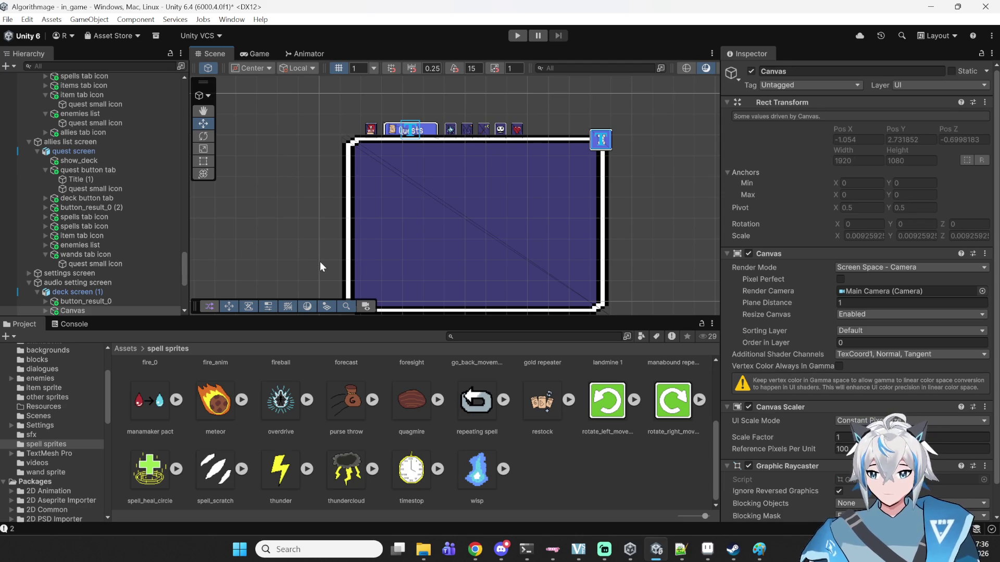
{"action": "mouse_move", "coordinate": [385, 199]}
{"action": "left_mouse_down"}
{"action": "mouse_move", "coordinate": [379, 85]}
{"action": "mouse_move", "coordinate": [457, 195]}
{"action": "mouse_move", "coordinate": [451, 173]}
{"action": "mouse_move", "coordinate": [448, 286]}
{"action": "mouse_move", "coordinate": [449, 190]}
{"action": "left_mouse_up"}
{"action": "mouse_move", "coordinate": [451, 318]}
{"action": "left_mouse_down"}
{"action": "mouse_move", "coordinate": [456, 214]}
{"action": "mouse_move", "coordinate": [449, 347]}
{"action": "left_mouse_up"}
{"action": "mouse_move", "coordinate": [465, 257]}
{"action": "left_mouse_down"}
{"action": "mouse_move", "coordinate": [444, 236]}
{"action": "mouse_move", "coordinate": [440, 196]}
{"action": "mouse_move", "coordinate": [409, 238]}
{"action": "left_mouse_up"}
{"action": "scroll", "coordinate": [80, 139], "scroll_direction": "up", "scroll_amount": 5}
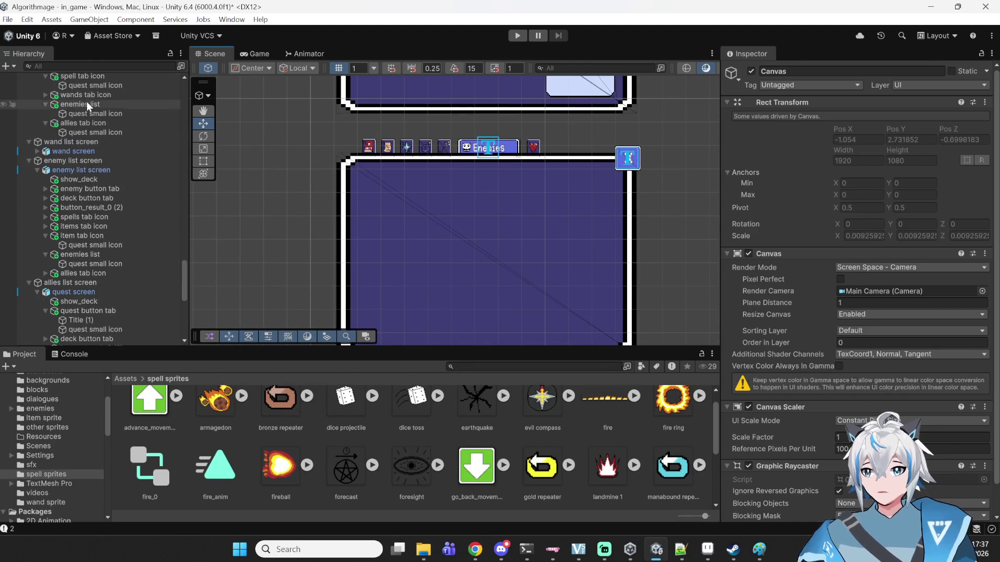
- Filter the Hierarchy for 'b', select board, and open its Boardscript in Notepad++
{"action": "left_click", "coordinate": [90, 76]}
{"action": "type", "text": "board"}
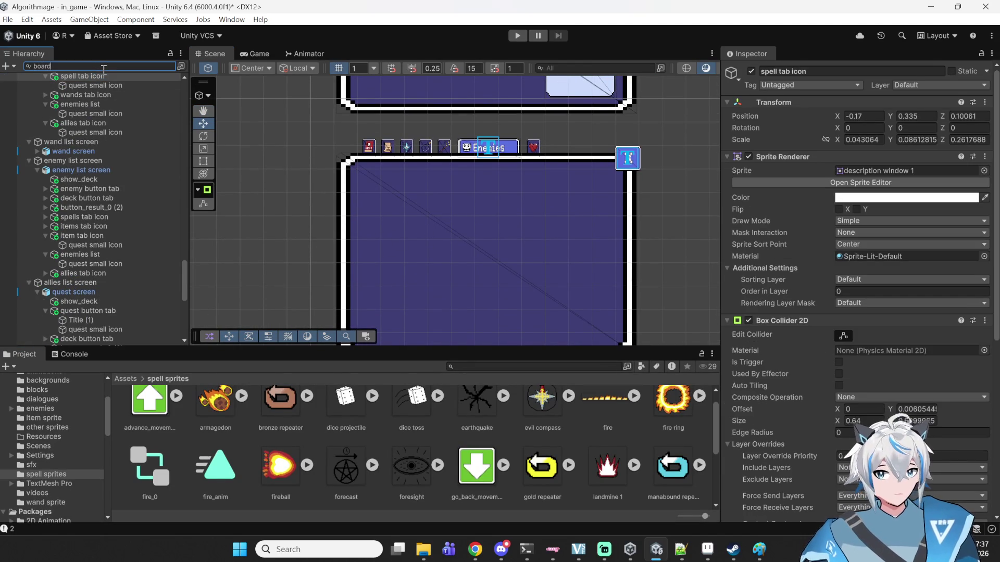
{"action": "left_click", "coordinate": [76, 86]}
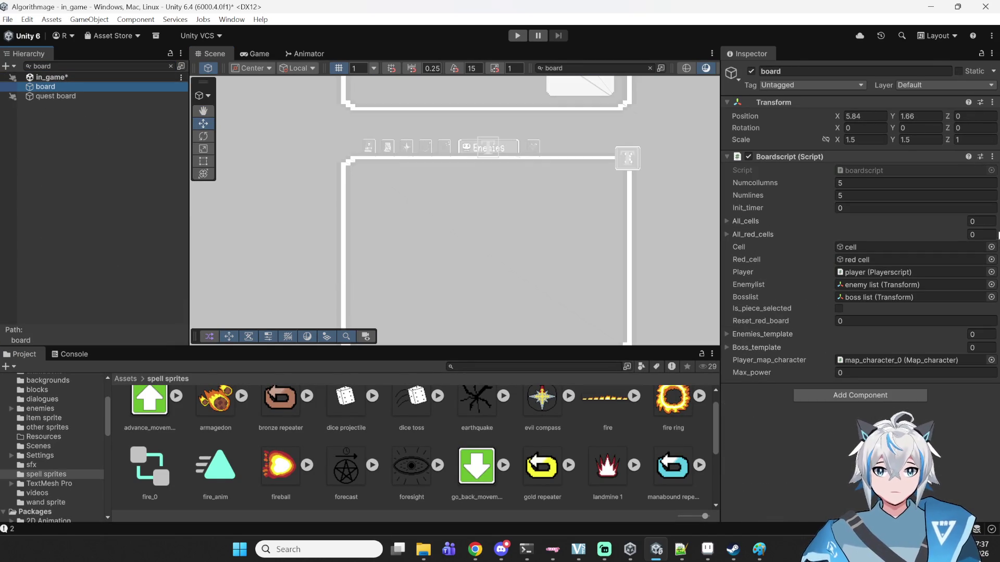
{"action": "double_click", "coordinate": [871, 171]}
{"action": "scroll", "coordinate": [545, 254], "scroll_direction": "up", "scroll_amount": 20}
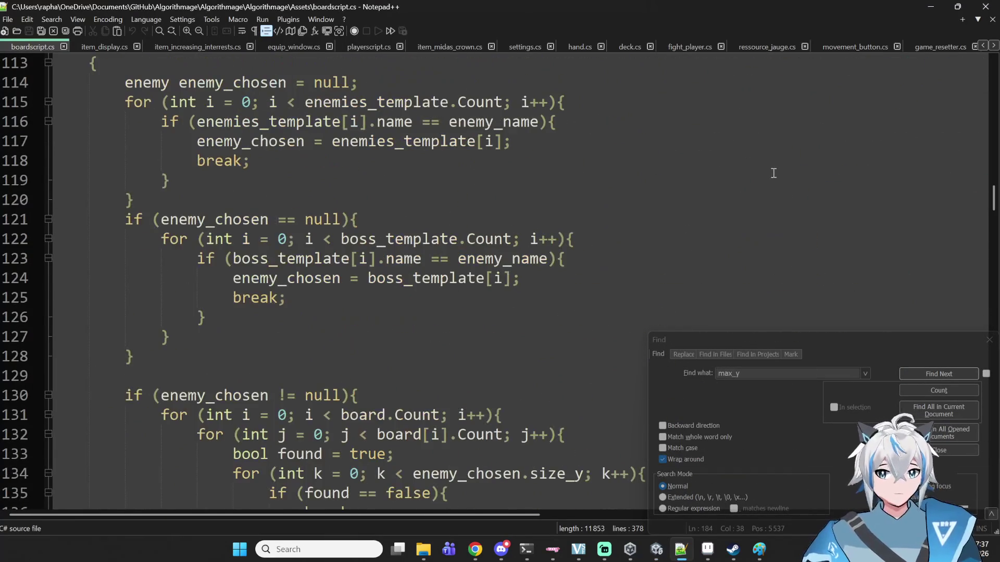
- Search boardscript.cs for 'place' to reach the place_characters() definition
{"action": "scroll", "coordinate": [988, 178], "scroll_direction": "up", "scroll_amount": 7}
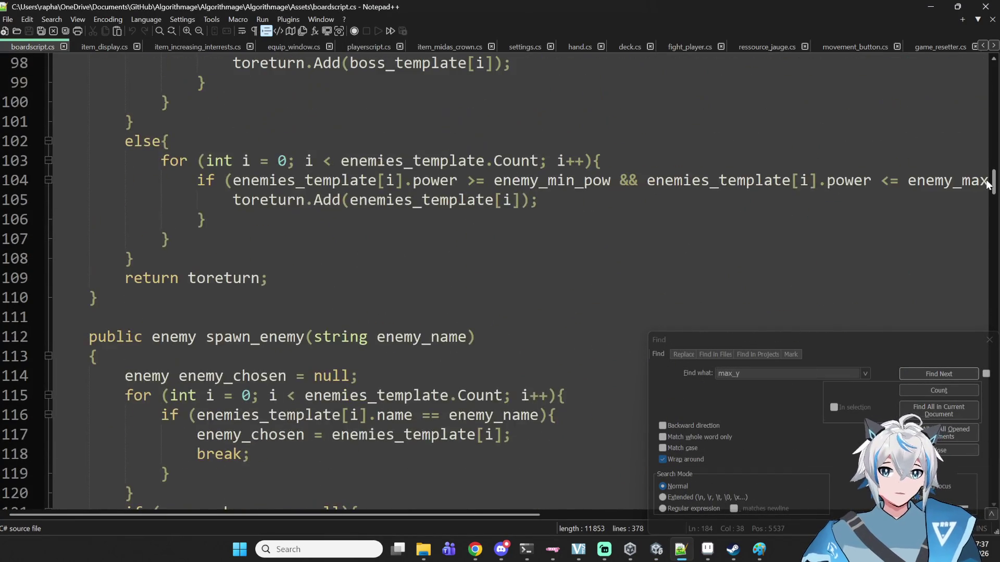
{"action": "left_click_drag", "start_coordinate": [993, 178], "coordinate": [993, 101]}
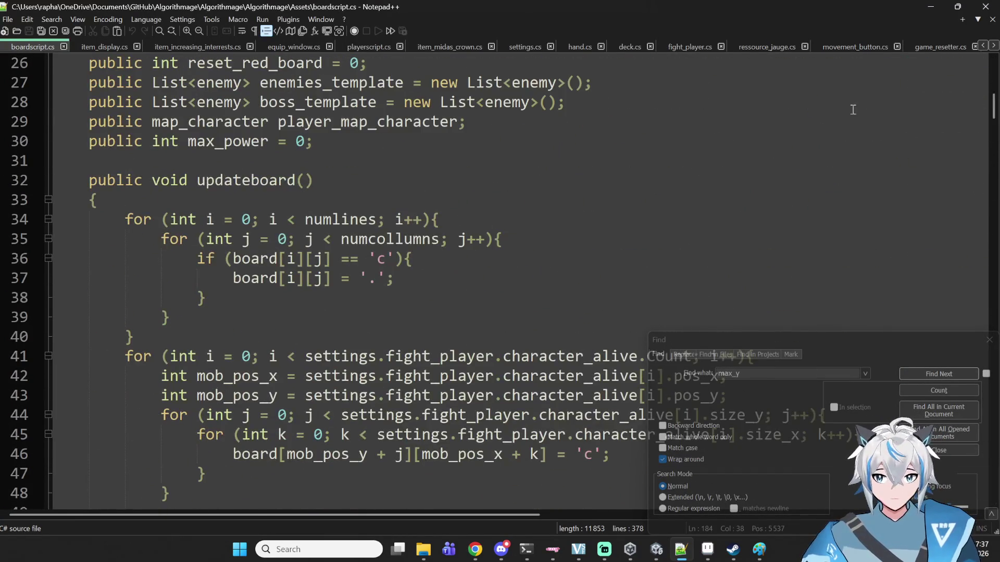
{"action": "scroll", "coordinate": [850, 111], "scroll_direction": "down", "scroll_amount": 13}
{"action": "scroll", "coordinate": [851, 111], "scroll_direction": "down", "scroll_amount": 18}
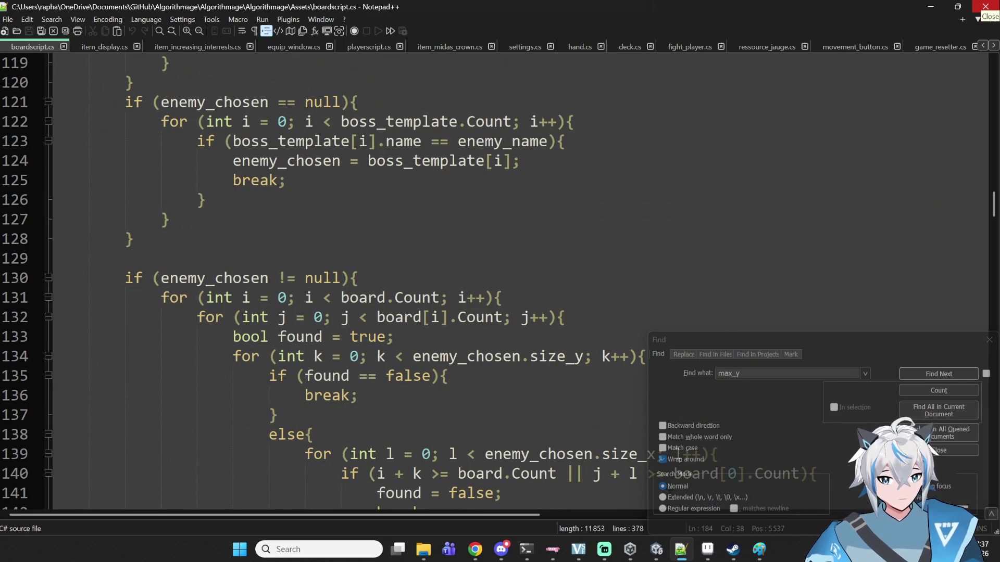
{"action": "key", "text": "ctrl+f"}
{"action": "type", "text": "place"}
{"action": "key", "text": "Return"}
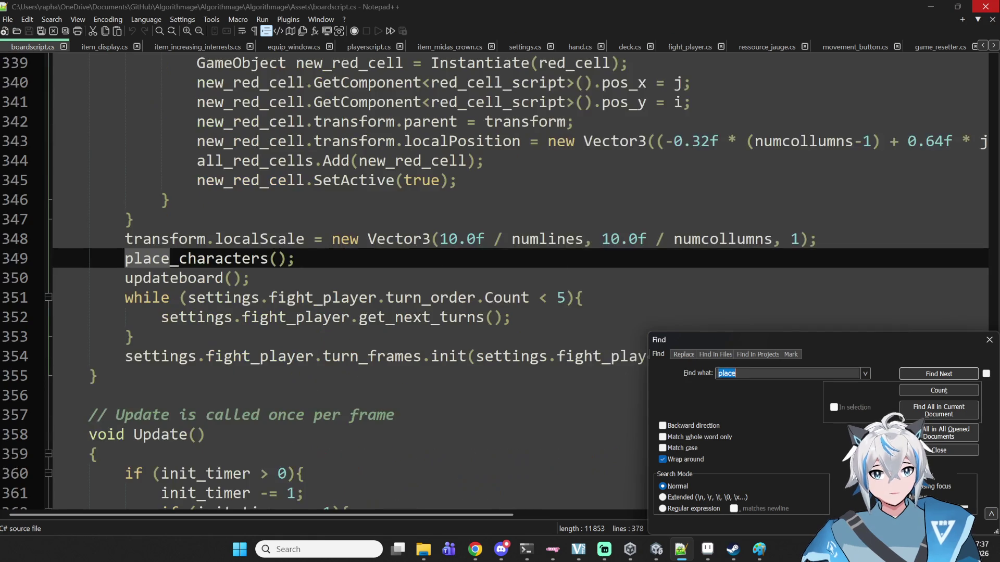
{"action": "key", "text": "Return"}
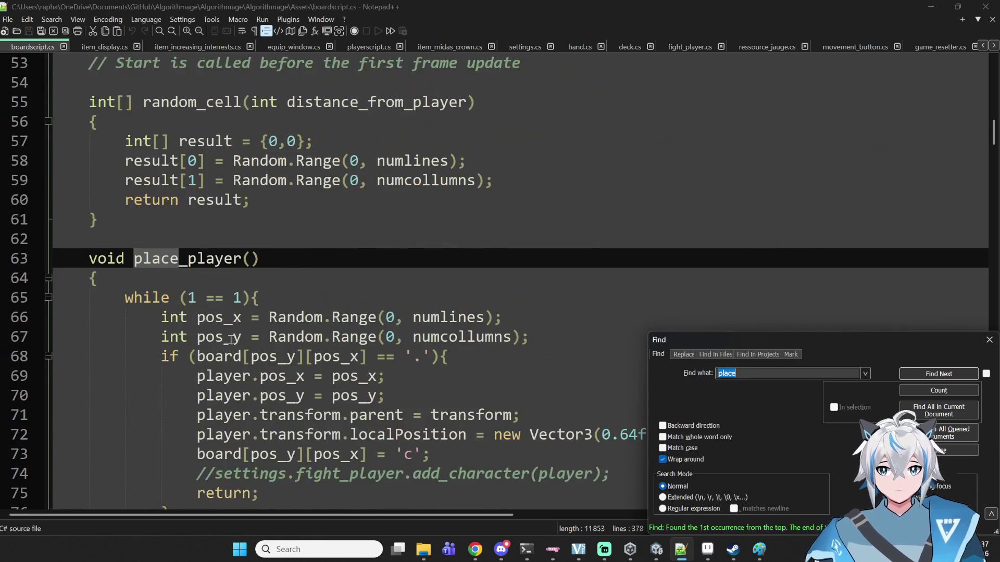
{"action": "key", "text": "Return"}
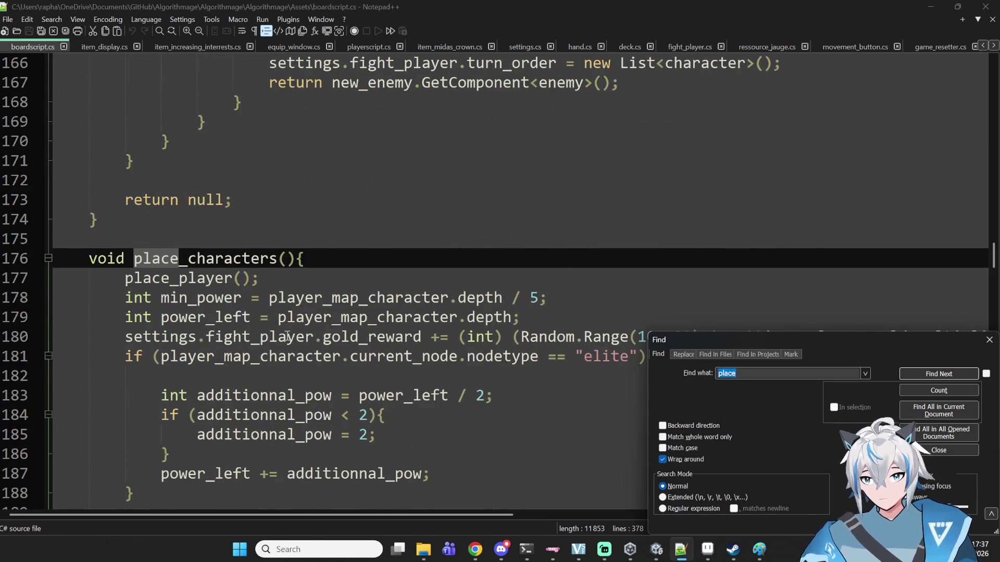
- Read through place_characters() and its boss and regular enemy selection code
{"action": "scroll", "coordinate": [287, 335], "scroll_direction": "down", "scroll_amount": 3}
{"action": "scroll", "coordinate": [287, 335], "scroll_direction": "down", "scroll_amount": 1}
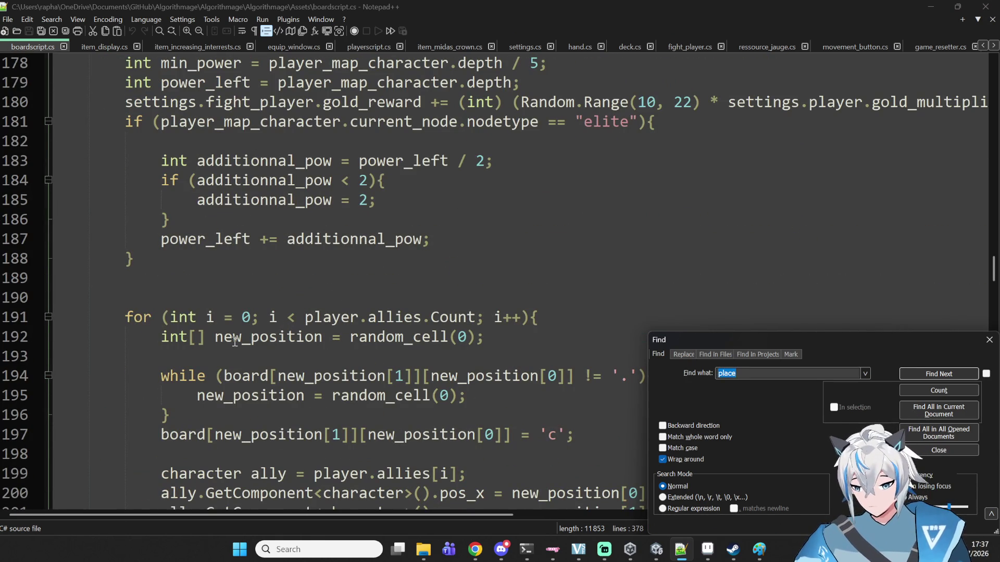
{"action": "scroll", "coordinate": [235, 341], "scroll_direction": "down", "scroll_amount": 2}
{"action": "scroll", "coordinate": [244, 367], "scroll_direction": "up", "scroll_amount": 3}
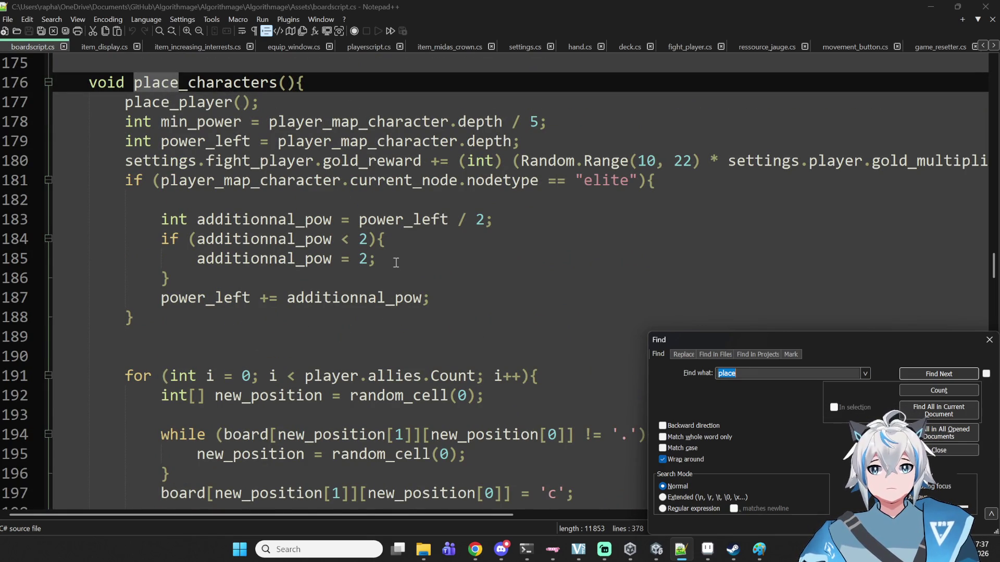
{"action": "scroll", "coordinate": [397, 248], "scroll_direction": "down", "scroll_amount": 1}
{"action": "scroll", "coordinate": [397, 248], "scroll_direction": "up", "scroll_amount": 1}
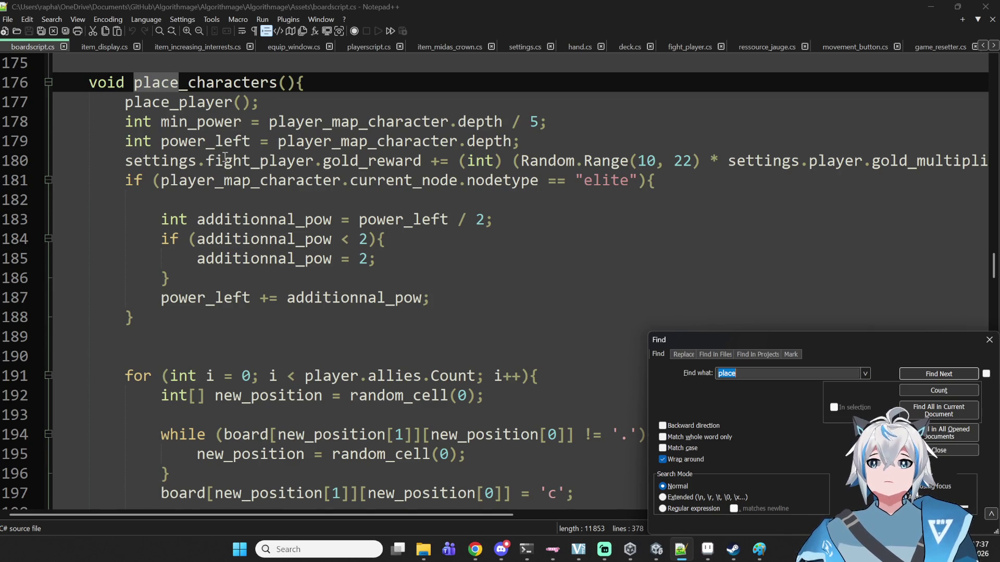
{"action": "scroll", "coordinate": [225, 157], "scroll_direction": "down", "scroll_amount": 3}
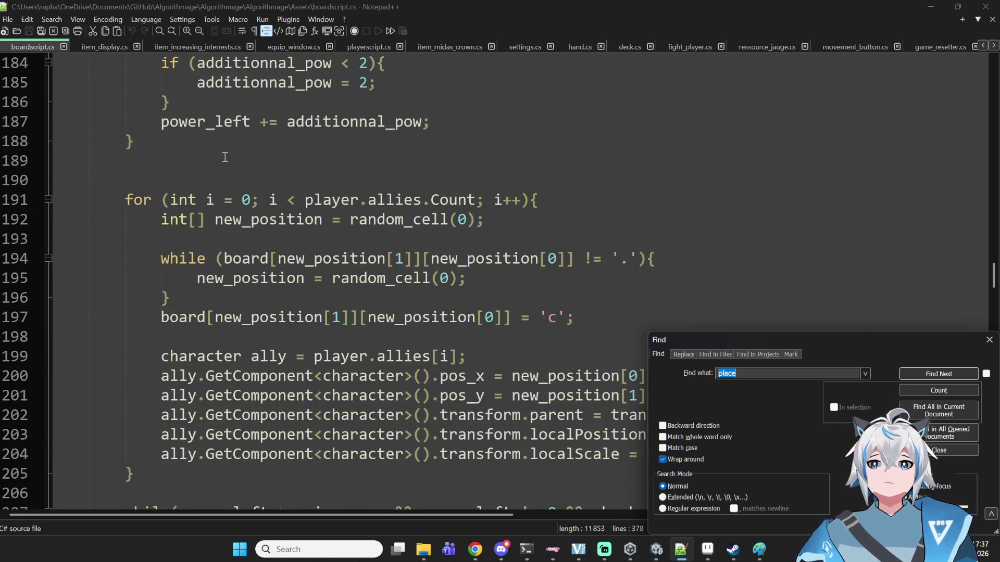
{"action": "scroll", "coordinate": [225, 158], "scroll_direction": "down", "scroll_amount": 1}
{"action": "scroll", "coordinate": [282, 161], "scroll_direction": "up", "scroll_amount": 4}
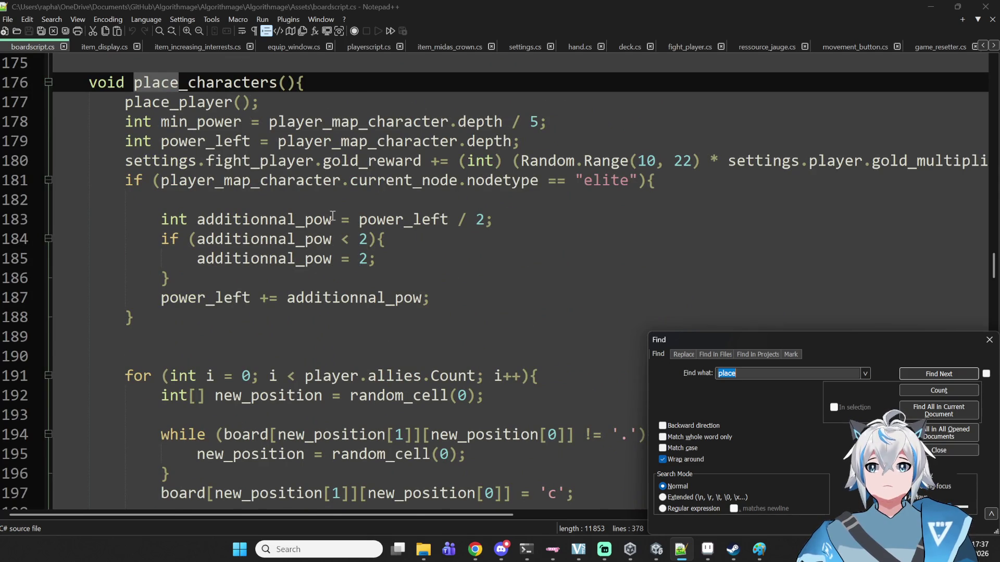
{"action": "scroll", "coordinate": [467, 237], "scroll_direction": "down", "scroll_amount": 6}
{"action": "scroll", "coordinate": [471, 238], "scroll_direction": "down", "scroll_amount": 5}
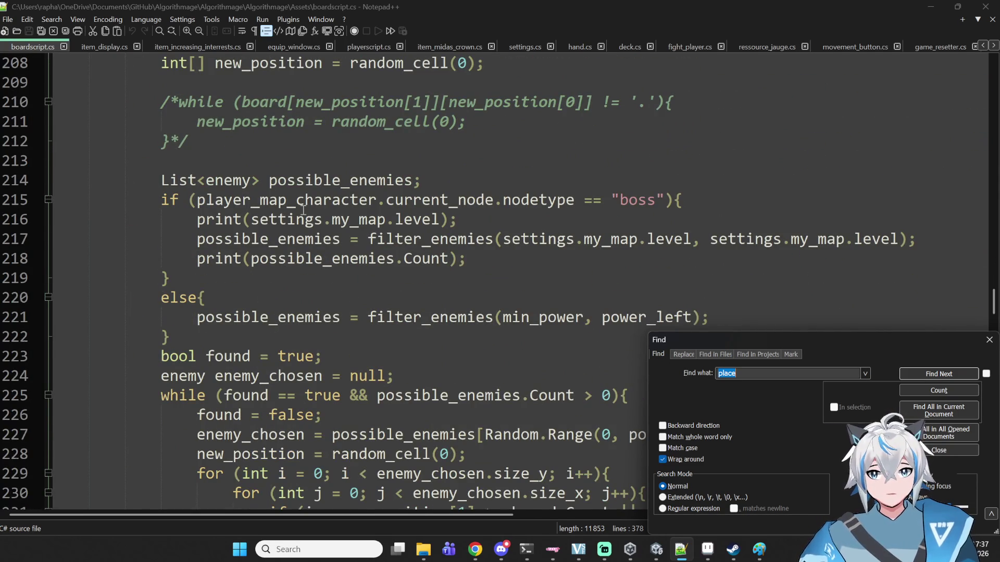
{"action": "scroll", "coordinate": [302, 209], "scroll_direction": "down", "scroll_amount": 1}
- Highlight the filter_enemies uses on line 217 and enter a new Find search term
{"action": "double_click", "coordinate": [276, 182]}
{"action": "double_click", "coordinate": [420, 182]}
{"action": "double_click", "coordinate": [539, 183]}
{"action": "double_click", "coordinate": [431, 182]}
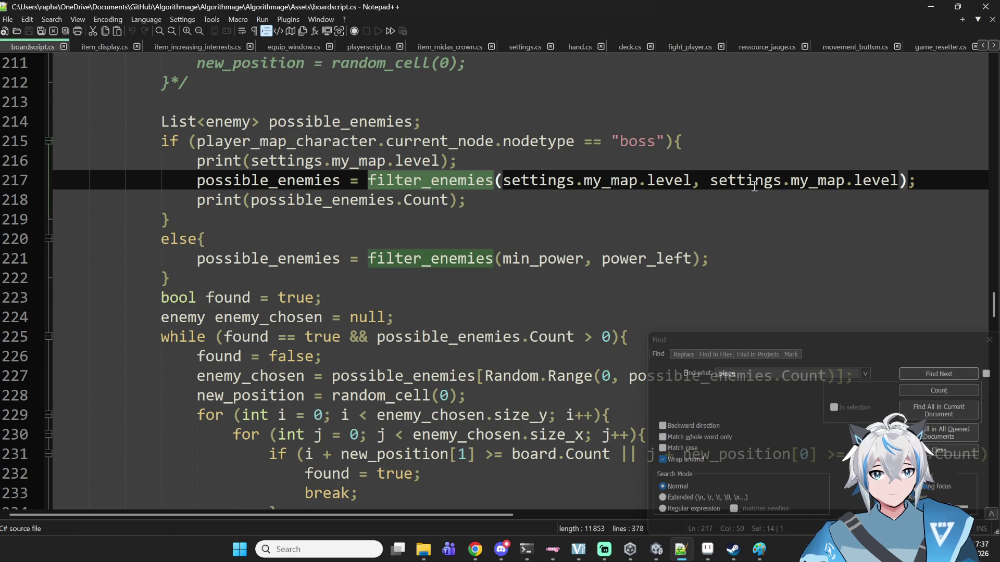
{"action": "left_click", "coordinate": [764, 369]}
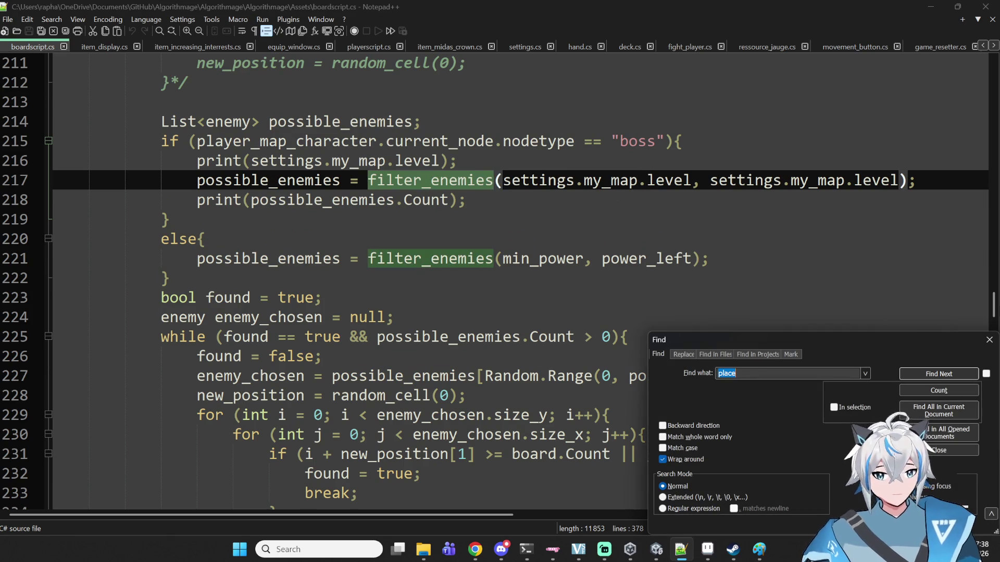
{"action": "type", "text": "filter"}
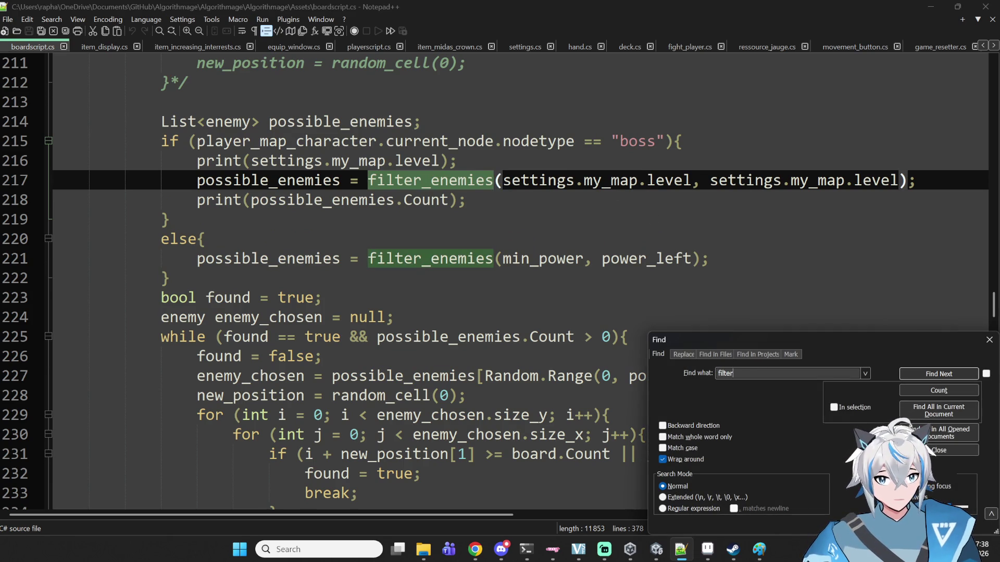
{"action": "type", "text": "_enemies"}
- Search for filter_enemies and highlight player_map_character uses near its definition
{"action": "key", "text": "Return"}
{"action": "key", "text": "Return"}
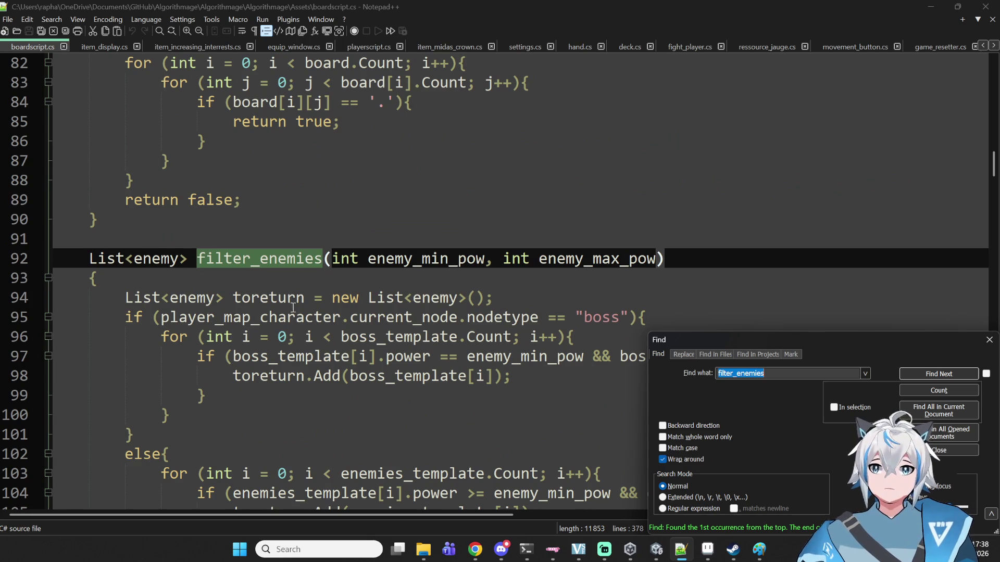
{"action": "double_click", "coordinate": [209, 297]}
{"action": "double_click", "coordinate": [224, 316]}
{"action": "scroll", "coordinate": [225, 311], "scroll_direction": "down", "scroll_amount": 2}
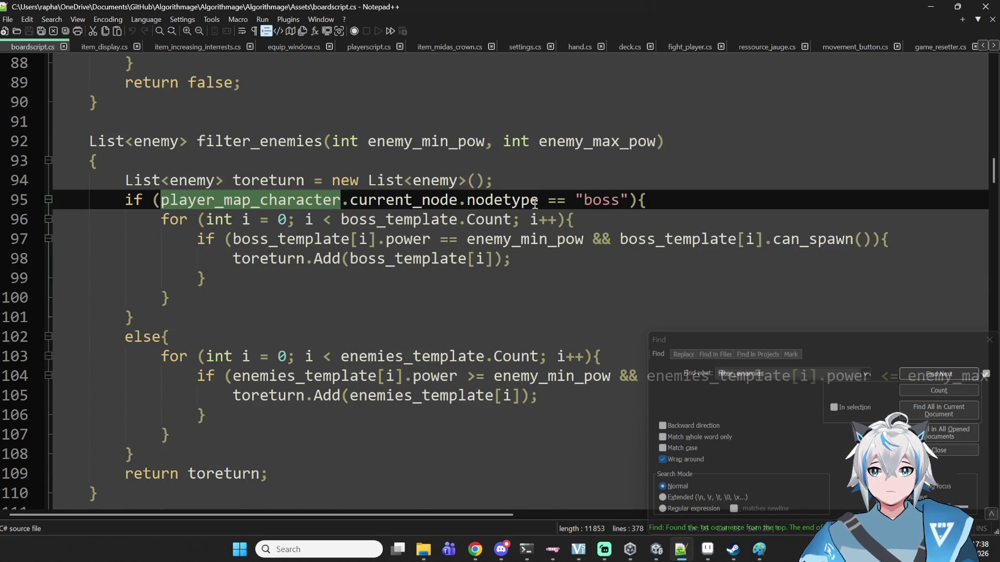
- Trace boss_template, power and enemies_template uses through filter_enemies down to spawn_enemy
{"action": "double_click", "coordinate": [249, 221]}
{"action": "double_click", "coordinate": [430, 219]}
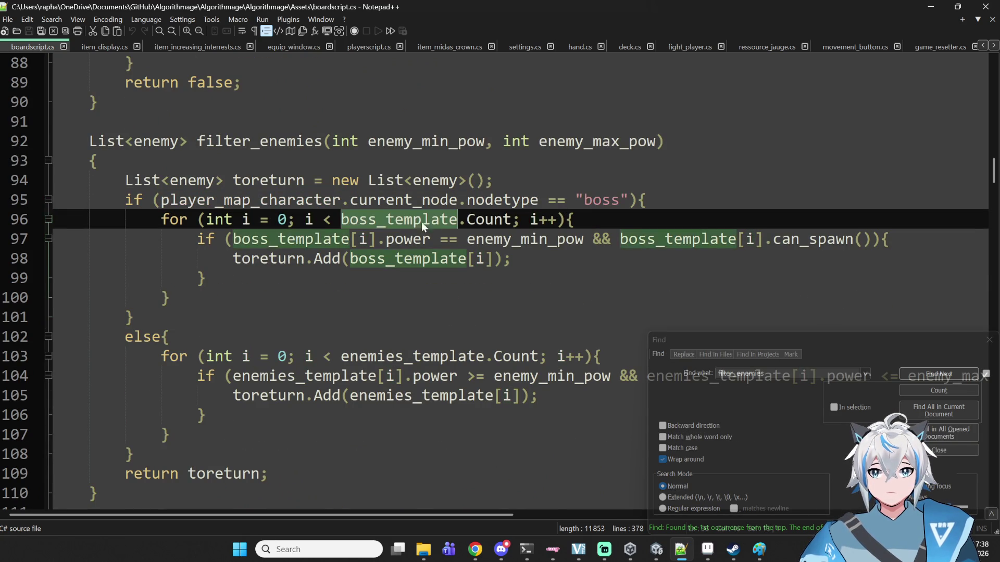
{"action": "double_click", "coordinate": [343, 239]}
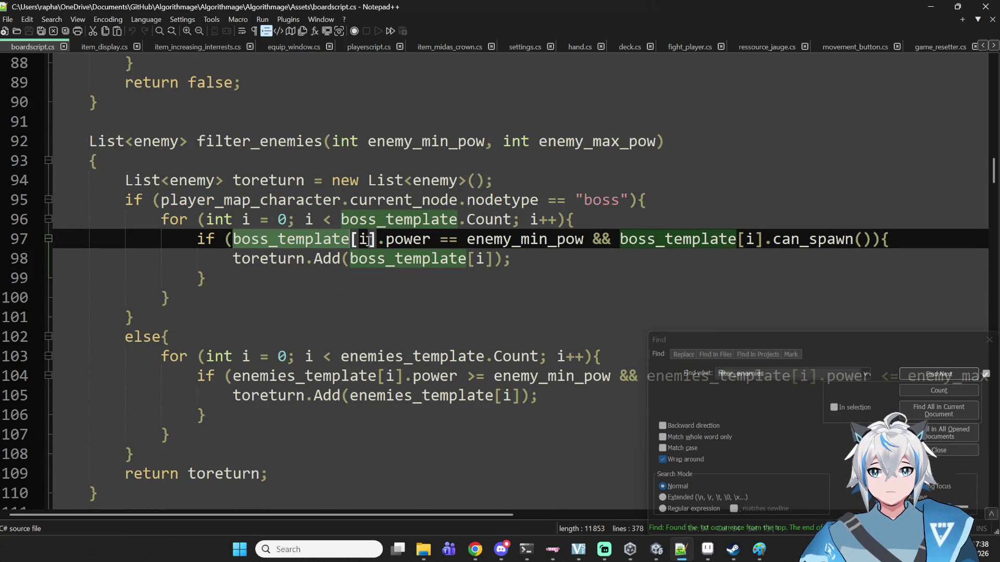
{"action": "double_click", "coordinate": [421, 225]}
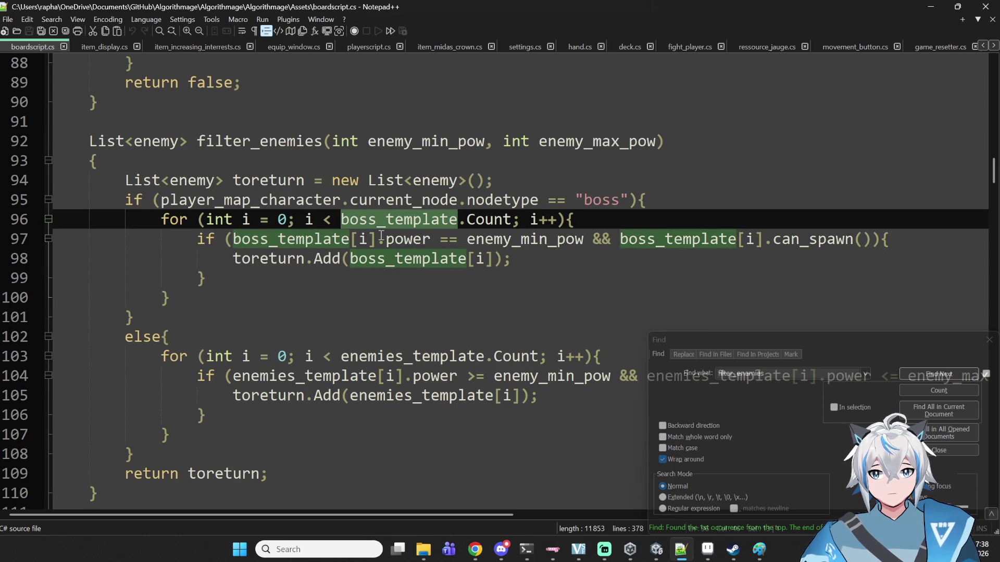
{"action": "double_click", "coordinate": [396, 239]}
{"action": "double_click", "coordinate": [291, 239]}
{"action": "double_click", "coordinate": [398, 220]}
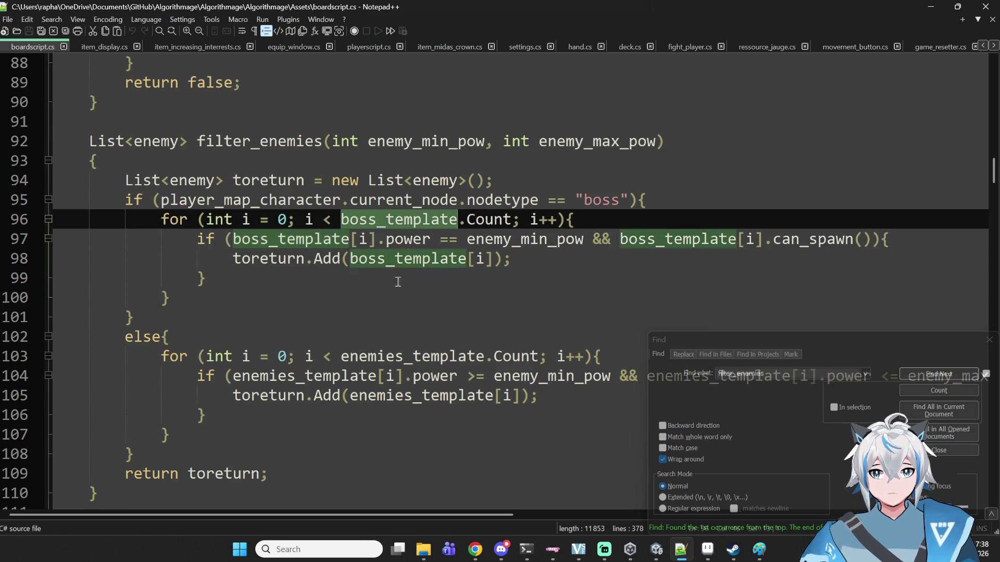
{"action": "scroll", "coordinate": [384, 424], "scroll_direction": "down", "scroll_amount": 1}
{"action": "double_click", "coordinate": [428, 297]}
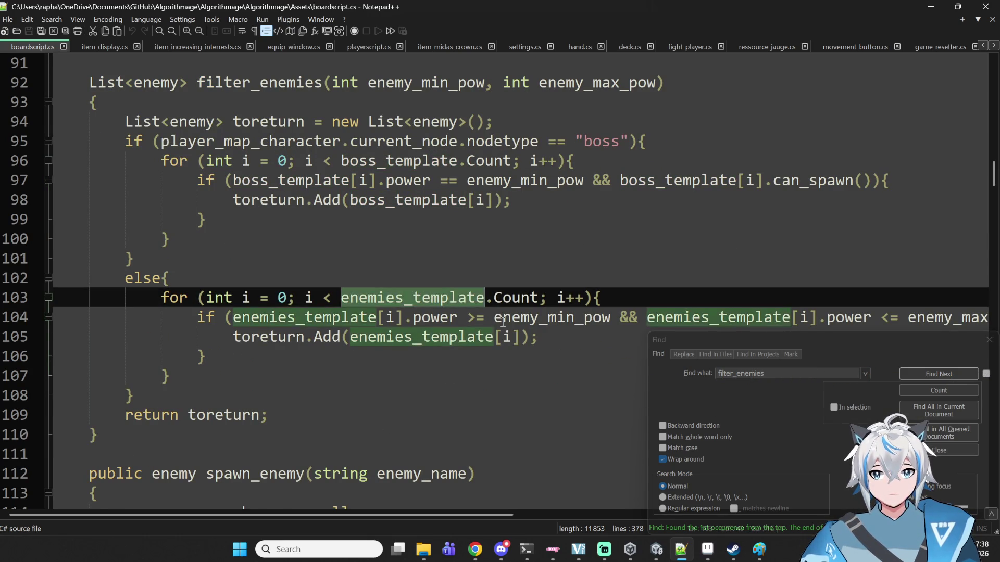
{"action": "scroll", "coordinate": [616, 335], "scroll_direction": "down", "scroll_amount": 3}
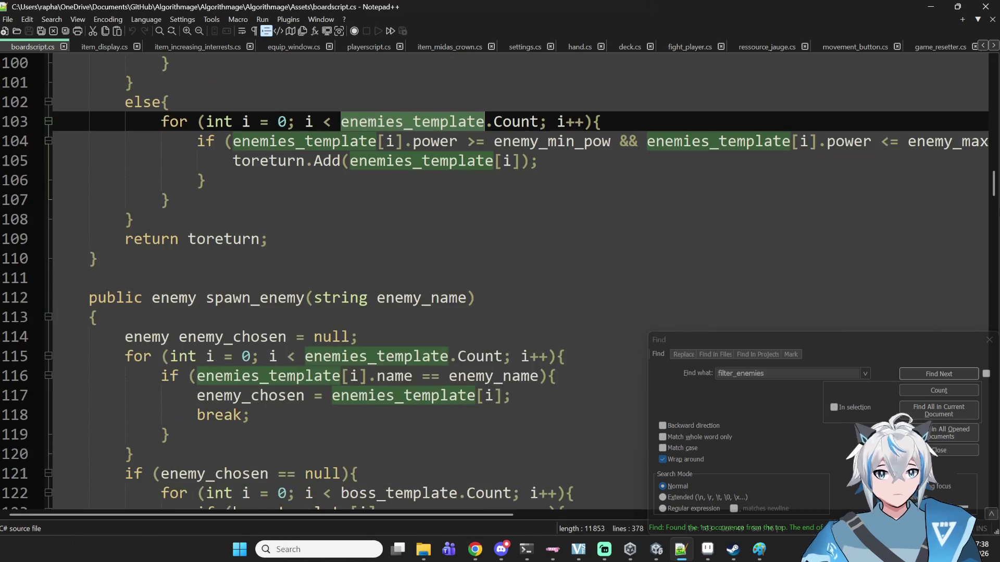
- Copy the enemylist foreach loop from Start() and switch to item_list_displayer.cs
{"action": "mouse_move", "coordinate": [993, 185]}
{"action": "left_mouse_down"}
{"action": "mouse_move", "coordinate": [992, 77]}
{"action": "mouse_move", "coordinate": [992, 224]}
{"action": "mouse_move", "coordinate": [985, 202]}
{"action": "mouse_move", "coordinate": [990, 183]}
{"action": "mouse_move", "coordinate": [997, 380]}
{"action": "left_mouse_up"}
{"action": "left_click_drag", "start_coordinate": [125, 181], "coordinate": [278, 238]}
{"action": "key", "text": "ctrl+c"}
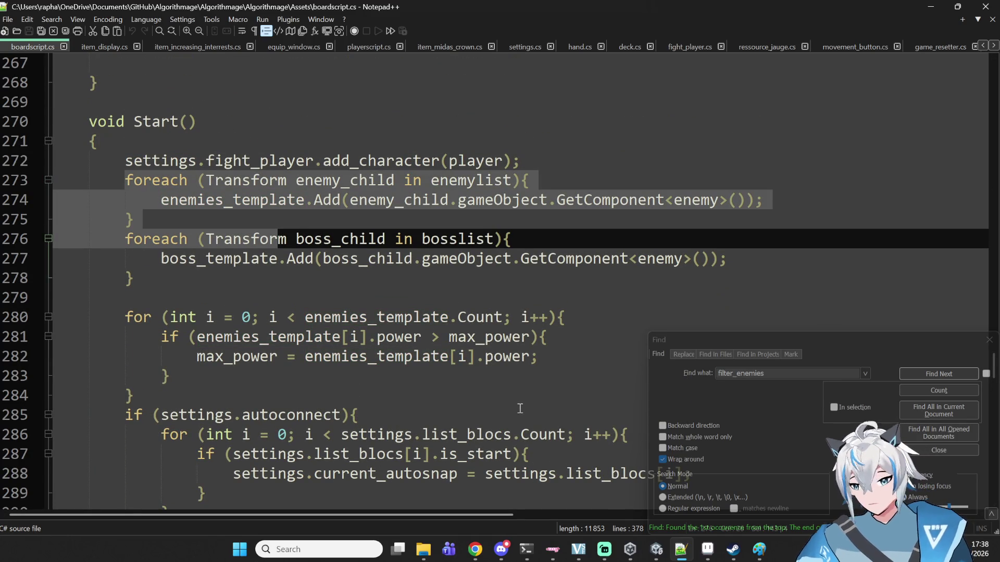
{"action": "mouse_move", "coordinate": [135, 219]}
{"action": "left_mouse_down"}
{"action": "mouse_move", "coordinate": [130, 278]}
{"action": "mouse_move", "coordinate": [384, 122]}
{"action": "mouse_move", "coordinate": [125, 179]}
{"action": "left_mouse_up"}
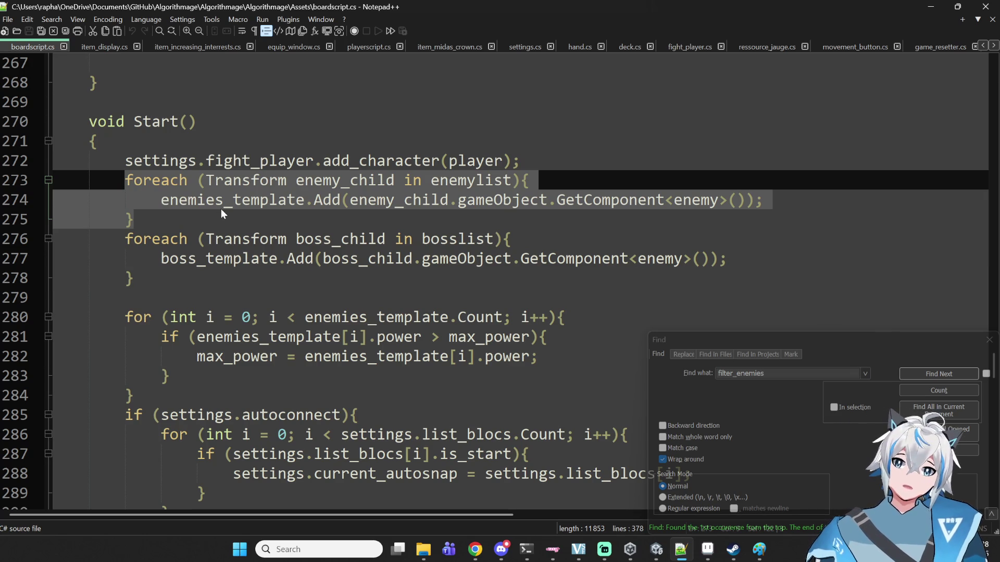
{"action": "left_click", "coordinate": [221, 209]}
{"action": "left_click_drag", "start_coordinate": [134, 219], "coordinate": [126, 179]}
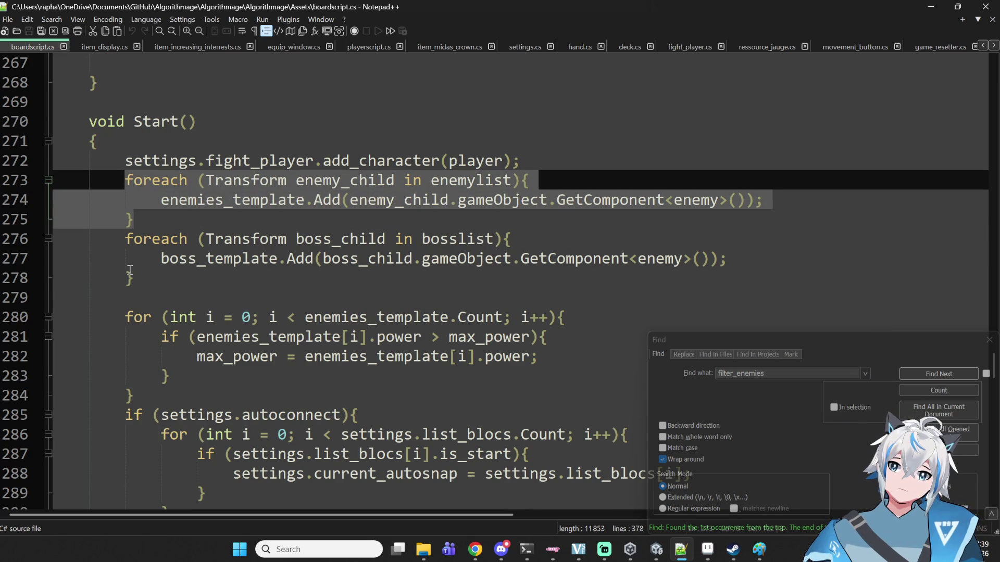
{"action": "left_click_drag", "start_coordinate": [52, 49], "coordinate": [991, 44]}
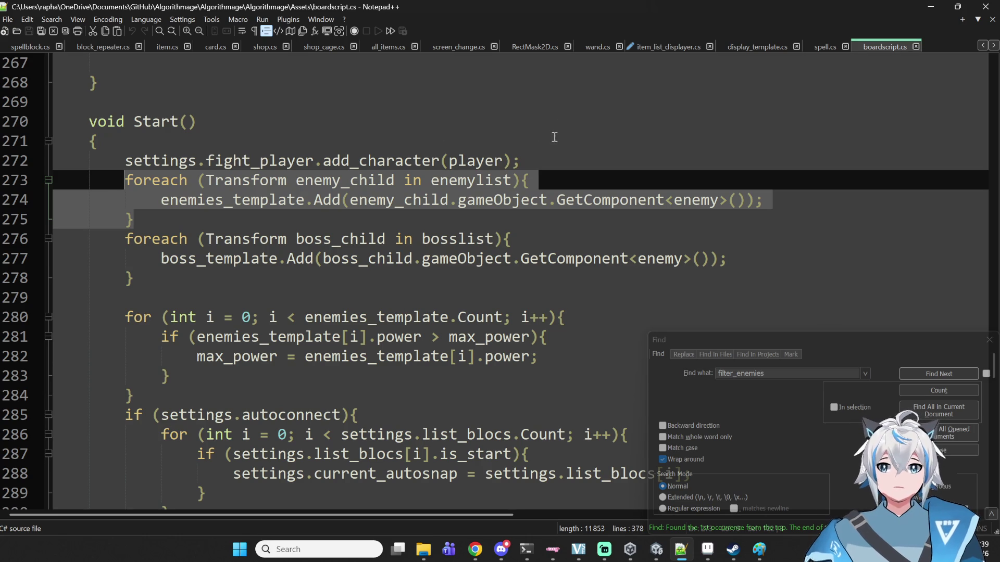
{"action": "left_click", "coordinate": [650, 46]}
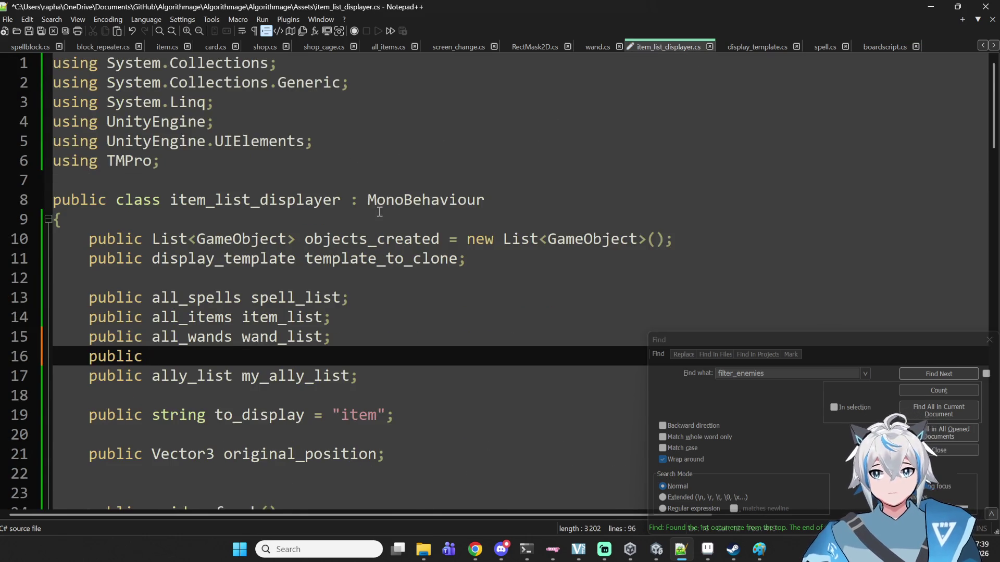
- Declare public List<enemy> enemy_list on line 16
{"action": "scroll", "coordinate": [383, 203], "scroll_direction": "down", "scroll_amount": 2}
{"action": "left_click", "coordinate": [435, 261]}
{"action": "left_click", "coordinate": [444, 238]}
{"action": "type", "text": "L"}
{"action": "key", "text": "BackSpace"}
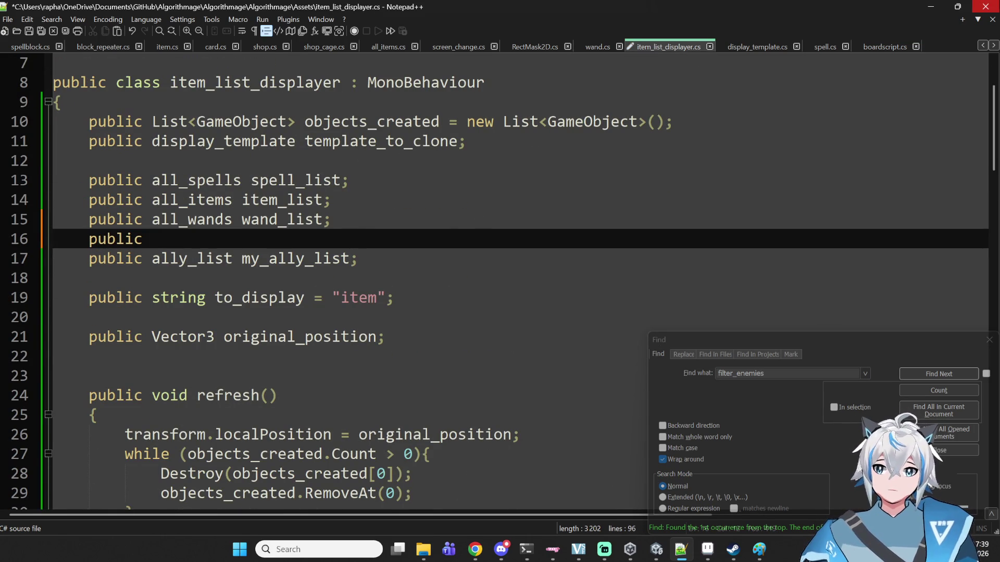
{"action": "type", "text": "List<>"}
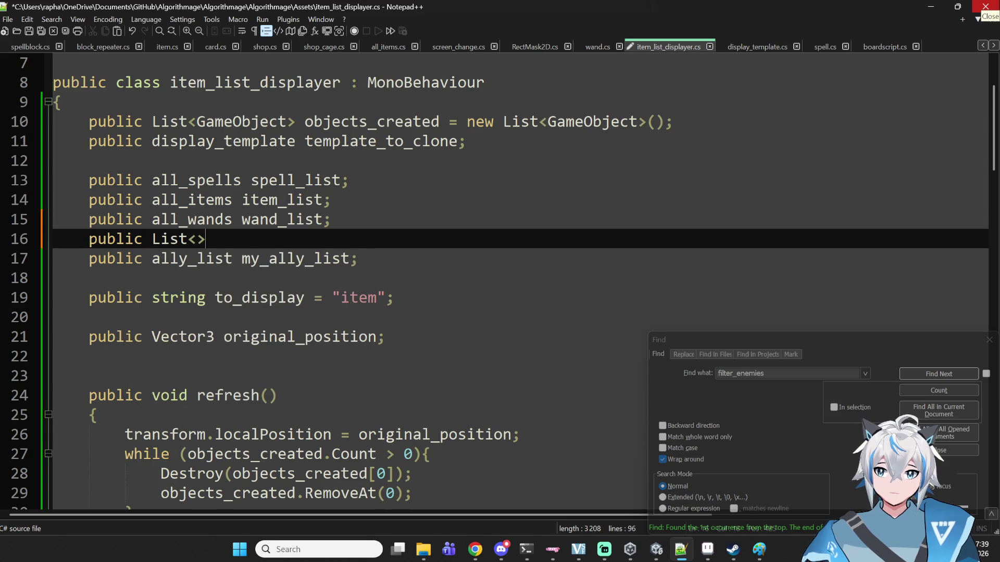
{"action": "type", "text": "enemy"}
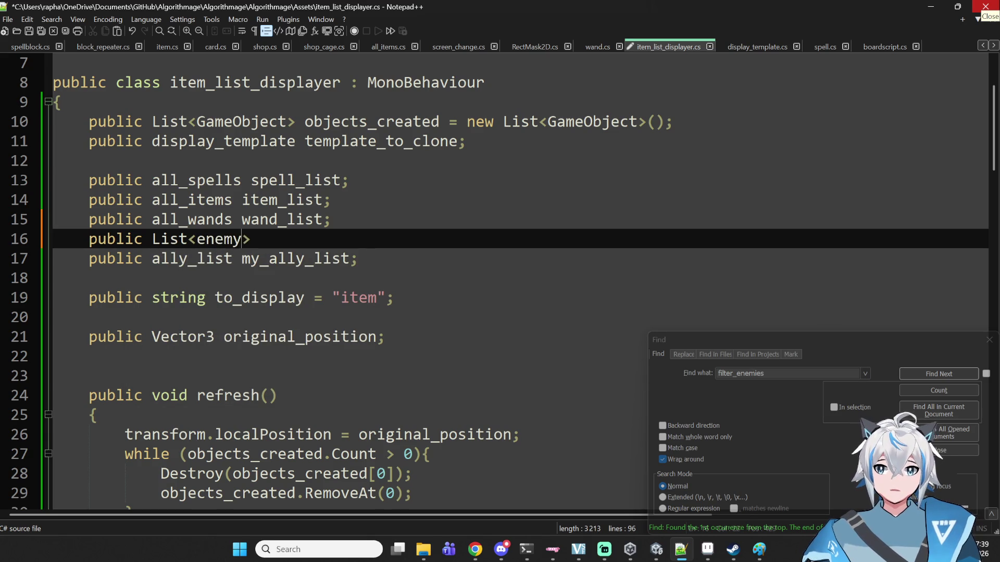
{"action": "type", "text": "enemylist"}
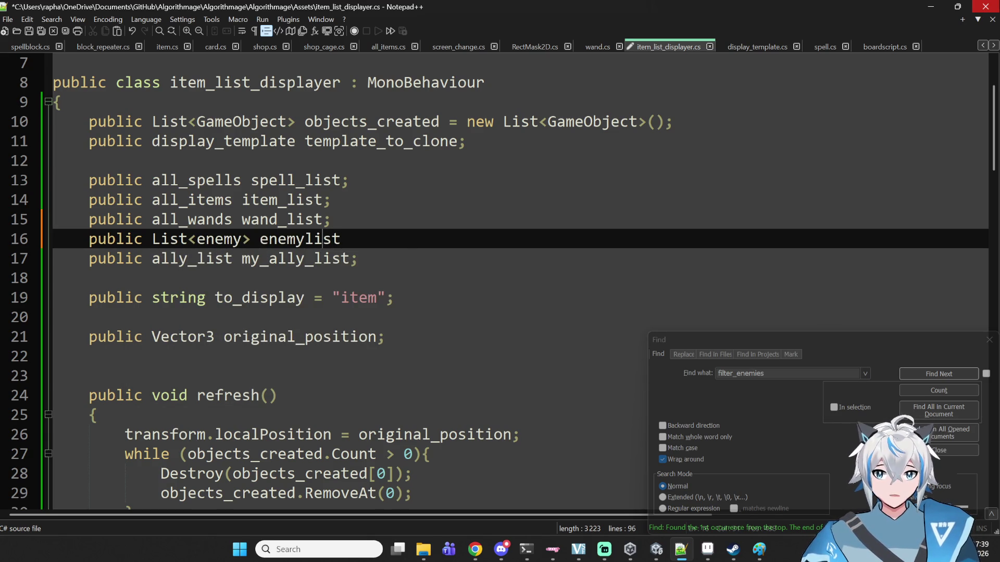
{"action": "type", "text": "ç"}
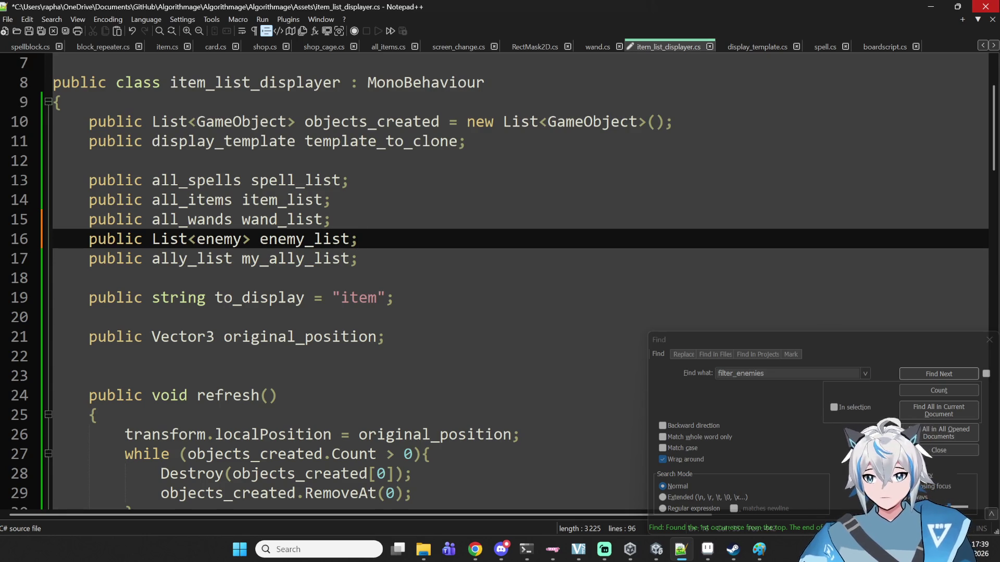
- Add the field public transform enemylist_transform; on line 19
{"action": "left_click", "coordinate": [175, 258]}
{"action": "left_click", "coordinate": [348, 244]}
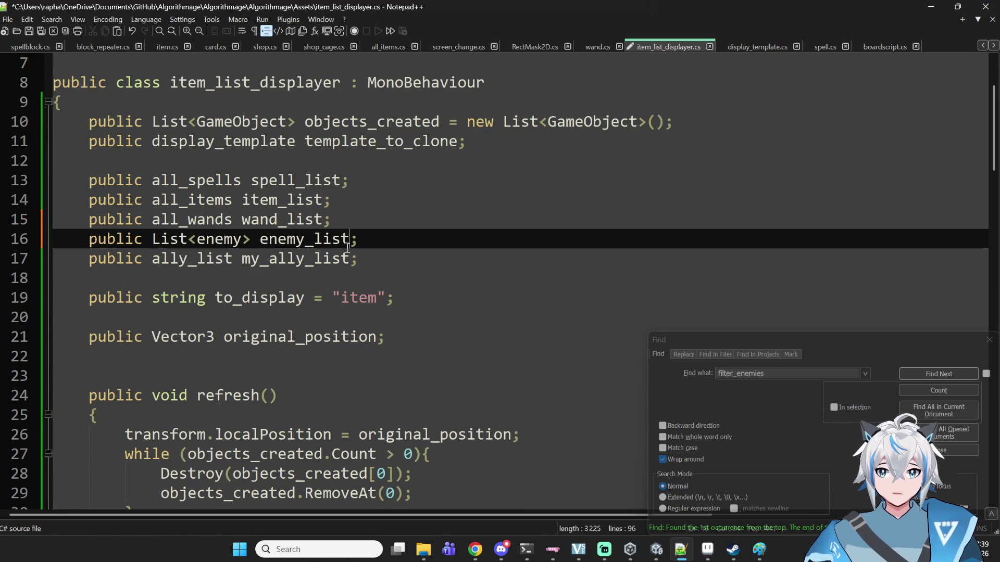
{"action": "left_click", "coordinate": [338, 283]}
{"action": "key", "text": "Return"}
{"action": "key", "text": "Return"}
{"action": "left_click", "coordinate": [88, 297]}
{"action": "type", "text": "publi"}
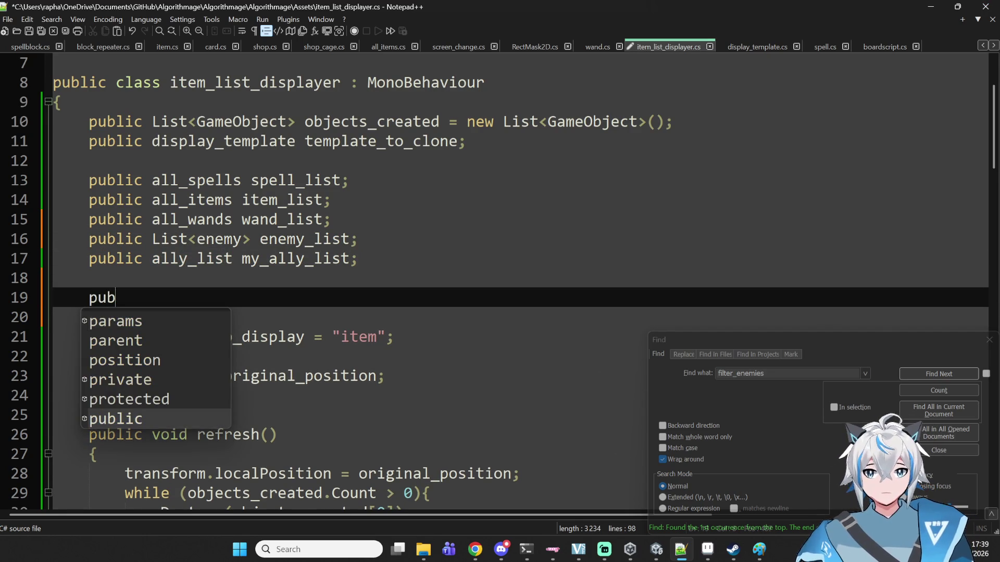
{"action": "type", "text": "c transform"}
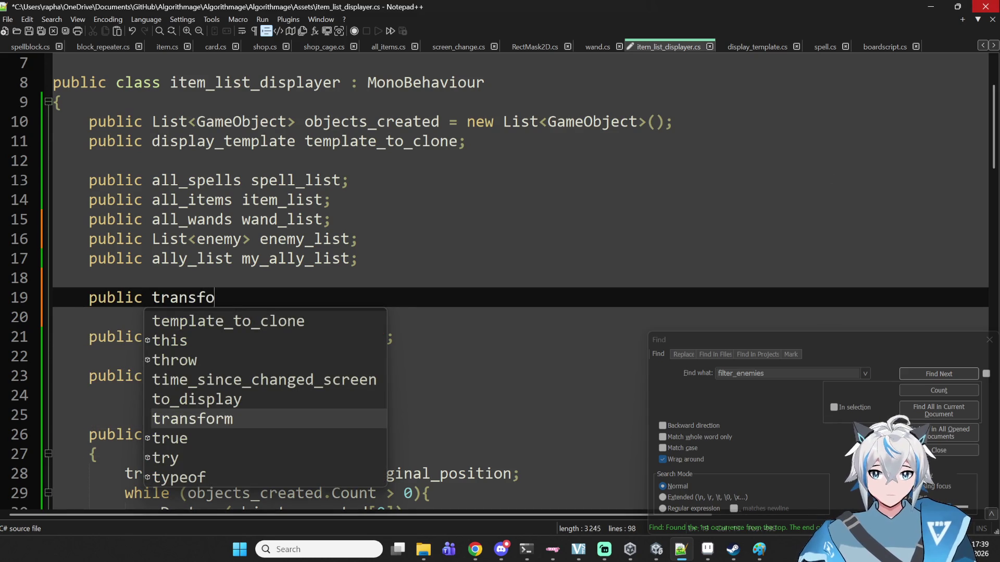
{"action": "key", "text": "ctrl+v"}
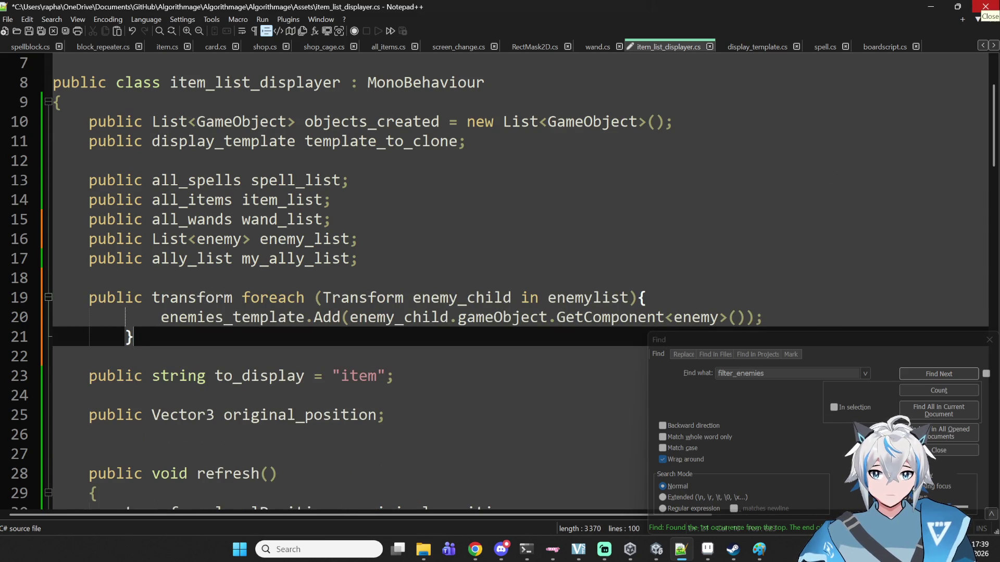
{"action": "key", "text": "ctrl+z"}
{"action": "type", "text": "enemy"}
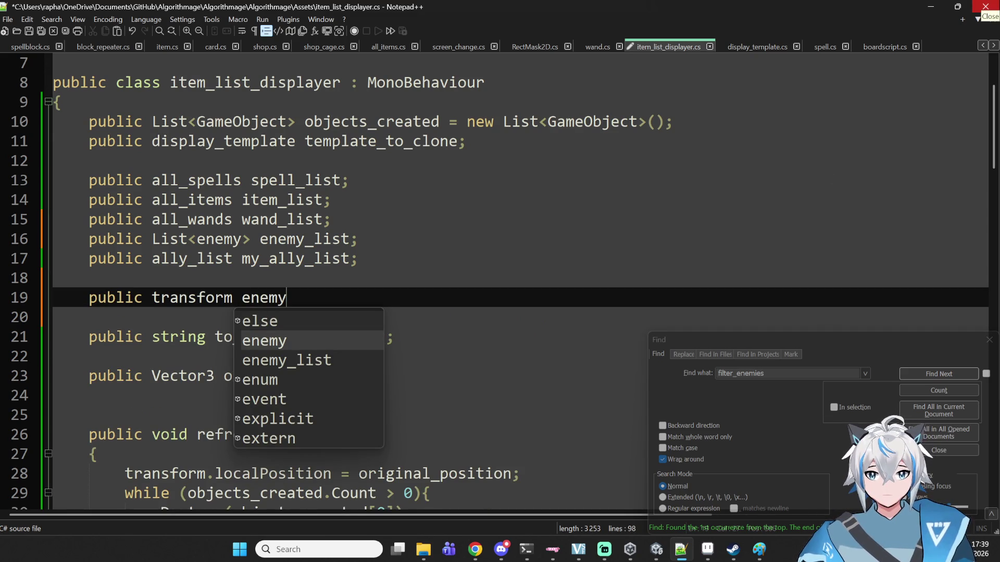
{"action": "type", "text": "list"}
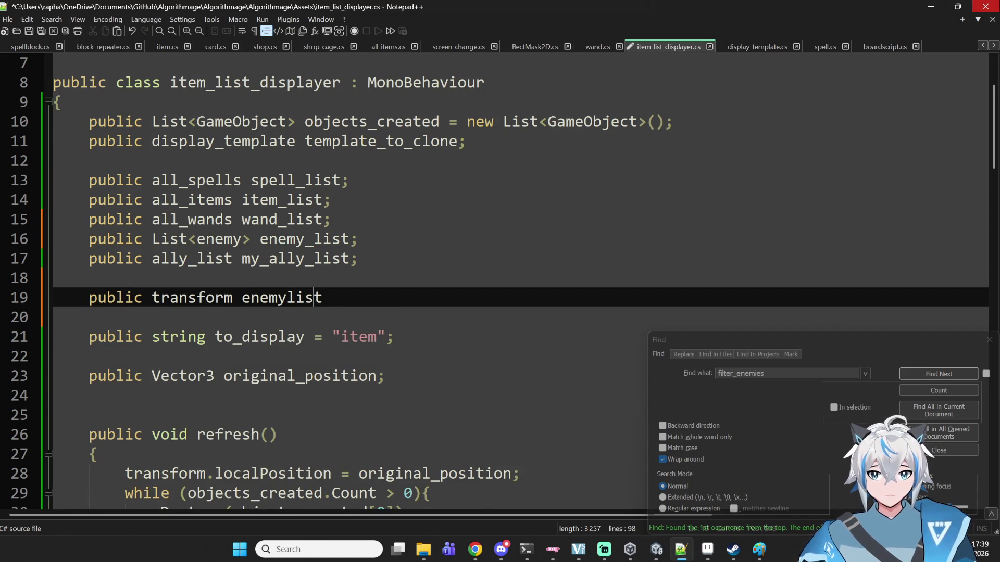
{"action": "key", "text": "BackSpace"}
{"action": "key", "text": "BackSpace"}
{"action": "key", "text": "BackSpace"}
{"action": "type", "text": "list"}
{"action": "type", "text": "trasn"}
{"action": "key", "text": "BackSpace"}
{"action": "key", "text": "BackSpace"}
{"action": "type", "text": "nsform;"}
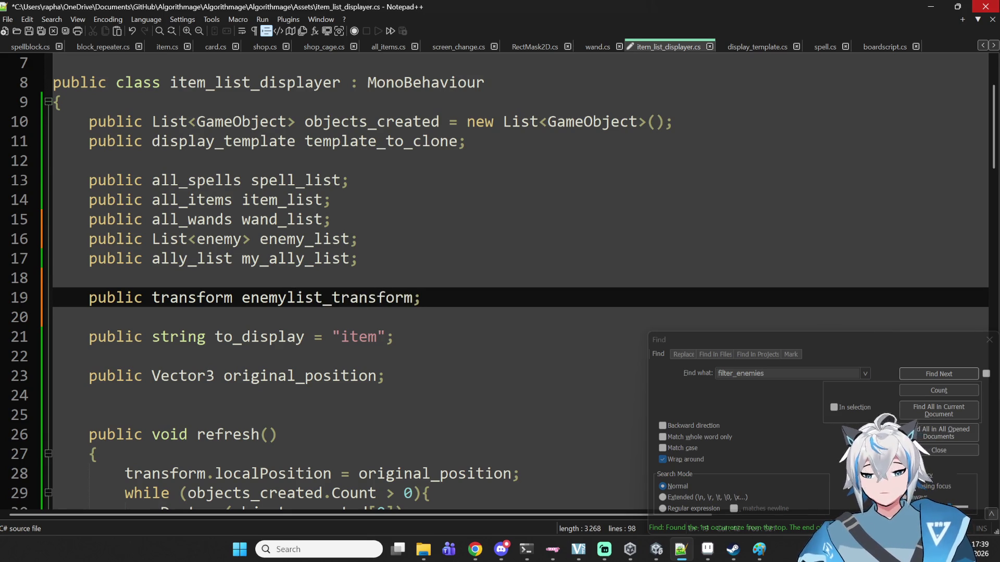
- Paste the copied enemylist foreach loop at the top of Start()
{"action": "scroll", "coordinate": [281, 216], "scroll_direction": "down", "scroll_amount": 11}
{"action": "scroll", "coordinate": [281, 216], "scroll_direction": "down", "scroll_amount": 10}
{"action": "scroll", "coordinate": [342, 247], "scroll_direction": "up", "scroll_amount": 2}
{"action": "left_click", "coordinate": [531, 342]}
{"action": "left_click", "coordinate": [580, 284]}
{"action": "key", "text": "Return"}
{"action": "key", "text": "Return"}
{"action": "key", "text": "Return"}
{"action": "key", "text": "Up"}
{"action": "key", "text": "Up"}
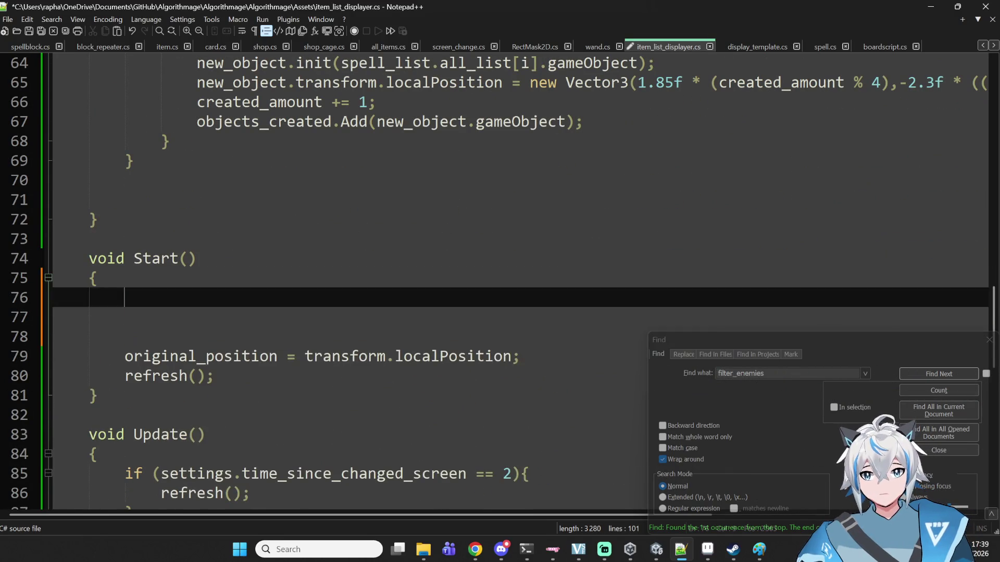
{"action": "key", "text": "ctrl+v"}
- Change the loop's source from enemylist to enemylist_transform
{"action": "left_click", "coordinate": [443, 298]}
{"action": "double_click", "coordinate": [458, 297]}
{"action": "left_click", "coordinate": [515, 298]}
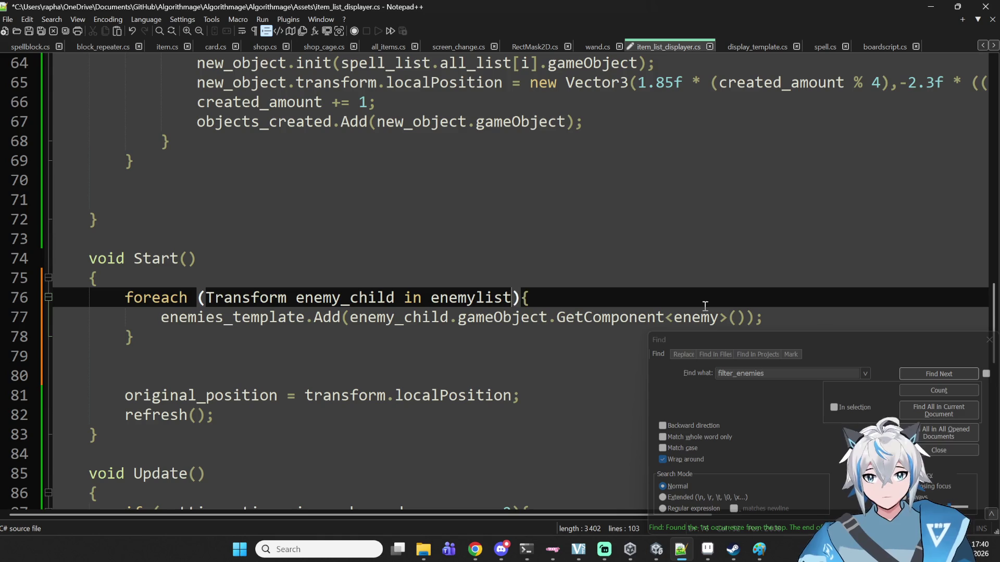
{"action": "type", "text": "_c"}
{"action": "key", "text": "BackSpace"}
{"action": "type", "text": "trabns"}
{"action": "key", "text": "BackSpace"}
{"action": "key", "text": "BackSpace"}
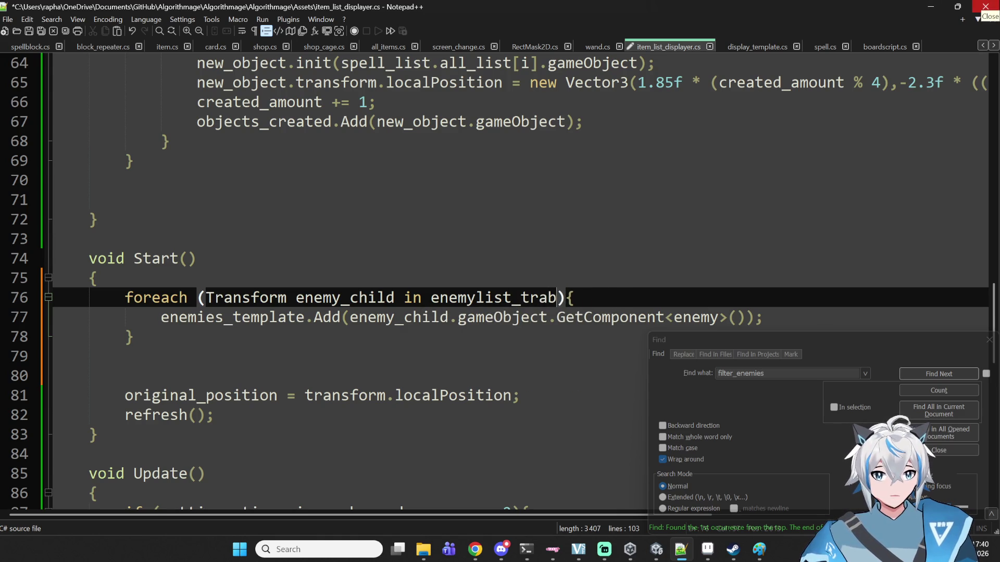
{"action": "key", "text": "BackSpace"}
{"action": "type", "text": "n"}
{"action": "key", "text": "Tab"}
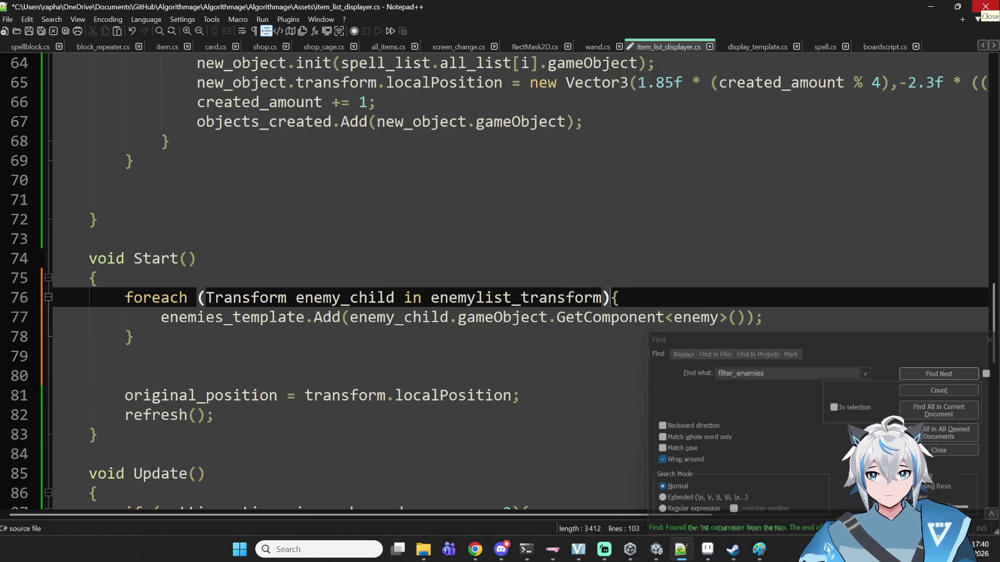
{"action": "key", "text": "Down"}
{"action": "key", "text": "Down"}
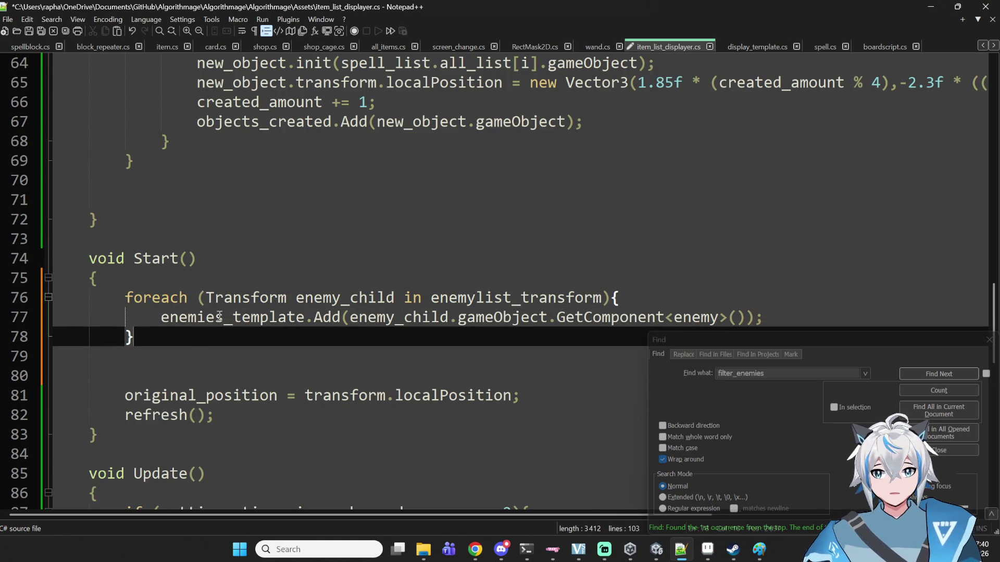
- Replace enemies_template with enemy_list on line 77 and save the script
{"action": "double_click", "coordinate": [219, 316]}
{"action": "scroll", "coordinate": [291, 346], "scroll_direction": "up", "scroll_amount": 20}
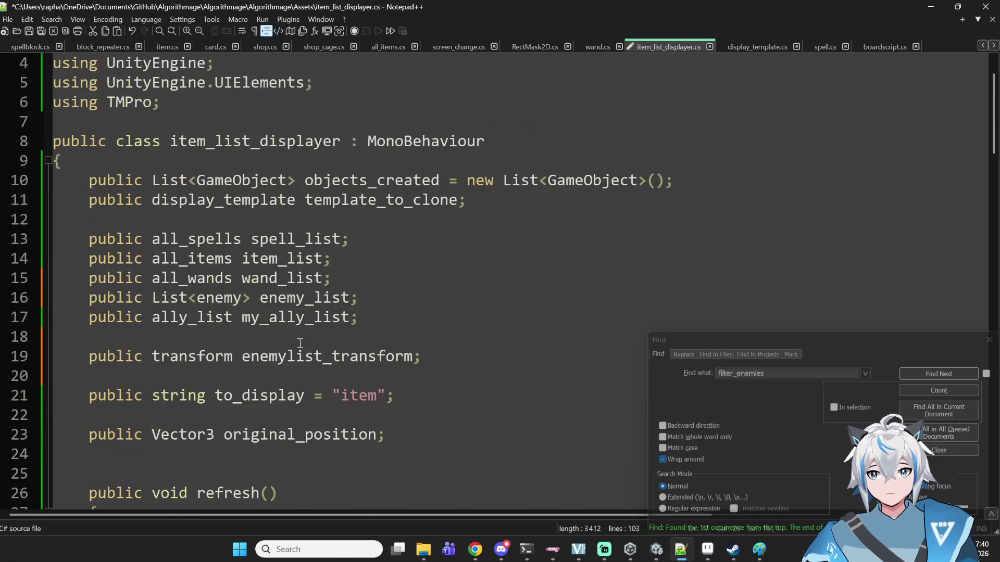
{"action": "type", "text": "enemi"}
{"action": "key", "text": "BackSpace"}
{"action": "key", "text": "BackSpace"}
{"action": "type", "text": "my"}
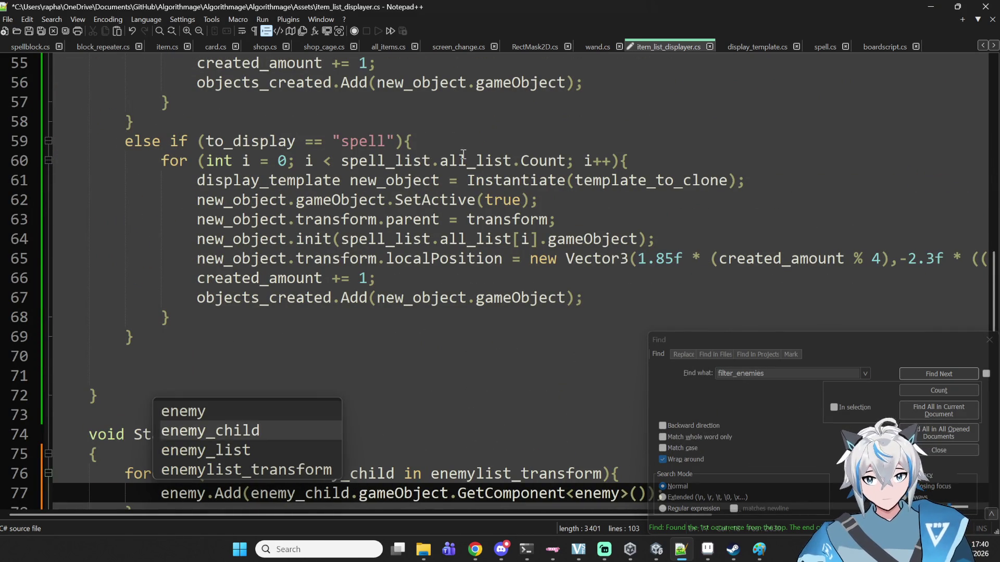
{"action": "key", "text": "Down"}
{"action": "key", "text": "Down"}
{"action": "key", "text": "Return"}
{"action": "scroll", "coordinate": [270, 343], "scroll_direction": "down", "scroll_amount": 4}
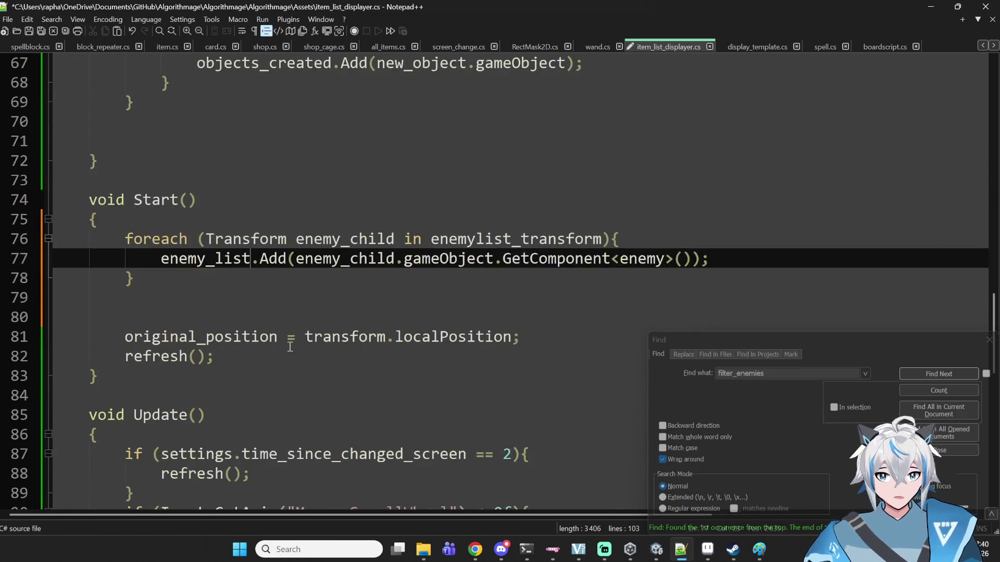
{"action": "left_click", "coordinate": [444, 303]}
{"action": "key", "text": "ctrl+s"}
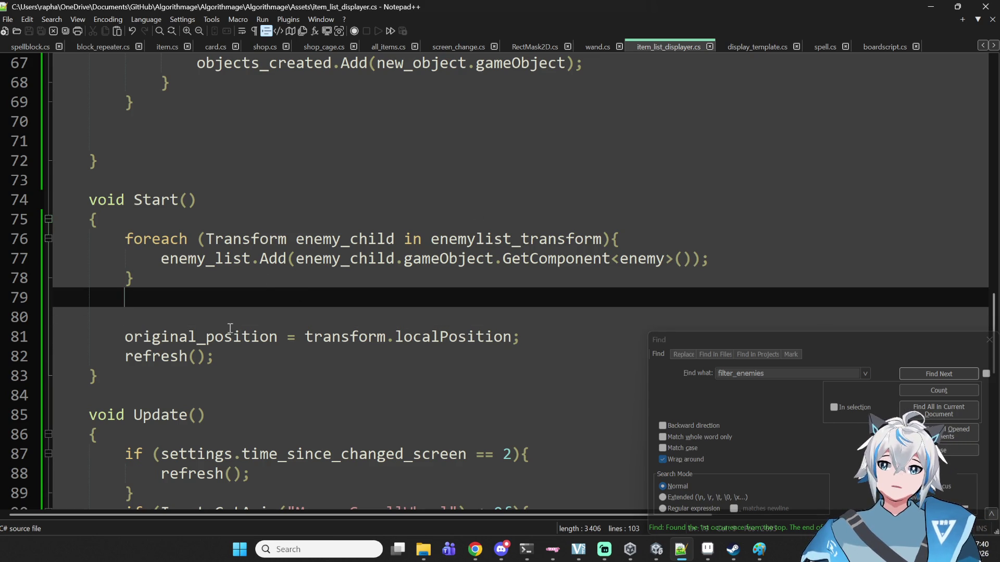
{"action": "scroll", "coordinate": [211, 344], "scroll_direction": "up", "scroll_amount": 20}
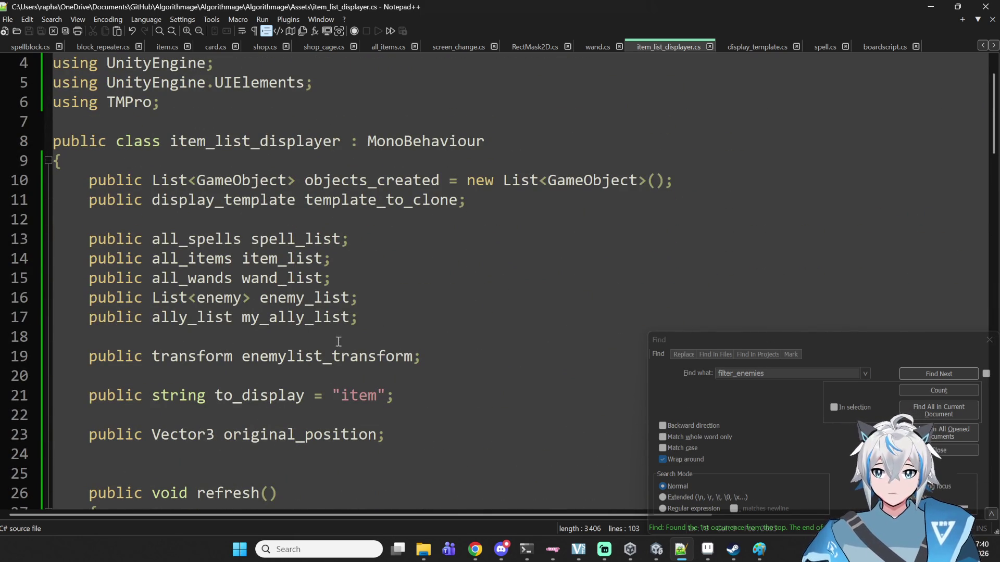
- Add a new line 20 declaring 'public transform enemylist_transform' below the existing field
{"action": "left_click", "coordinate": [255, 355]}
{"action": "left_click", "coordinate": [396, 375]}
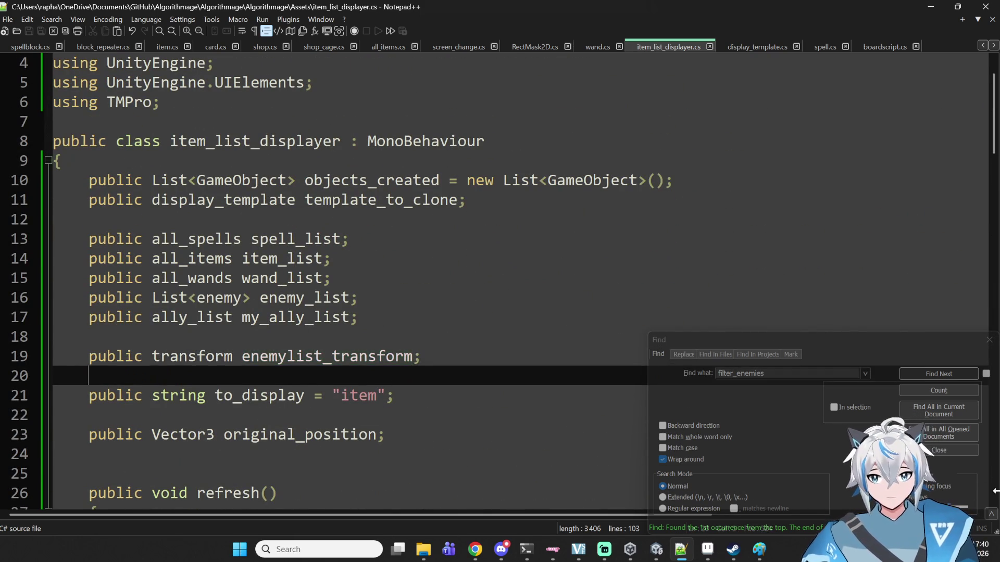
{"action": "key", "text": "Return"}
{"action": "key", "text": "Return"}
{"action": "key", "text": "Up"}
{"action": "key", "text": "Up"}
{"action": "type", "text": "o"}
{"action": "key", "text": "BackSpace"}
{"action": "type", "text": "public r"}
{"action": "key", "text": "BackSpace"}
{"action": "type", "text": "transform enemylist_transform"}
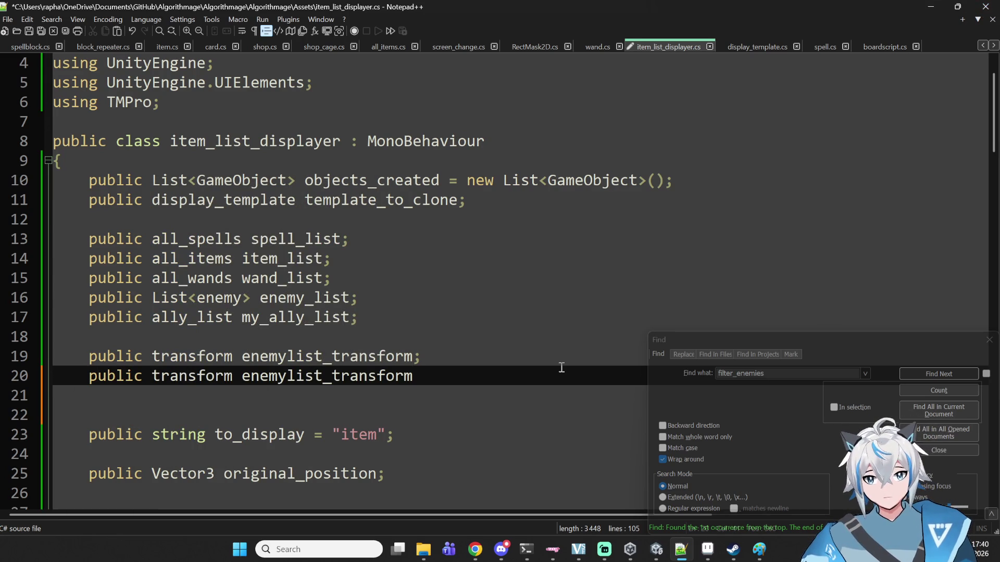
- Rename the new field to bosslist_transform and select its name for copying
{"action": "left_click_drag", "start_coordinate": [287, 376], "coordinate": [241, 376]}
{"action": "type", "text": "boss"}
{"action": "key", "text": "Up"}
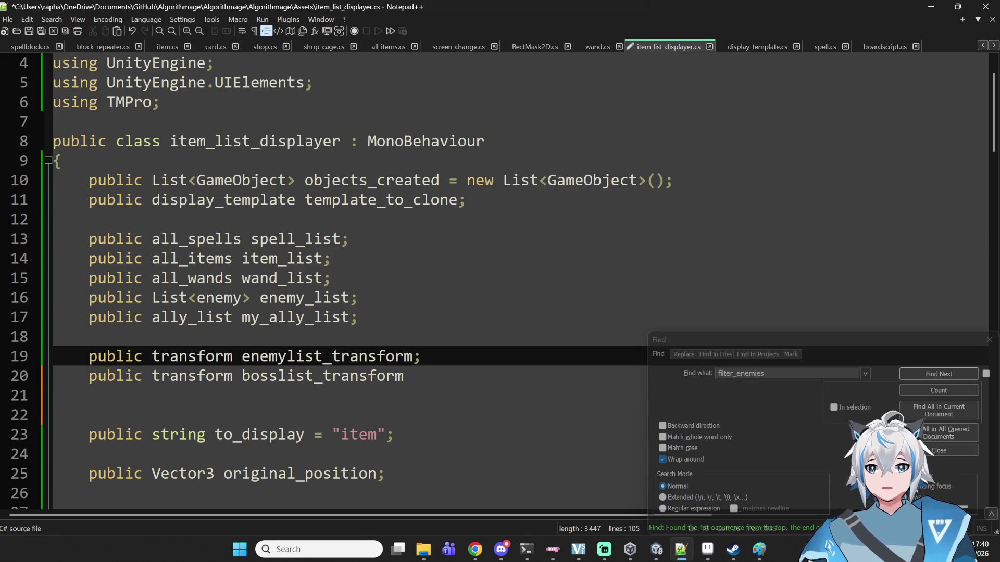
{"action": "double_click", "coordinate": [300, 376]}
{"action": "key", "text": "ctrl+c"}
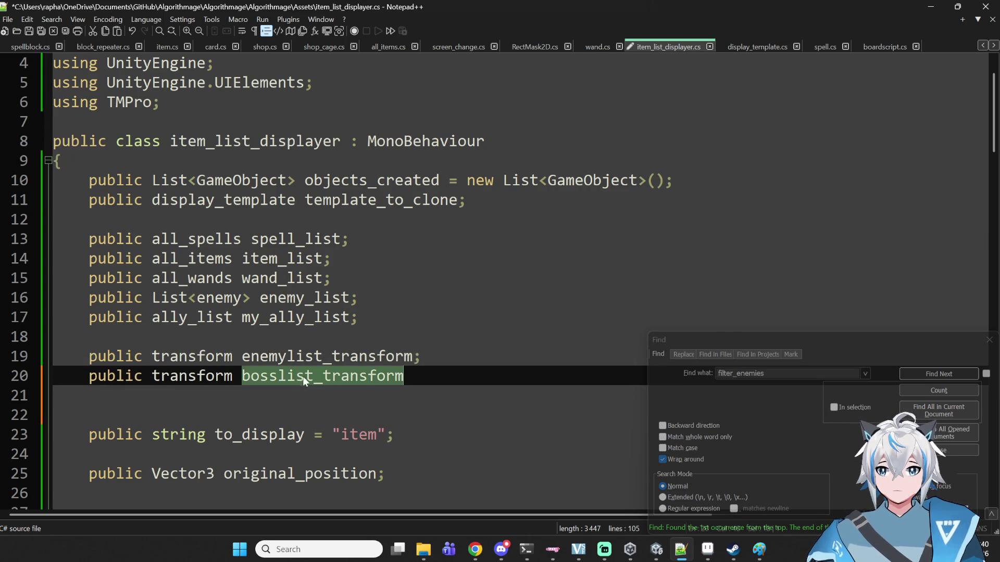
{"action": "scroll", "coordinate": [355, 382], "scroll_direction": "down", "scroll_amount": 19}
{"action": "scroll", "coordinate": [358, 380], "scroll_direction": "down", "scroll_amount": 2}
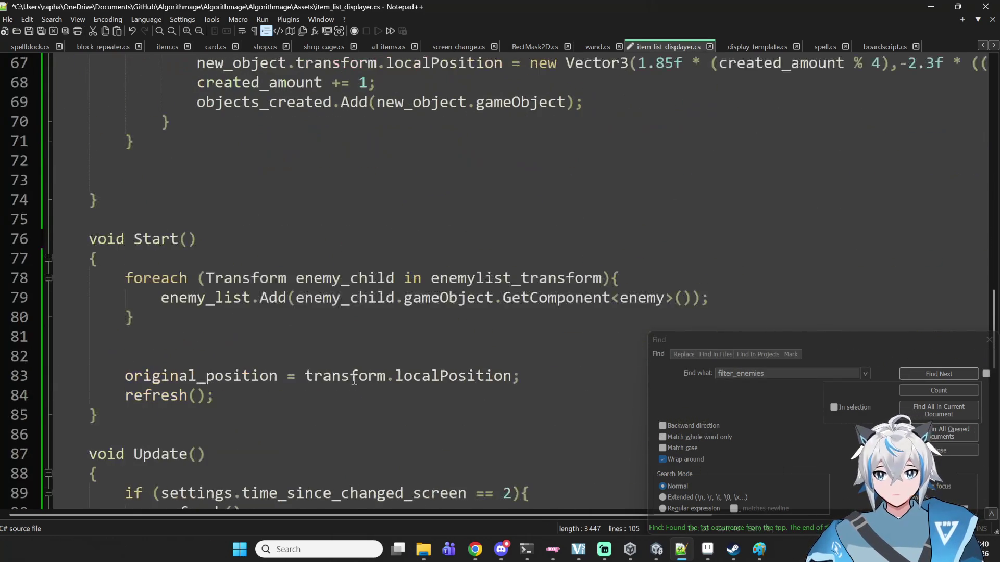
- Duplicate the foreach loop in Start() below the original, adding a closing brace
{"action": "left_click", "coordinate": [242, 319]}
{"action": "key", "text": "ctrl+v"}
{"action": "left_click_drag", "start_coordinate": [127, 280], "coordinate": [135, 318]}
{"action": "key", "text": "ctrl+c"}
{"action": "left_click", "coordinate": [146, 337]}
{"action": "key", "text": "ctrl+v"}
{"action": "type", "text": "}"}
- Delete the stray pasted name and make the copied loop iterate bosslist_transform
{"action": "left_click_drag", "start_coordinate": [323, 325], "coordinate": [133, 318]}
{"action": "key", "text": "BackSpace"}
{"action": "double_click", "coordinate": [521, 343]}
{"action": "key", "text": "ctrl+v"}
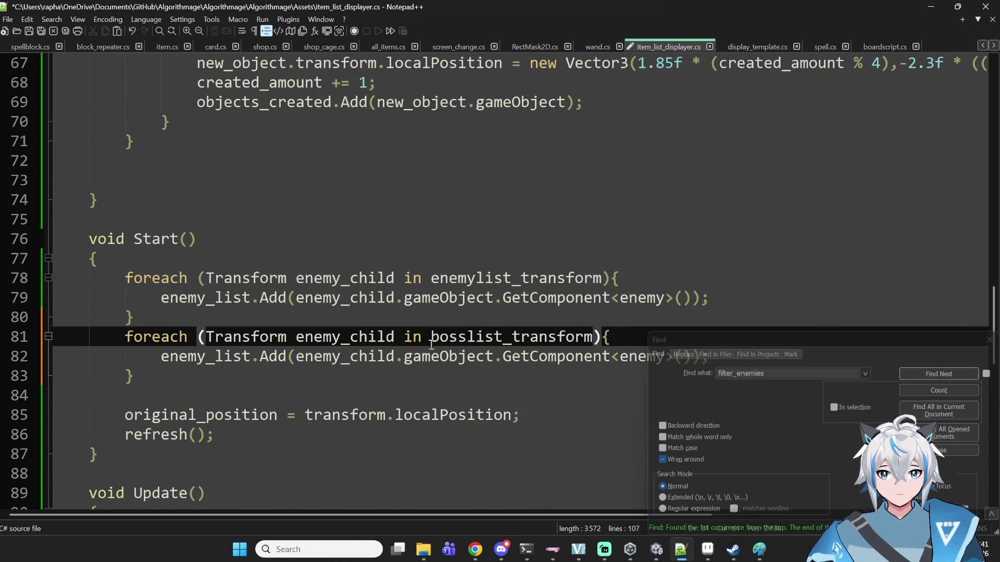
- Review where the enemy type is used, save the script, and switch to Unity to compile
{"action": "scroll", "coordinate": [449, 343], "scroll_direction": "down", "scroll_amount": 2}
{"action": "double_click", "coordinate": [217, 239]}
{"action": "double_click", "coordinate": [401, 240]}
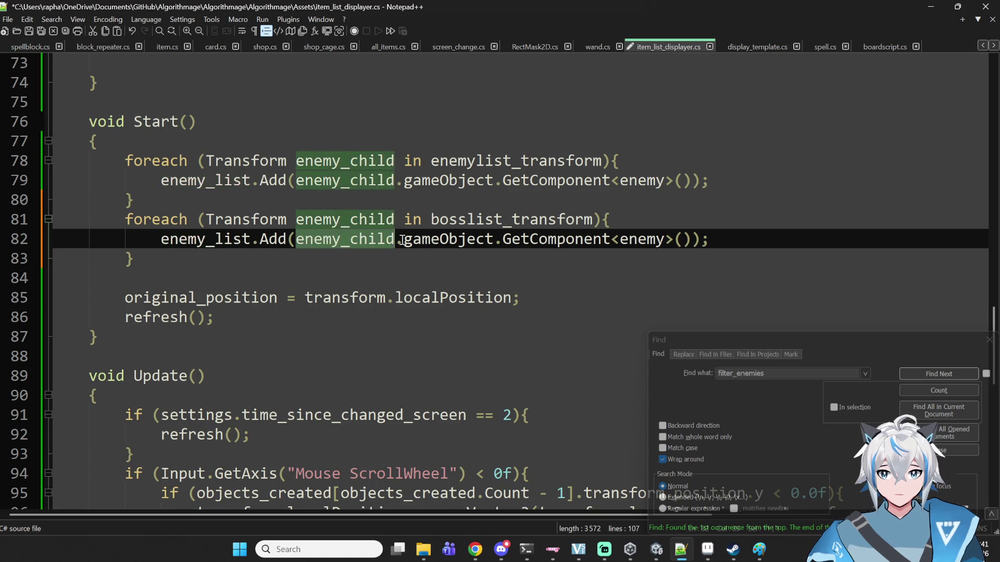
{"action": "left_click", "coordinate": [593, 255]}
{"action": "double_click", "coordinate": [604, 239]}
{"action": "double_click", "coordinate": [661, 239]}
{"action": "left_click", "coordinate": [677, 239]}
{"action": "left_click_drag", "start_coordinate": [681, 239], "coordinate": [641, 241]}
{"action": "left_click", "coordinate": [649, 240]}
{"action": "double_click", "coordinate": [649, 240]}
{"action": "key", "text": "ctrl+s"}
{"action": "left_click", "coordinate": [460, 219]}
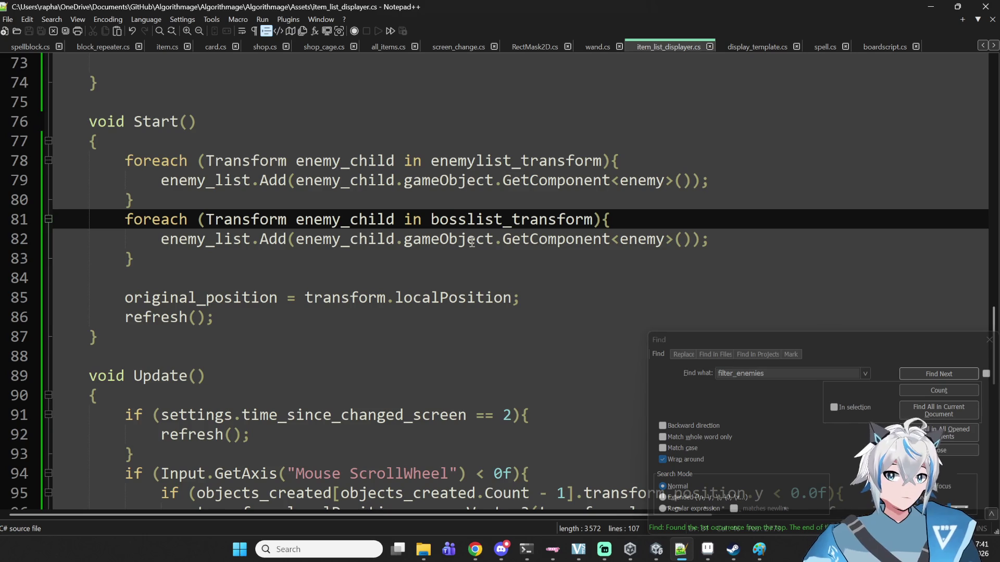
{"action": "left_click", "coordinate": [654, 548]}
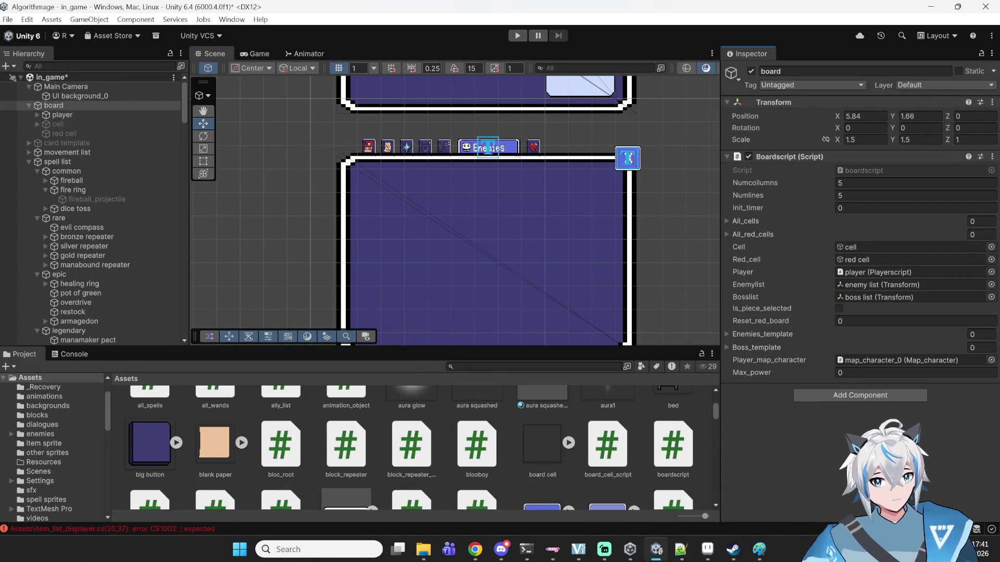
- Add the missing semicolon to line 20's bosslist_transform declaration, save, and bring Chrome forward
{"action": "left_click", "coordinate": [682, 550]}
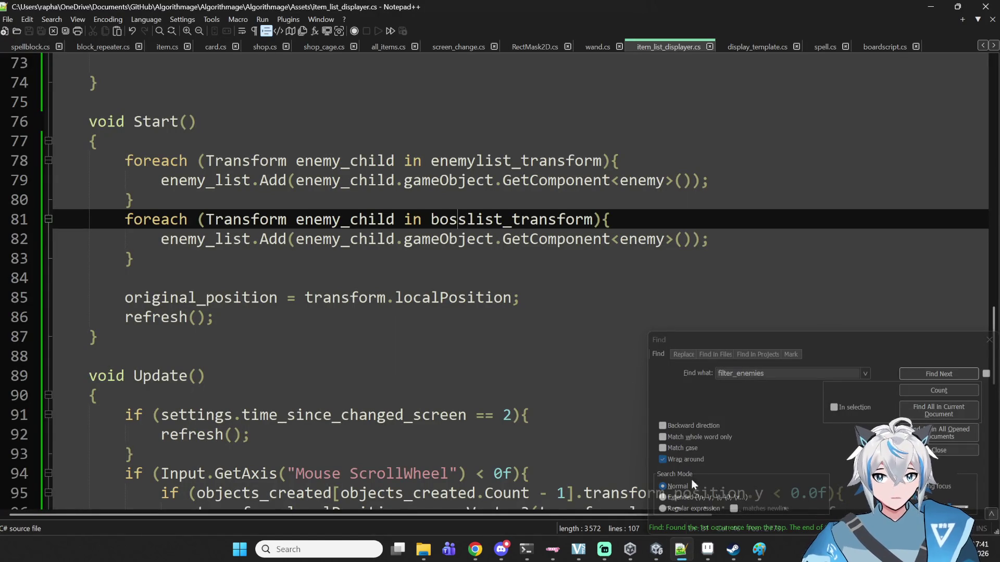
{"action": "scroll", "coordinate": [522, 332], "scroll_direction": "up", "scroll_amount": 20}
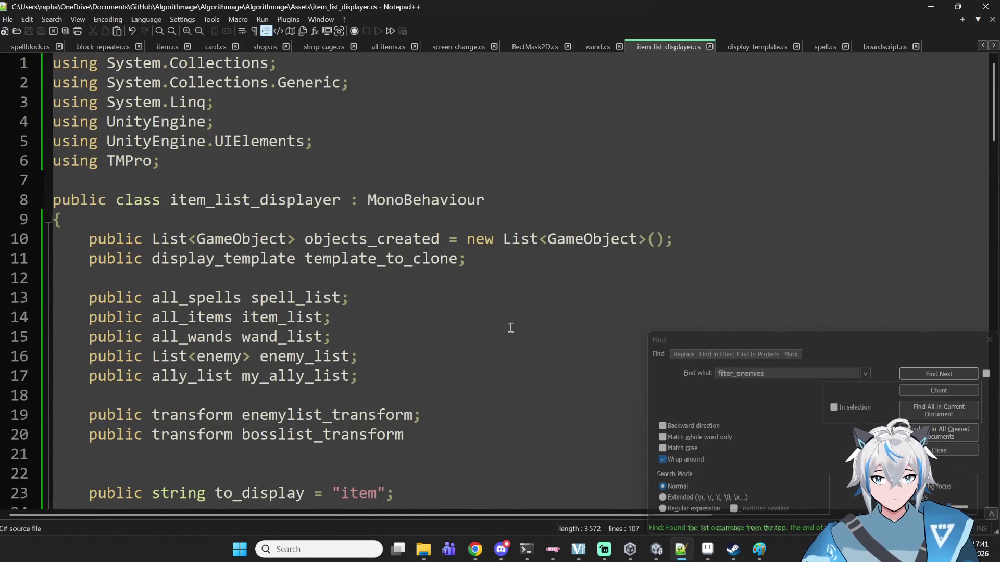
{"action": "scroll", "coordinate": [509, 329], "scroll_direction": "down", "scroll_amount": 1}
{"action": "left_click", "coordinate": [458, 376]}
{"action": "type", "text": ";"}
{"action": "key", "text": "BackSpace"}
{"action": "type", "text": ";"}
{"action": "key", "text": "ctrl+s"}
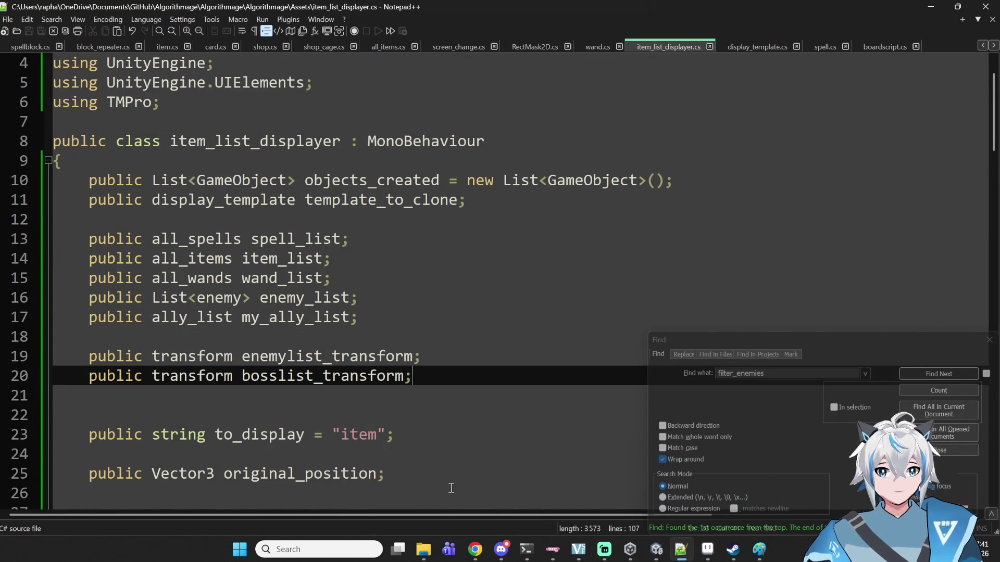
{"action": "left_click", "coordinate": [470, 558]}
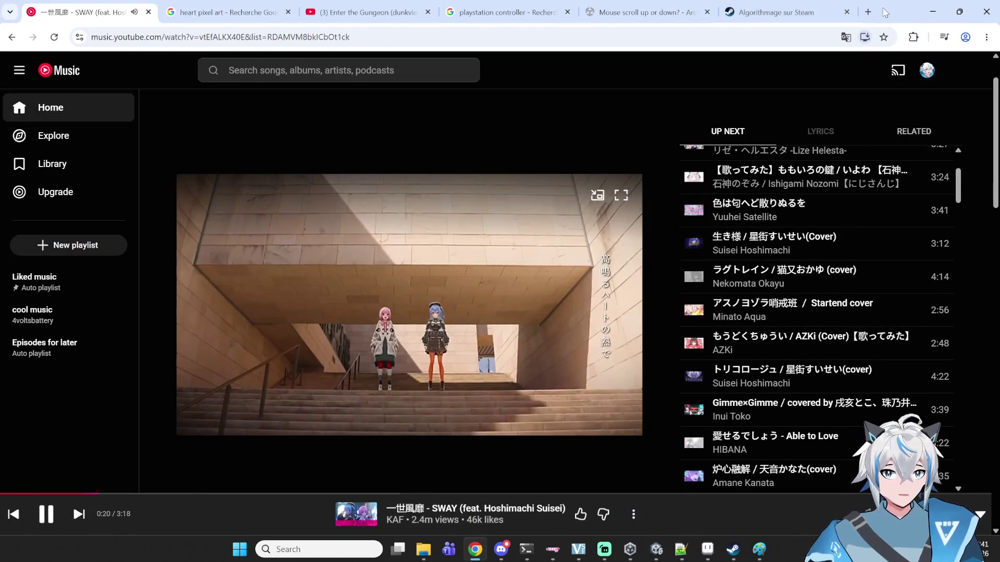
- Open MyAnimeList's Summer 2026 seasonal anime page in a new tab and start browsing it
{"action": "left_click", "coordinate": [869, 12]}
{"action": "left_click", "coordinate": [815, 32]}
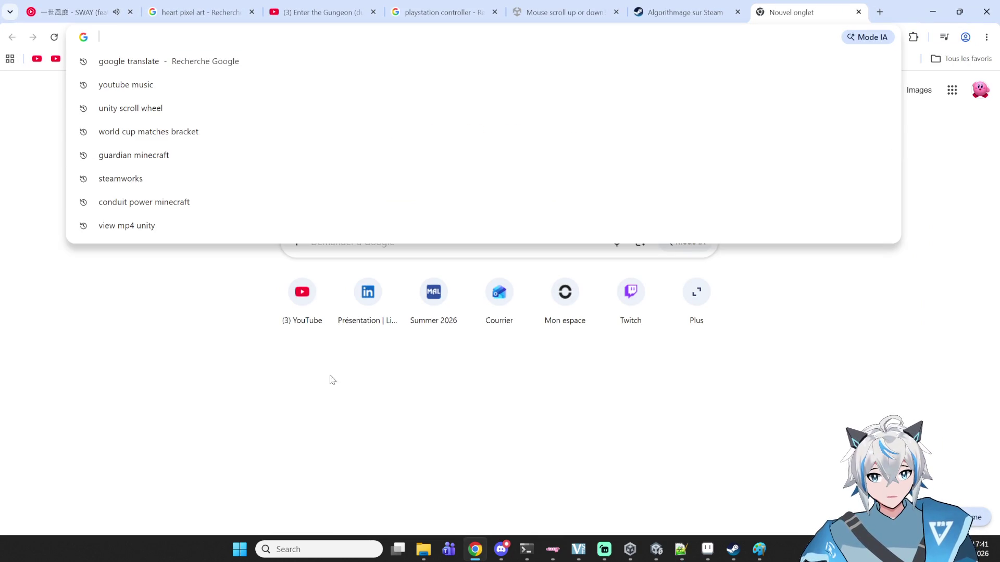
{"action": "left_click", "coordinate": [441, 311]}
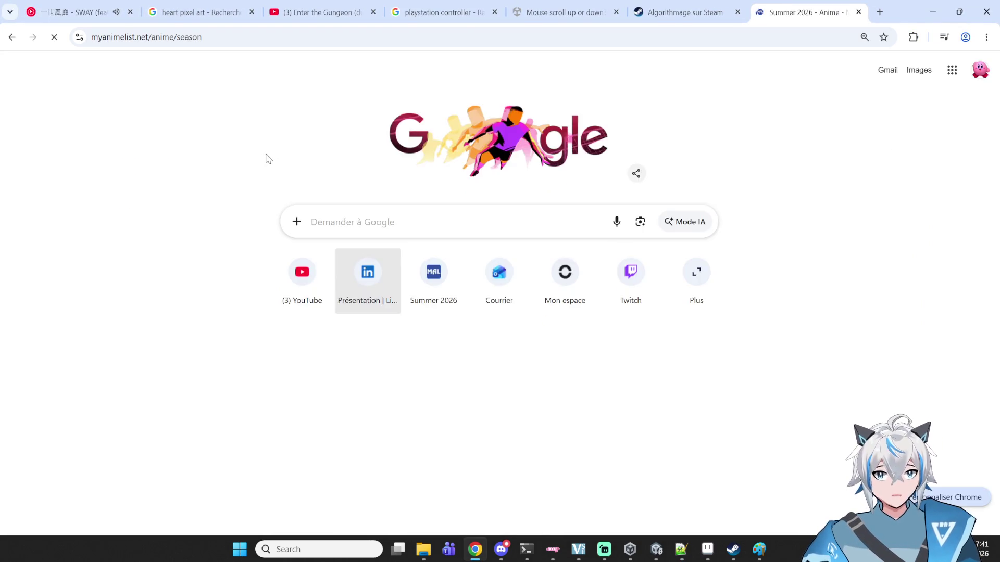
{"action": "scroll", "coordinate": [328, 229], "scroll_direction": "down", "scroll_amount": 4}
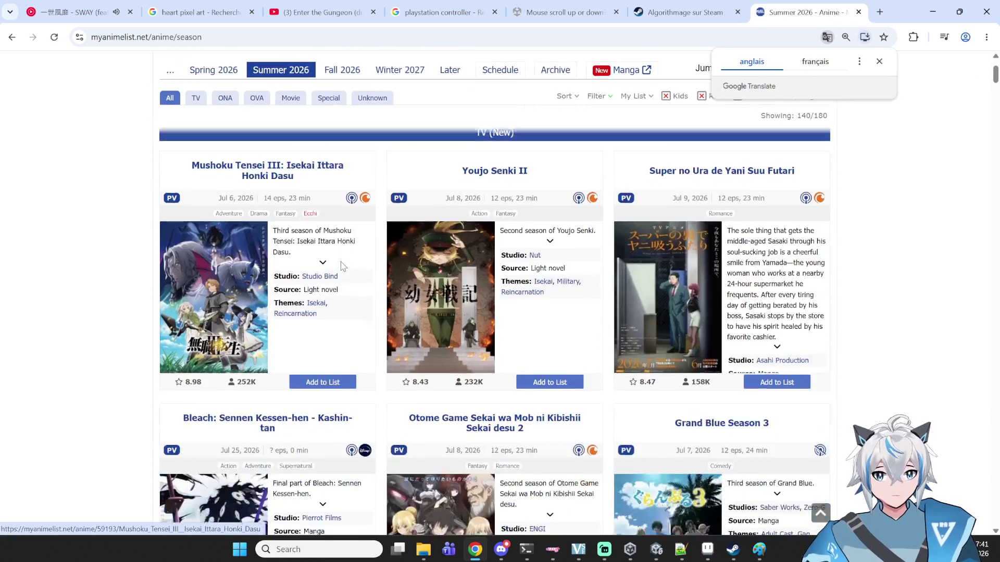
{"action": "scroll", "coordinate": [112, 198], "scroll_direction": "up", "scroll_amount": 1}
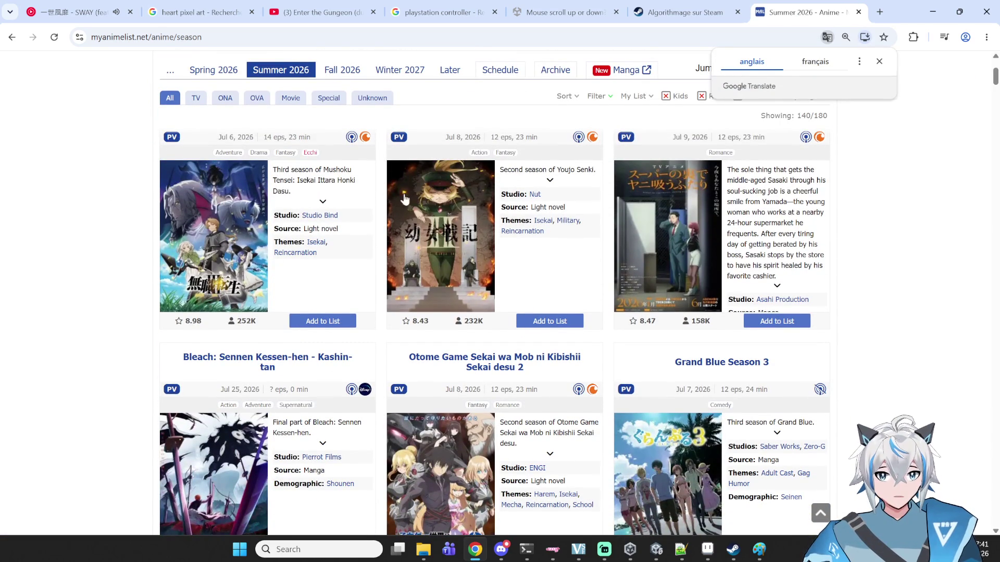
{"action": "scroll", "coordinate": [996, 485], "scroll_direction": "up", "scroll_amount": 2}
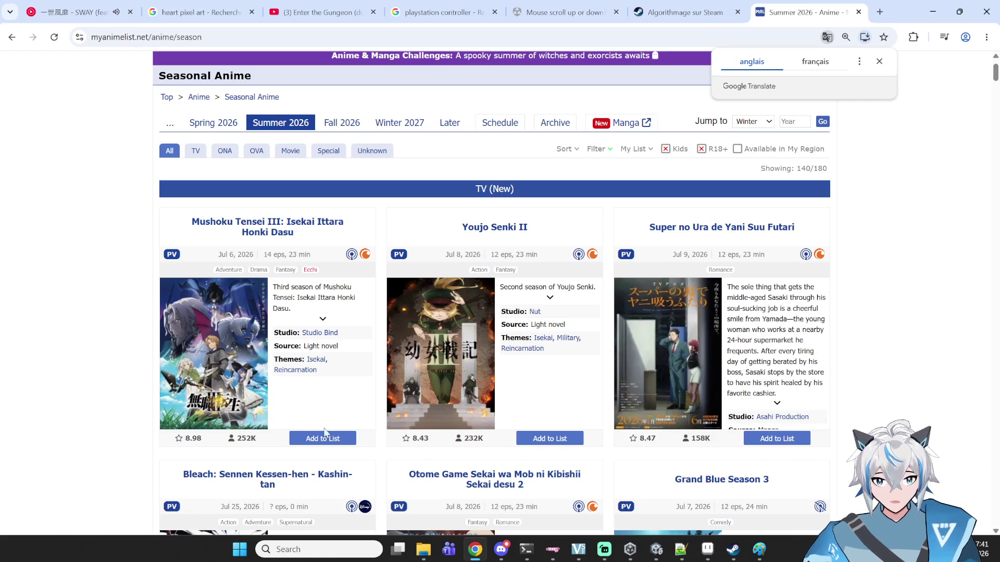
{"action": "scroll", "coordinate": [946, 357], "scroll_direction": "down", "scroll_amount": 2}
{"action": "scroll", "coordinate": [385, 208], "scroll_direction": "down", "scroll_amount": 3}
{"action": "scroll", "coordinate": [250, 196], "scroll_direction": "down", "scroll_amount": 2}
{"action": "scroll", "coordinate": [673, 217], "scroll_direction": "up", "scroll_amount": 4}
{"action": "scroll", "coordinate": [626, 221], "scroll_direction": "down", "scroll_amount": 6}
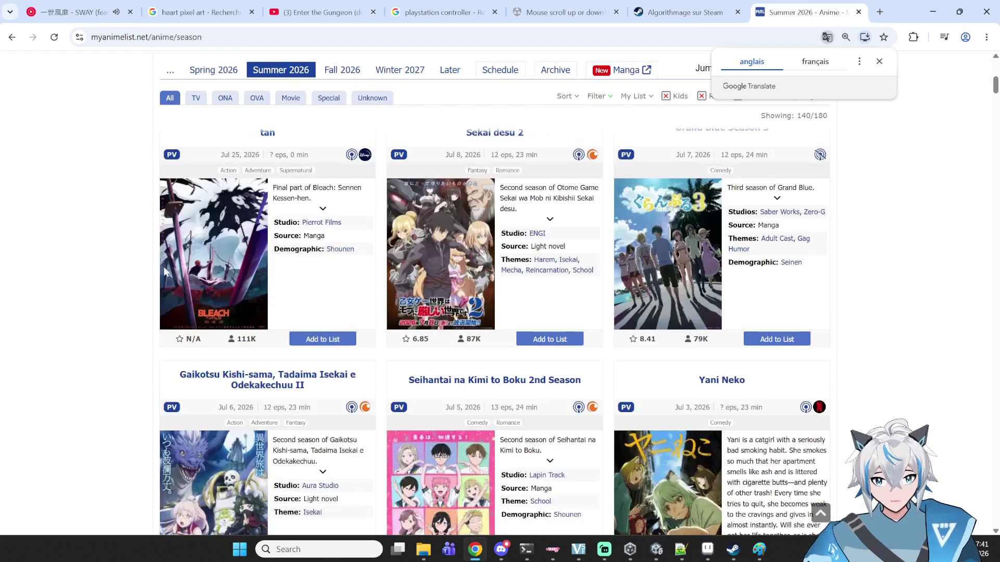
{"action": "scroll", "coordinate": [280, 271], "scroll_direction": "down", "scroll_amount": 2}
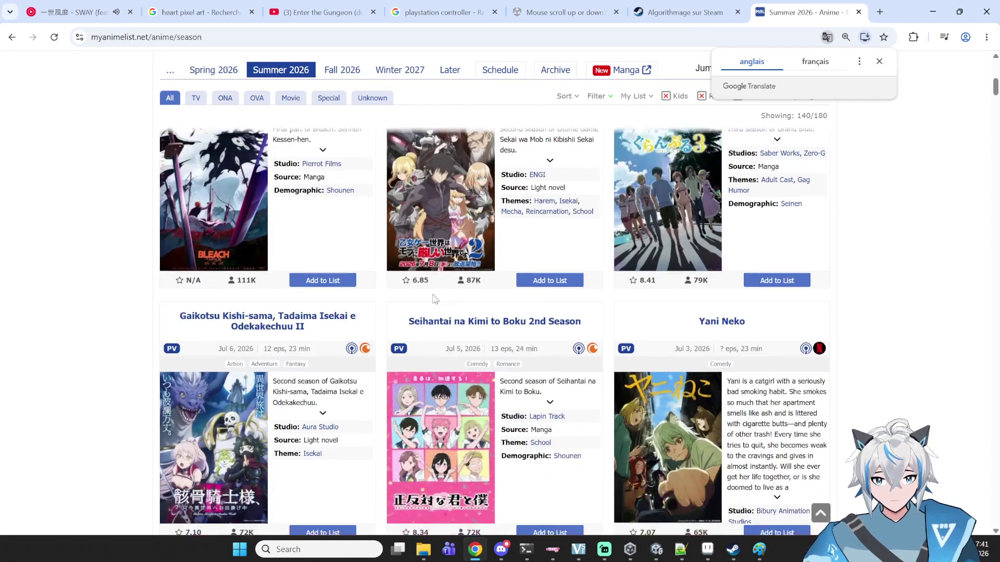
- Scroll down through the Summer 2026 anime list, back up to the top, then minimize Chrome
{"action": "scroll", "coordinate": [312, 322], "scroll_direction": "down", "scroll_amount": 2}
{"action": "scroll", "coordinate": [775, 333], "scroll_direction": "down", "scroll_amount": 1}
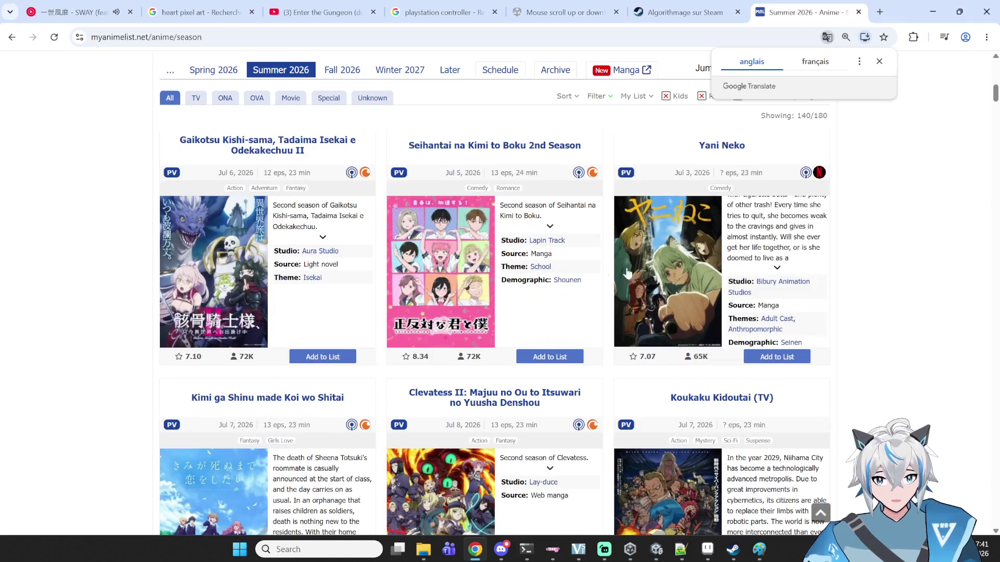
{"action": "scroll", "coordinate": [407, 334], "scroll_direction": "down", "scroll_amount": 2}
{"action": "scroll", "coordinate": [406, 333], "scroll_direction": "down", "scroll_amount": 2}
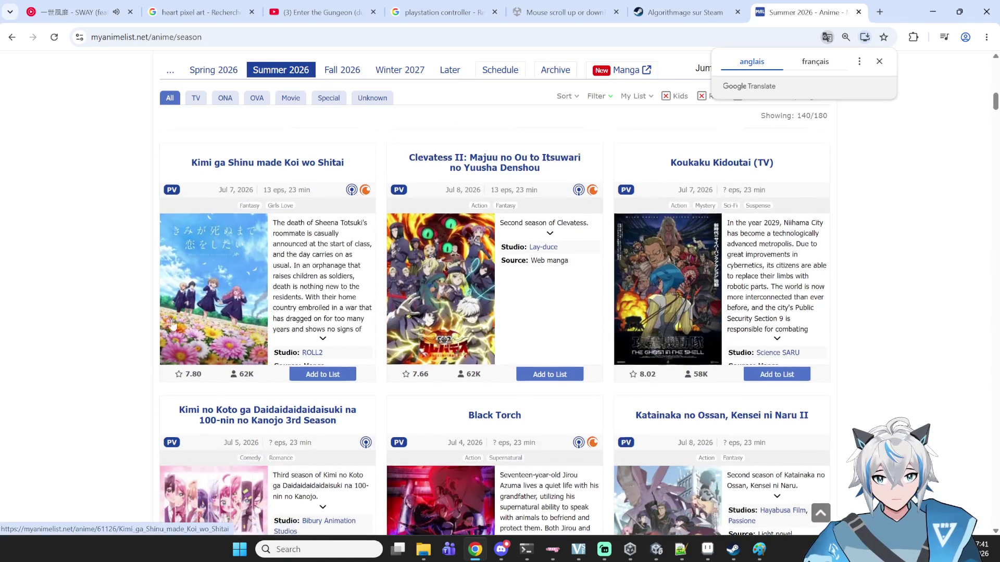
{"action": "scroll", "coordinate": [156, 318], "scroll_direction": "down", "scroll_amount": 3}
{"action": "scroll", "coordinate": [136, 313], "scroll_direction": "down", "scroll_amount": 2}
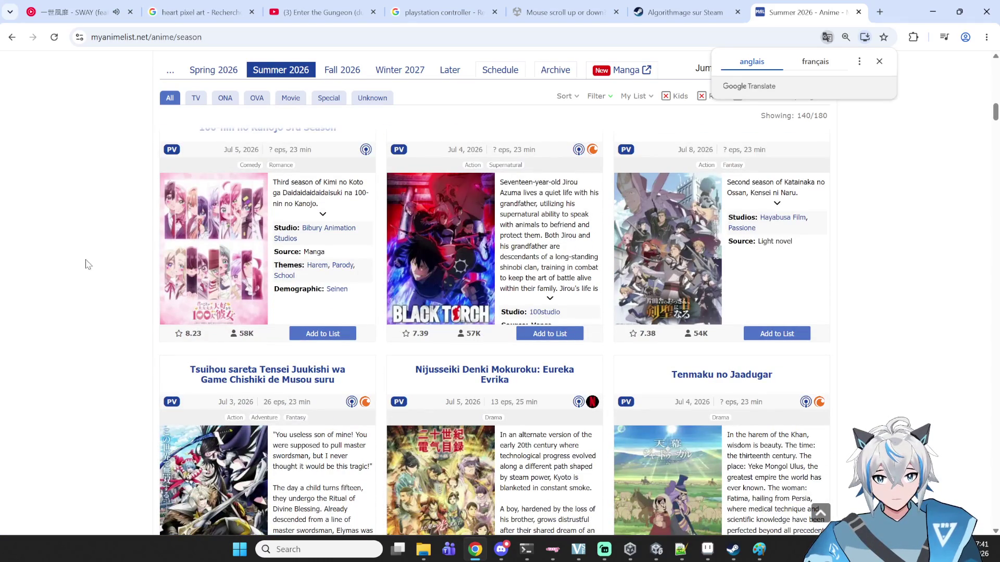
{"action": "scroll", "coordinate": [966, 375], "scroll_direction": "down", "scroll_amount": 6}
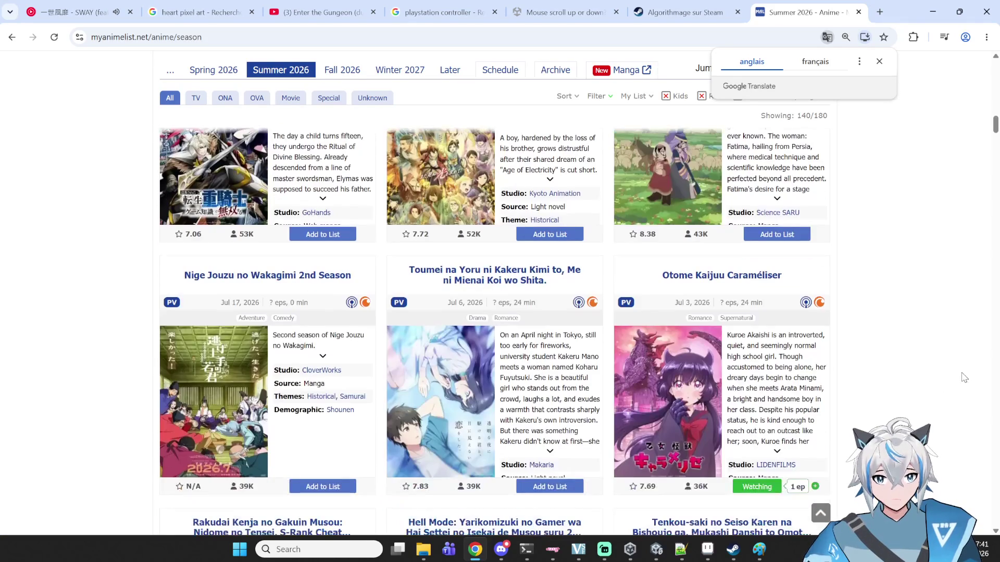
{"action": "scroll", "coordinate": [82, 317], "scroll_direction": "down", "scroll_amount": 3}
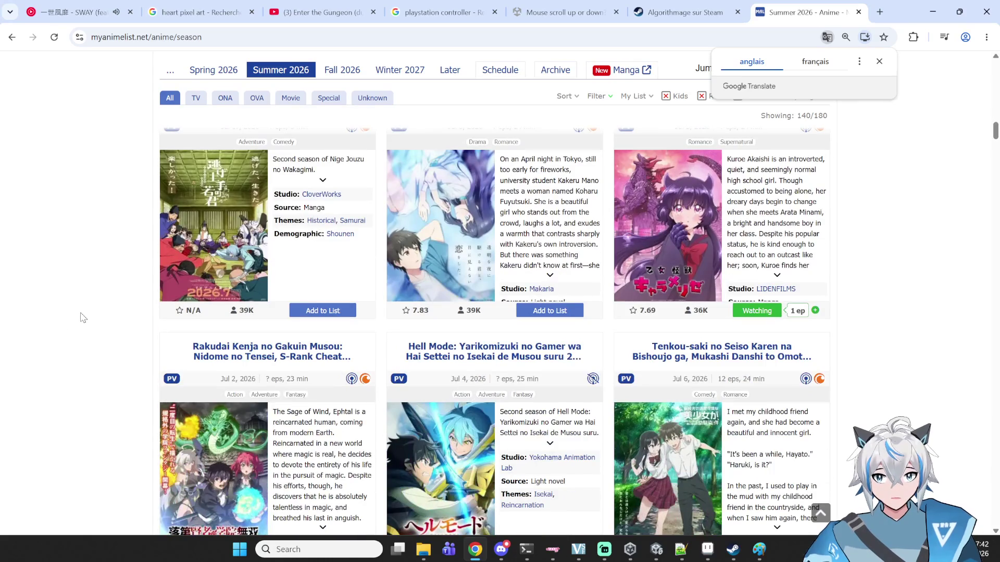
{"action": "scroll", "coordinate": [83, 317], "scroll_direction": "up", "scroll_amount": 2}
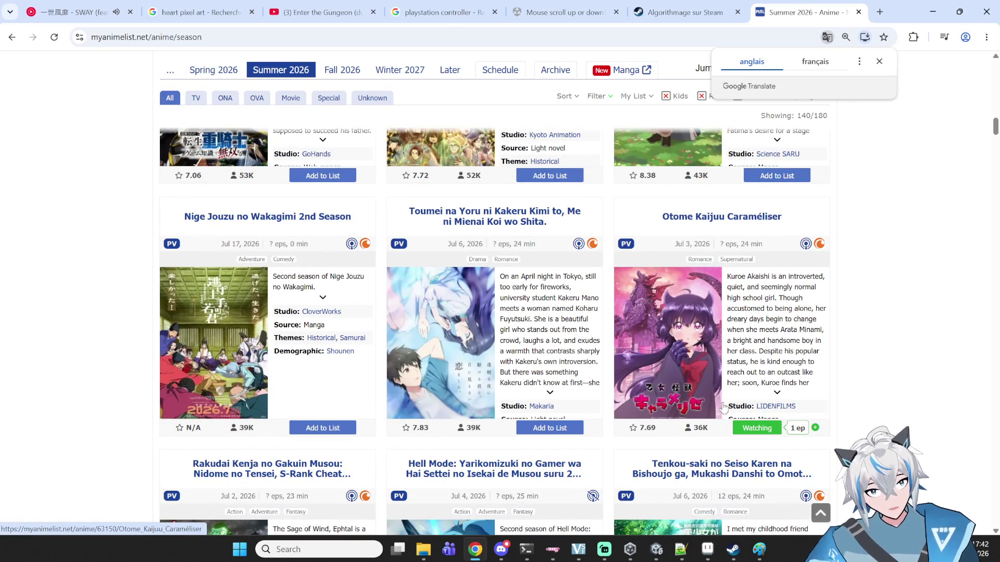
{"action": "scroll", "coordinate": [875, 400], "scroll_direction": "down", "scroll_amount": 6}
{"action": "scroll", "coordinate": [879, 398], "scroll_direction": "down", "scroll_amount": 10}
{"action": "scroll", "coordinate": [870, 398], "scroll_direction": "down", "scroll_amount": 20}
{"action": "scroll", "coordinate": [873, 381], "scroll_direction": "up", "scroll_amount": 4}
{"action": "scroll", "coordinate": [874, 380], "scroll_direction": "up", "scroll_amount": 8}
{"action": "scroll", "coordinate": [838, 401], "scroll_direction": "up", "scroll_amount": 5}
{"action": "scroll", "coordinate": [967, 338], "scroll_direction": "up", "scroll_amount": 20}
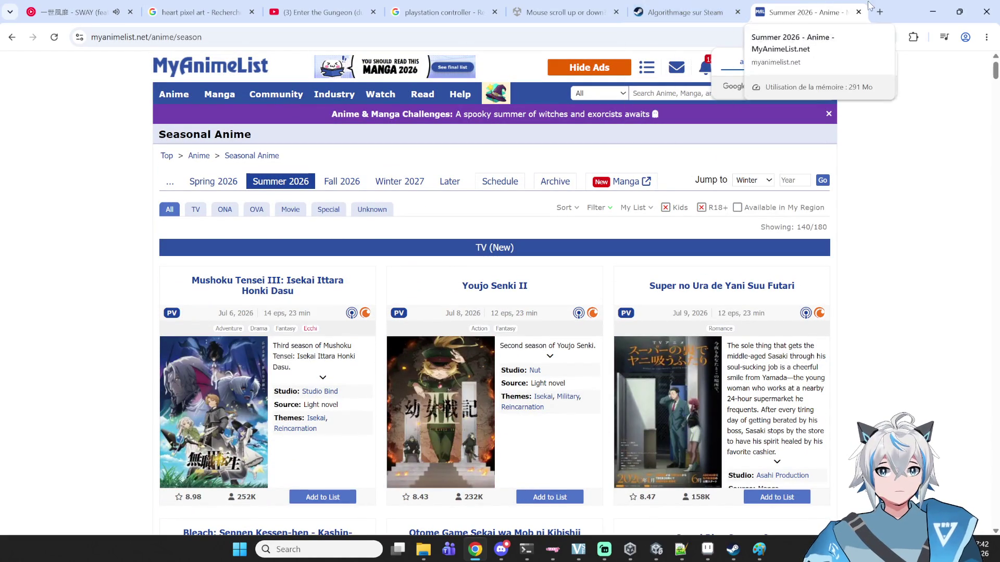
{"action": "left_click", "coordinate": [932, 11]}
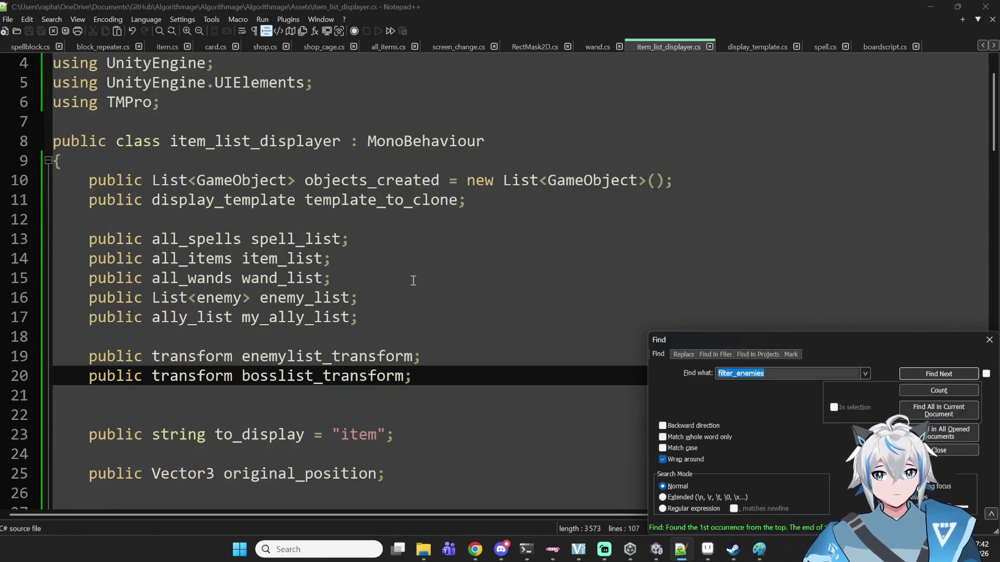
- Select bosslist_transform on line 20, then minimize Notepad++ so Unity recompiles the script
{"action": "left_click", "coordinate": [416, 408]}
{"action": "left_click", "coordinate": [444, 395]}
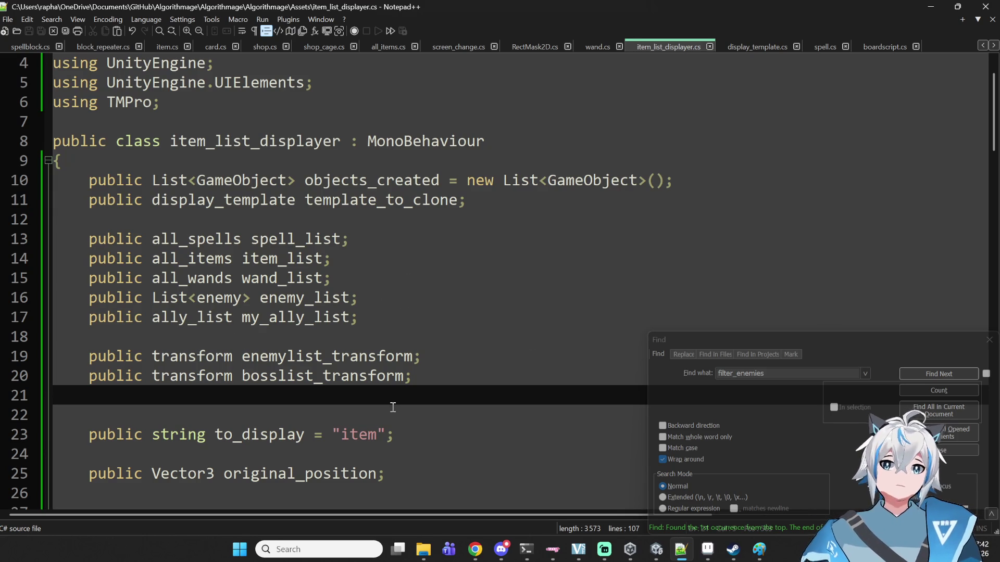
{"action": "double_click", "coordinate": [367, 377]}
{"action": "scroll", "coordinate": [359, 422], "scroll_direction": "down", "scroll_amount": 4}
{"action": "left_click", "coordinate": [603, 177]}
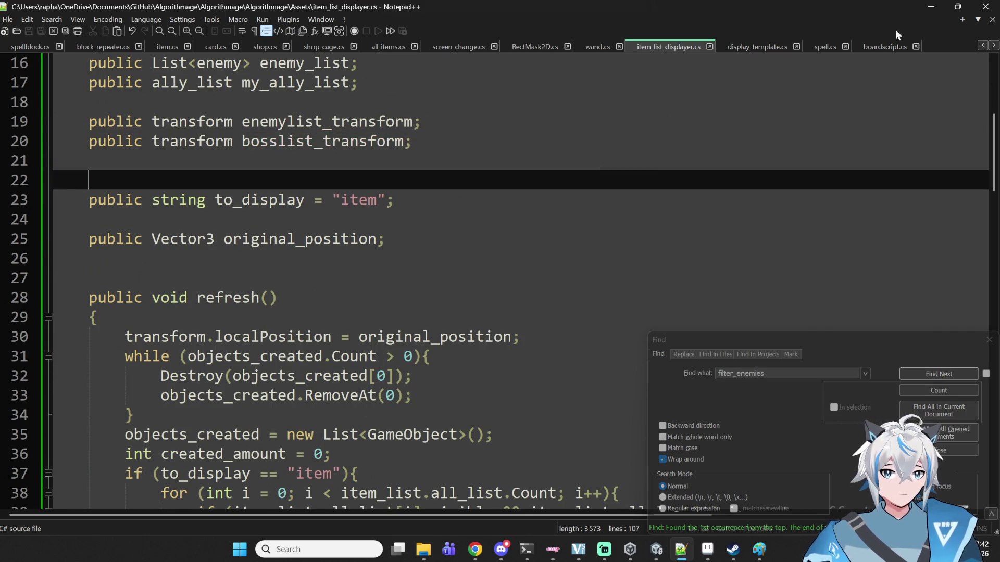
{"action": "left_click", "coordinate": [931, 6]}
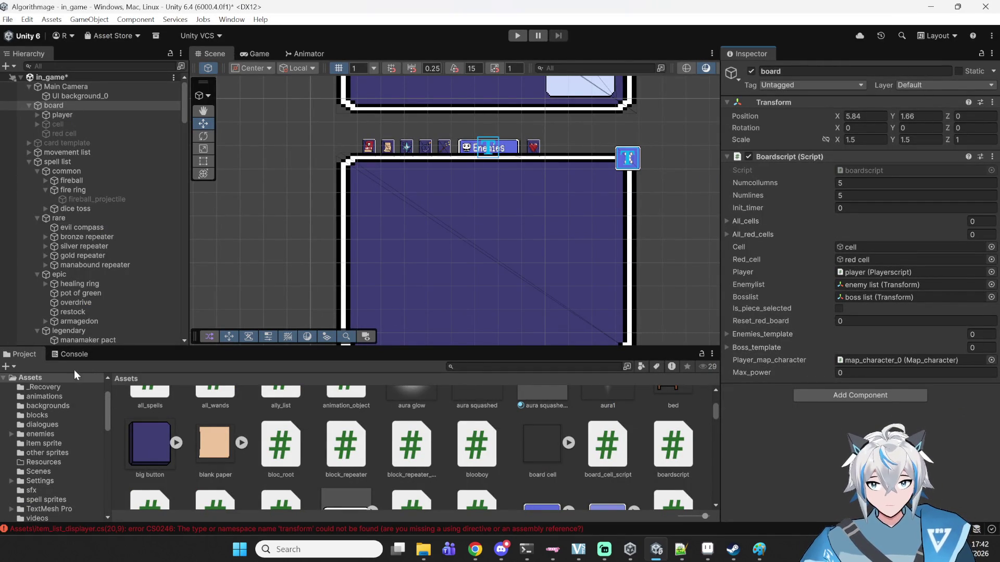
- Check the Console errors, change transform to Transform on lines 19 and 20, save, and minimize Notepad++
{"action": "left_click", "coordinate": [74, 355]}
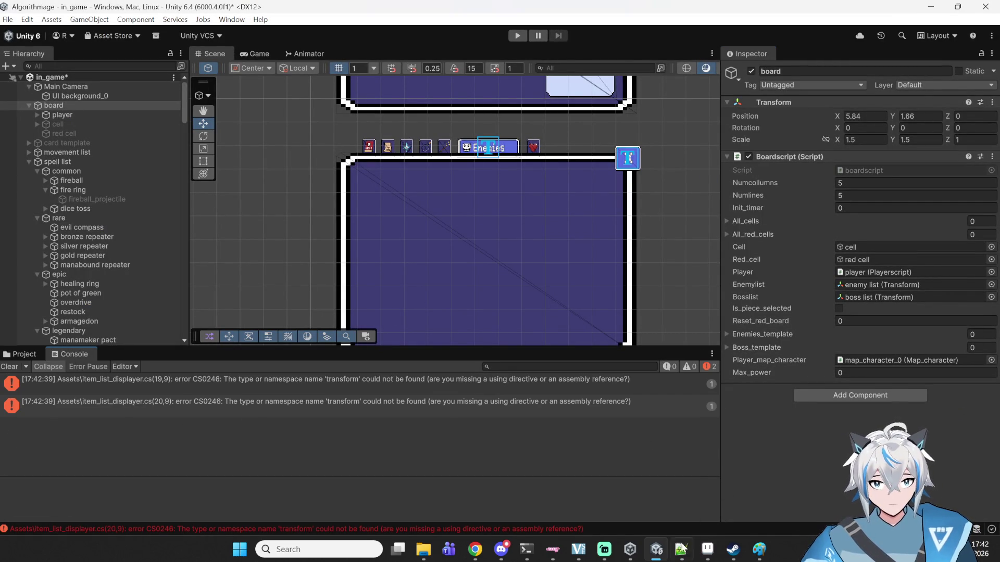
{"action": "left_click", "coordinate": [681, 548]}
{"action": "scroll", "coordinate": [231, 364], "scroll_direction": "up", "scroll_amount": 4}
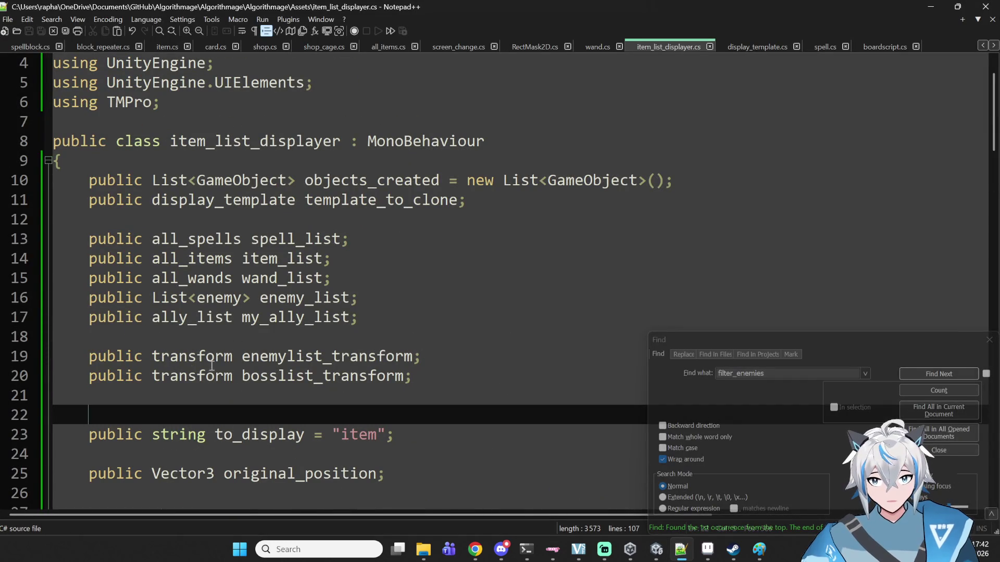
{"action": "left_click", "coordinate": [161, 356]}
{"action": "key", "text": "BackSpace"}
{"action": "type", "text": "T"}
{"action": "key", "text": "Escape"}
{"action": "key", "text": "Down"}
{"action": "key", "text": "BackSpace"}
{"action": "type", "text": "T"}
{"action": "key", "text": "ctrl+s"}
{"action": "left_click", "coordinate": [554, 297]}
{"action": "left_click", "coordinate": [930, 6]}
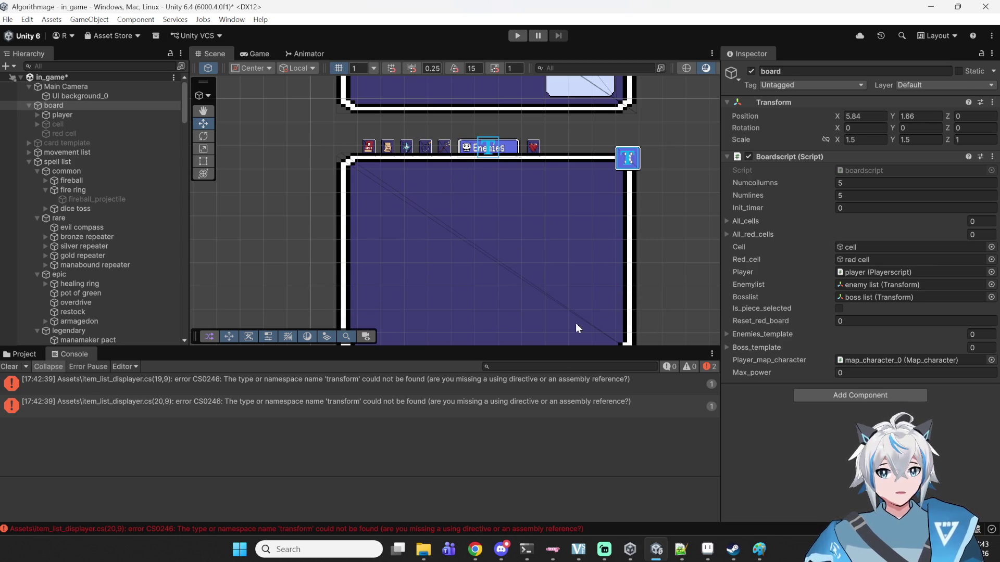
{"action": "scroll", "coordinate": [268, 166], "scroll_direction": "down", "scroll_amount": 2}
- Pan the Scene view over the shop, quest and board panels and save the in_game scene
{"action": "mouse_move", "coordinate": [304, 146]}
{"action": "left_mouse_down"}
{"action": "mouse_move", "coordinate": [317, 140]}
{"action": "mouse_move", "coordinate": [479, 196]}
{"action": "left_mouse_up"}
{"action": "scroll", "coordinate": [636, 158], "scroll_direction": "down", "scroll_amount": 2}
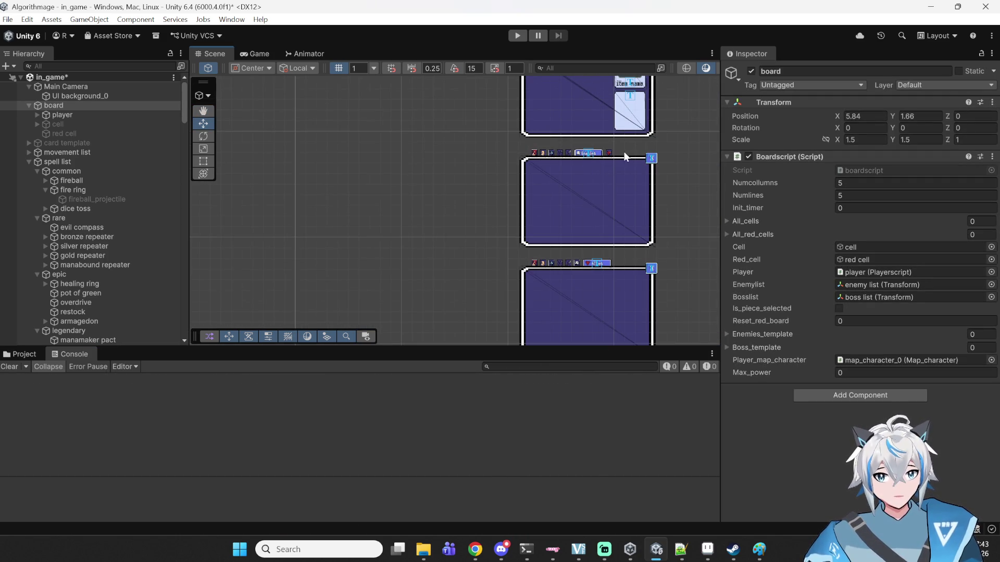
{"action": "scroll", "coordinate": [632, 279], "scroll_direction": "down", "scroll_amount": 2}
{"action": "scroll", "coordinate": [554, 225], "scroll_direction": "down", "scroll_amount": 2}
{"action": "mouse_move", "coordinate": [509, 154]}
{"action": "left_mouse_down"}
{"action": "mouse_move", "coordinate": [491, 224]}
{"action": "mouse_move", "coordinate": [661, 307]}
{"action": "left_mouse_up"}
{"action": "scroll", "coordinate": [478, 225], "scroll_direction": "down", "scroll_amount": 1}
{"action": "mouse_move", "coordinate": [513, 216]}
{"action": "left_mouse_down"}
{"action": "mouse_move", "coordinate": [541, 187]}
{"action": "mouse_move", "coordinate": [553, 245]}
{"action": "mouse_move", "coordinate": [599, 303]}
{"action": "mouse_move", "coordinate": [599, 241]}
{"action": "mouse_move", "coordinate": [349, 172]}
{"action": "left_mouse_up"}
{"action": "left_click_drag", "start_coordinate": [567, 217], "coordinate": [400, 163]}
{"action": "scroll", "coordinate": [538, 167], "scroll_direction": "up", "scroll_amount": 5}
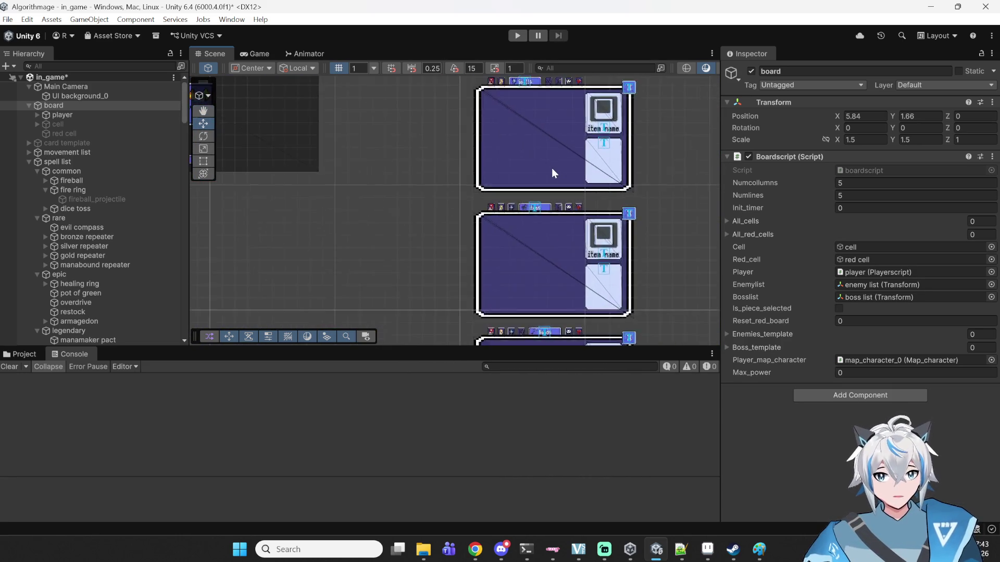
{"action": "left_click_drag", "start_coordinate": [542, 137], "coordinate": [507, 206]}
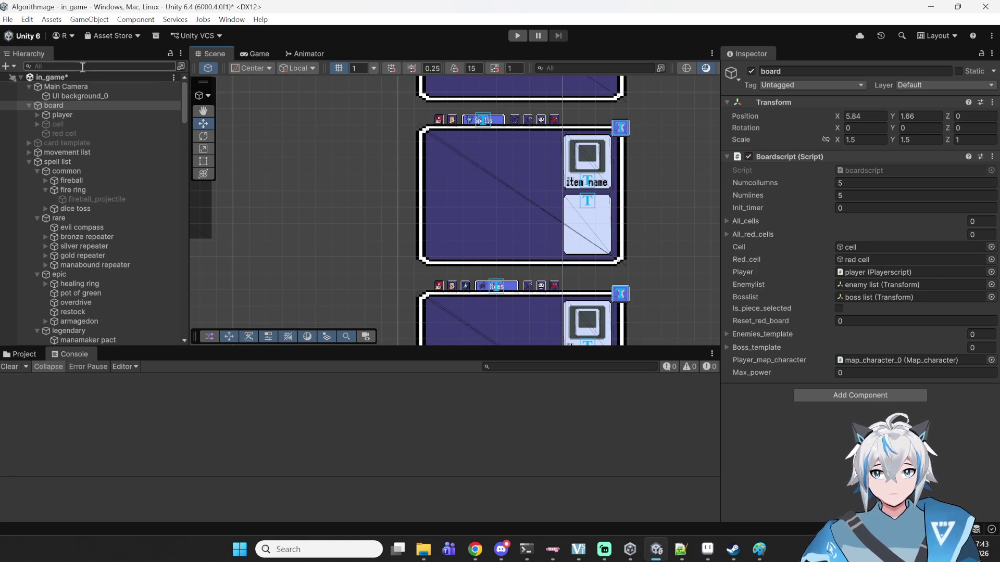
{"action": "key", "text": "ctrl+s"}
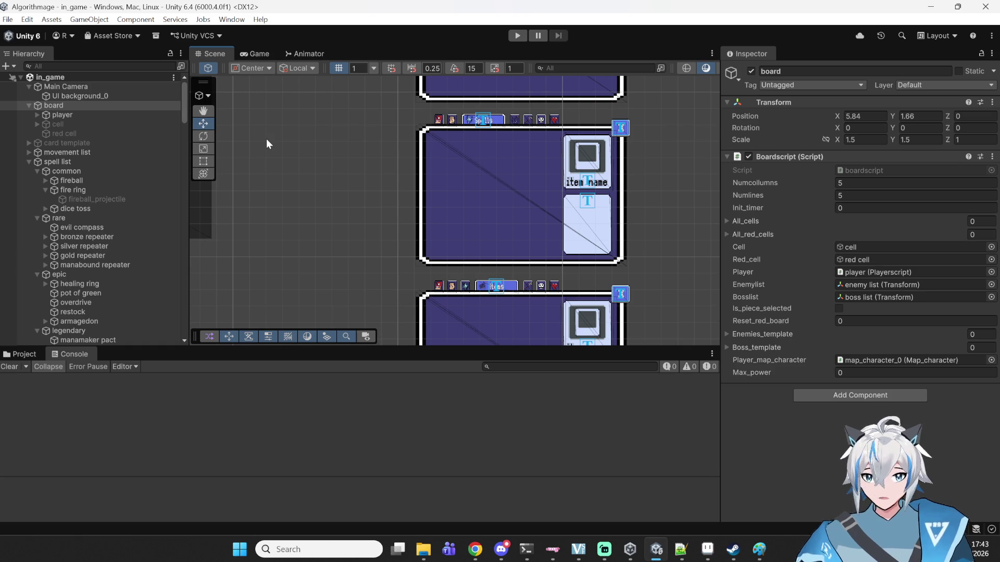
- Pan across the DEFEAT, title and card-template panels, then switch to the Move tool (W)
{"action": "scroll", "coordinate": [266, 138], "scroll_direction": "down", "scroll_amount": 2}
{"action": "mouse_move", "coordinate": [313, 160]}
{"action": "left_mouse_down"}
{"action": "mouse_move", "coordinate": [458, 290]}
{"action": "mouse_move", "coordinate": [447, 244]}
{"action": "left_mouse_up"}
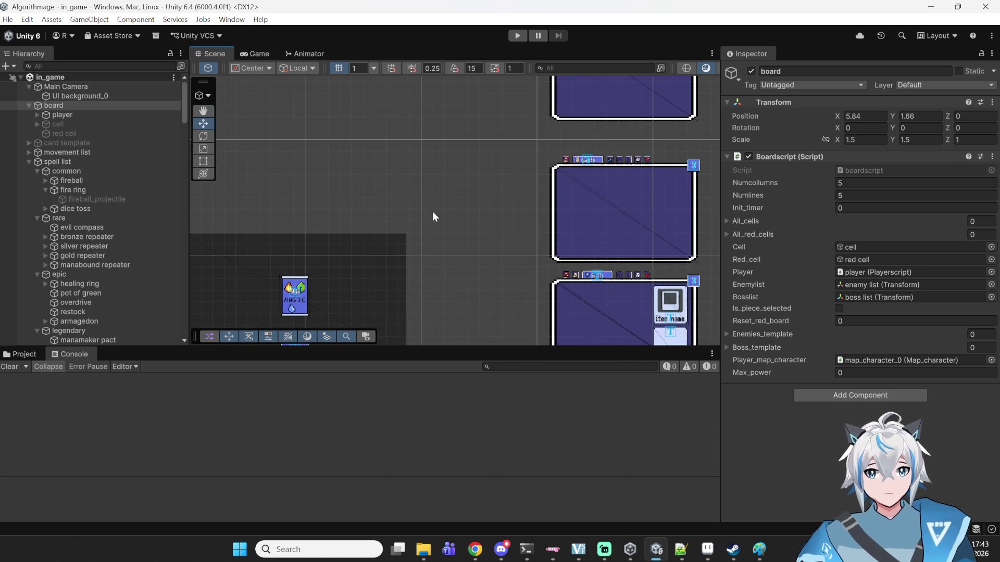
{"action": "left_click_drag", "start_coordinate": [430, 209], "coordinate": [565, 279]}
{"action": "mouse_move", "coordinate": [386, 186]}
{"action": "left_mouse_down"}
{"action": "mouse_move", "coordinate": [542, 201]}
{"action": "mouse_move", "coordinate": [696, 307]}
{"action": "mouse_move", "coordinate": [906, 320]}
{"action": "mouse_move", "coordinate": [604, 190]}
{"action": "mouse_move", "coordinate": [558, 150]}
{"action": "left_mouse_up"}
{"action": "mouse_move", "coordinate": [617, 239]}
{"action": "left_mouse_down"}
{"action": "mouse_move", "coordinate": [398, 212]}
{"action": "mouse_move", "coordinate": [364, 174]}
{"action": "mouse_move", "coordinate": [568, 105]}
{"action": "mouse_move", "coordinate": [541, 144]}
{"action": "mouse_move", "coordinate": [455, 58]}
{"action": "mouse_move", "coordinate": [415, 118]}
{"action": "mouse_move", "coordinate": [407, 240]}
{"action": "left_mouse_up"}
{"action": "key", "text": "w"}
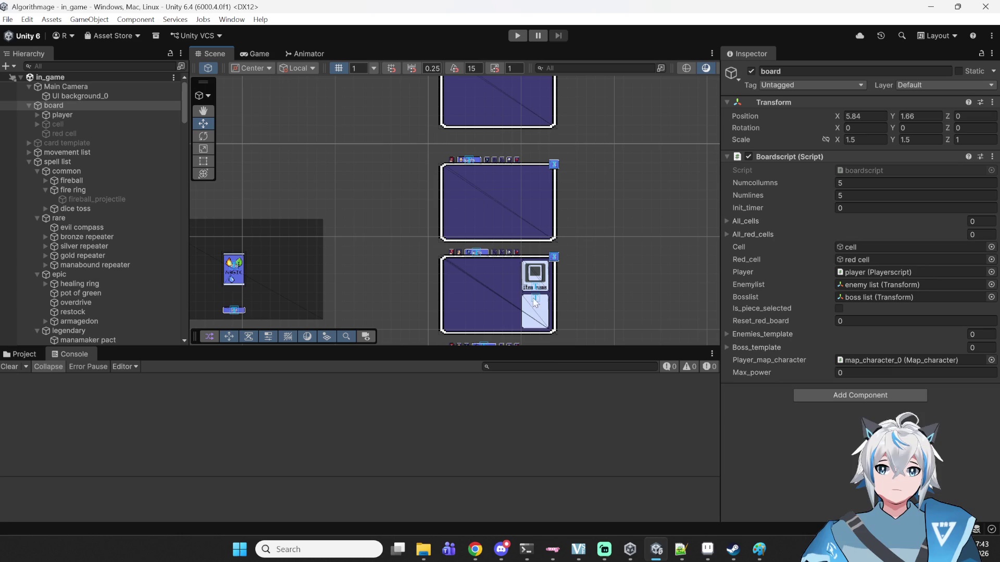
- Open an if (to_display == "enemies") block at the top of Start()
{"action": "left_click", "coordinate": [681, 549]}
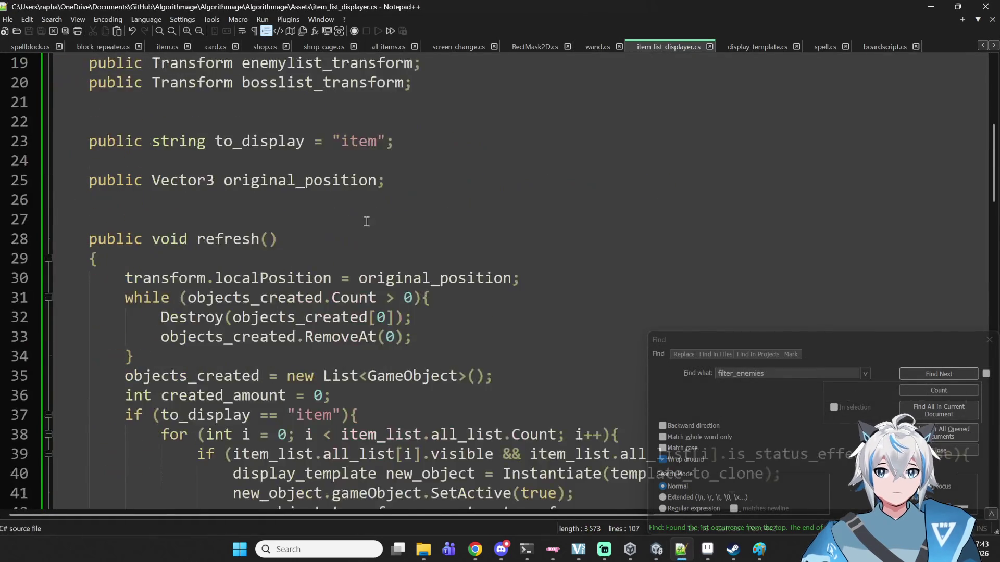
{"action": "scroll", "coordinate": [368, 224], "scroll_direction": "down", "scroll_amount": 3}
{"action": "scroll", "coordinate": [353, 222], "scroll_direction": "up", "scroll_amount": 8}
{"action": "scroll", "coordinate": [359, 260], "scroll_direction": "down", "scroll_amount": 2}
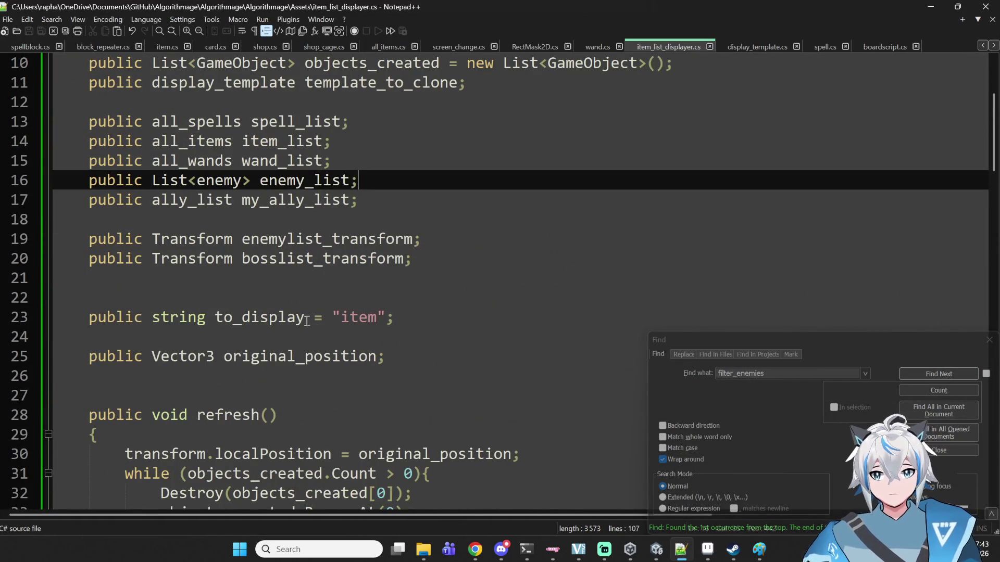
{"action": "double_click", "coordinate": [229, 319]}
{"action": "scroll", "coordinate": [312, 282], "scroll_direction": "down", "scroll_amount": 10}
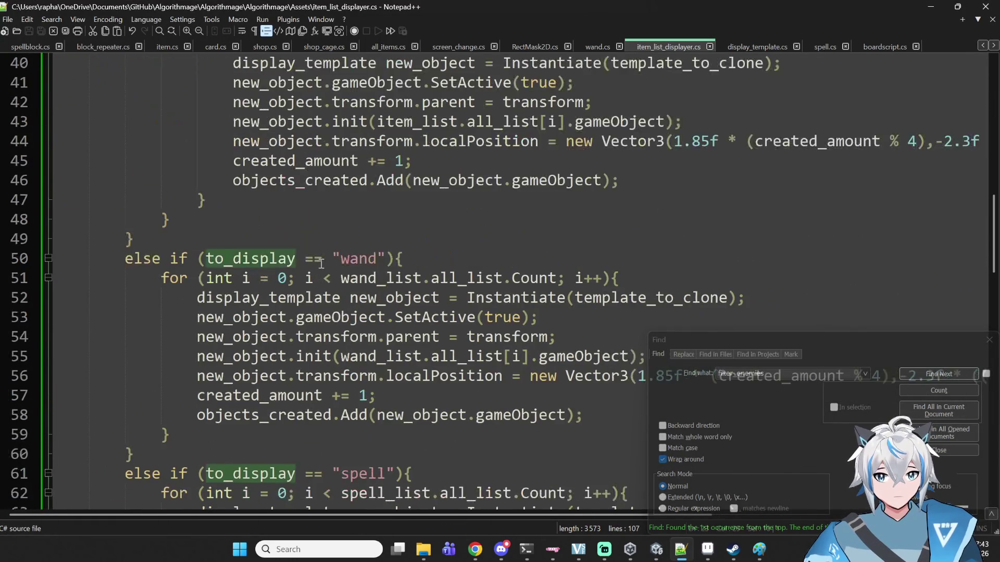
{"action": "scroll", "coordinate": [322, 264], "scroll_direction": "down", "scroll_amount": 9}
{"action": "left_click", "coordinate": [165, 258]}
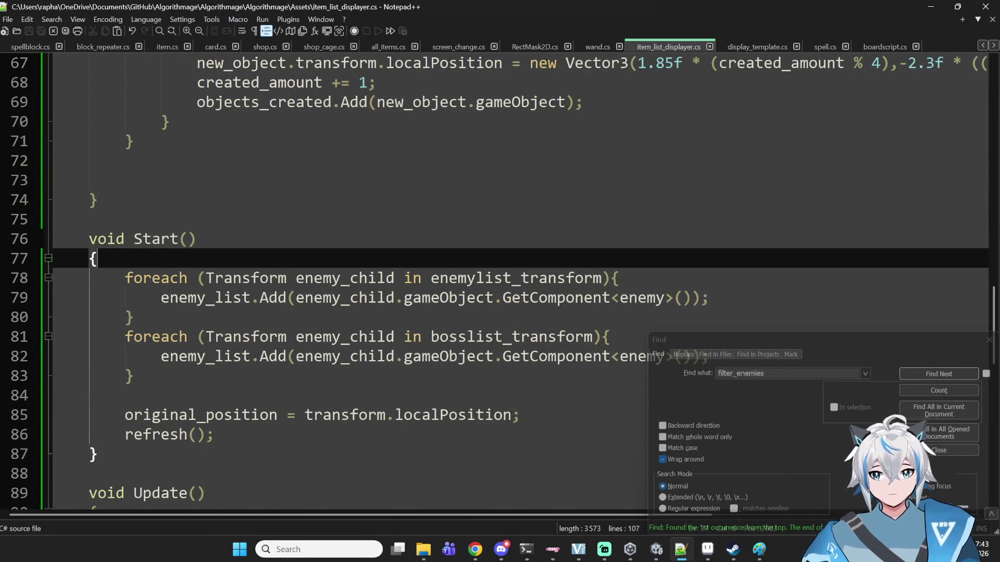
{"action": "key", "text": "Return"}
{"action": "type", "text": "if (to_display)"}
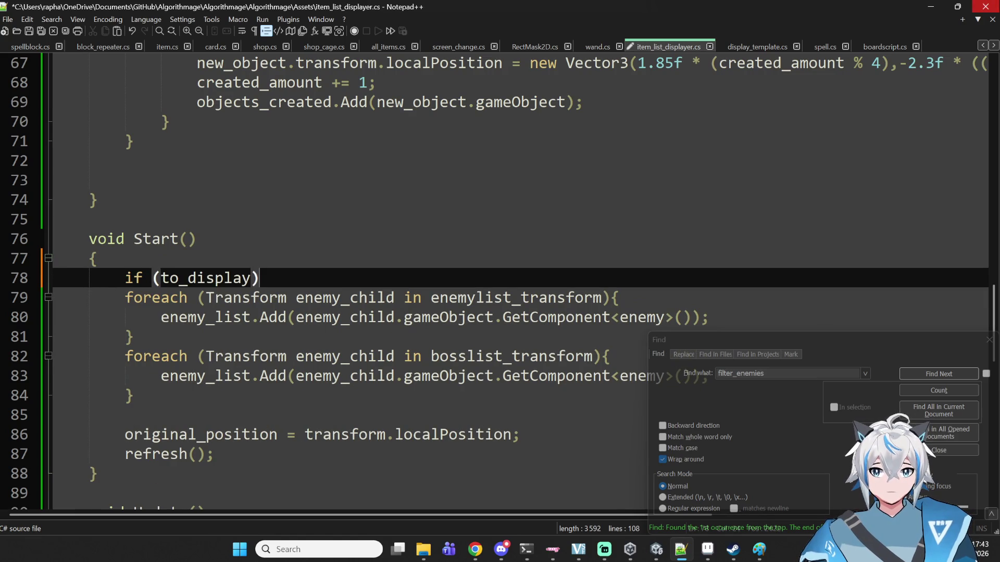
{"action": "type", "text": " )"}
{"action": "key", "text": "BackSpace"}
{"action": "type", "text": "== \"enemies\""}
{"action": "type", "text": "\""}
{"action": "type", "text": "{"}
- Close the if block after both foreach loops, indent the loops inside it, and save
{"action": "key", "text": "Down"}
{"action": "key", "text": "Down"}
{"action": "key", "text": "Down"}
{"action": "key", "text": "Return"}
{"action": "type", "text": "}"}
{"action": "key", "text": "Up"}
{"action": "key", "text": "shift+Up"}
{"action": "key", "text": "shift+Up"}
{"action": "key", "text": "shift+Up"}
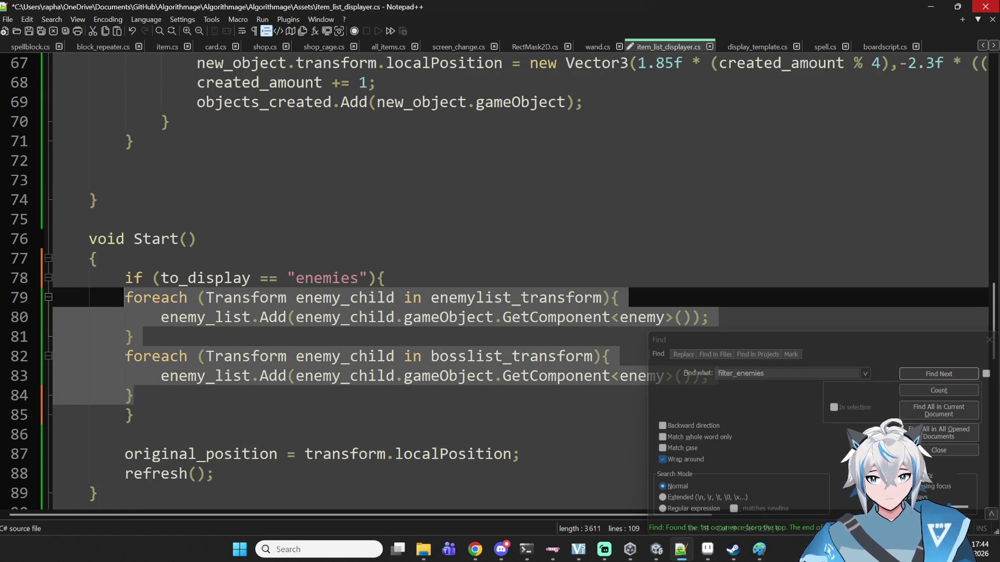
{"action": "key", "text": "Tab"}
{"action": "key", "text": "ctrl+s"}
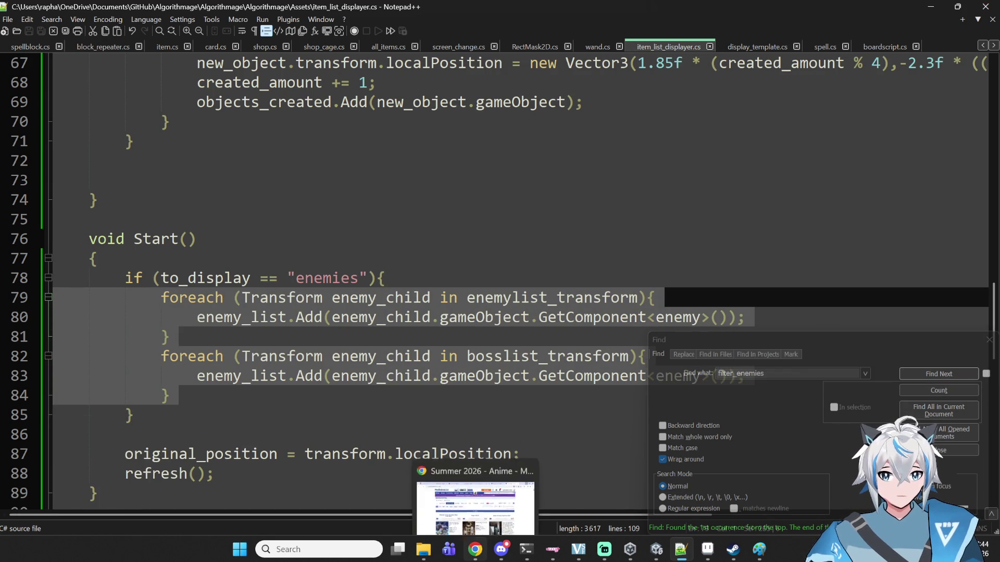
- Switch to the music tab in Chrome, minimize the browser, and return to Unity
{"action": "left_click", "coordinate": [475, 549]}
{"action": "left_click", "coordinate": [78, 12]}
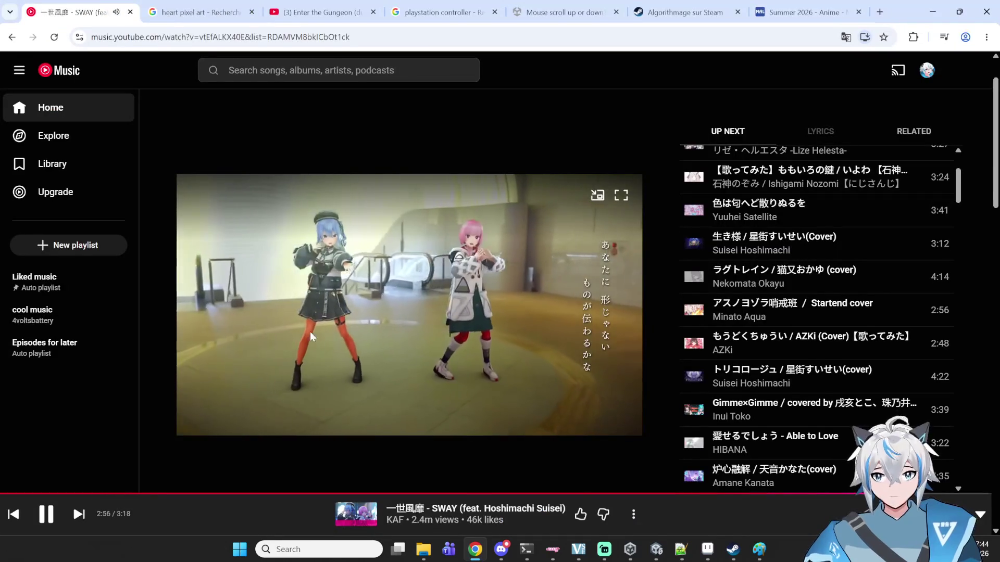
{"action": "left_click", "coordinate": [935, 14]}
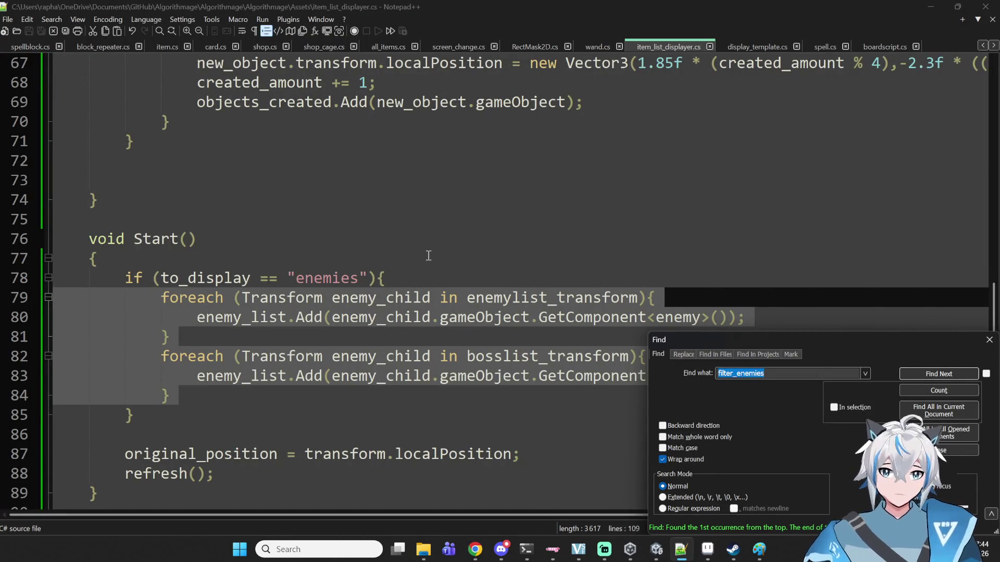
{"action": "left_click", "coordinate": [656, 550]}
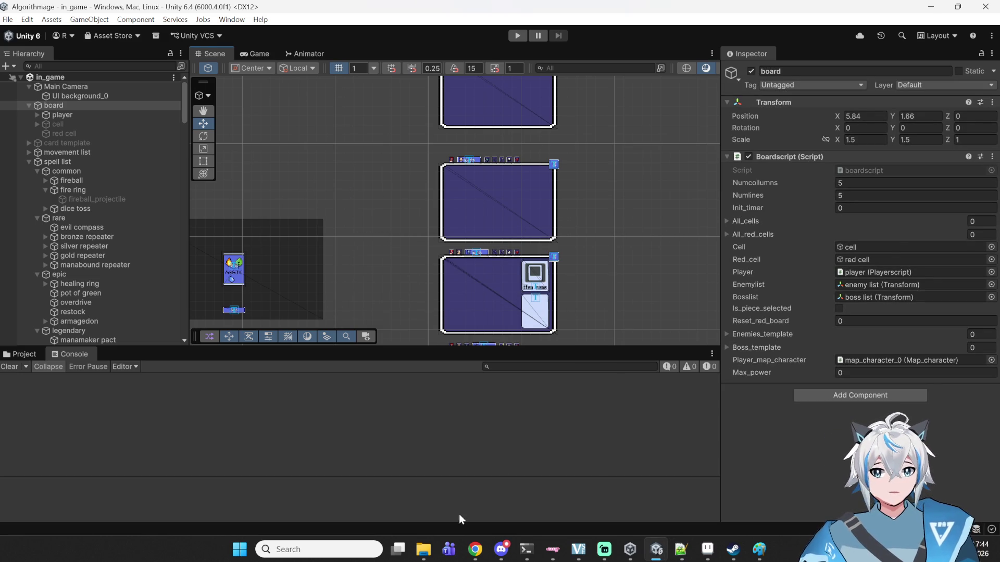
- Search MyAnimeList for 'shibou yuugi' and open the Shibou Yuugi de Meshi wo Kuu. page
{"action": "left_click", "coordinate": [475, 549]}
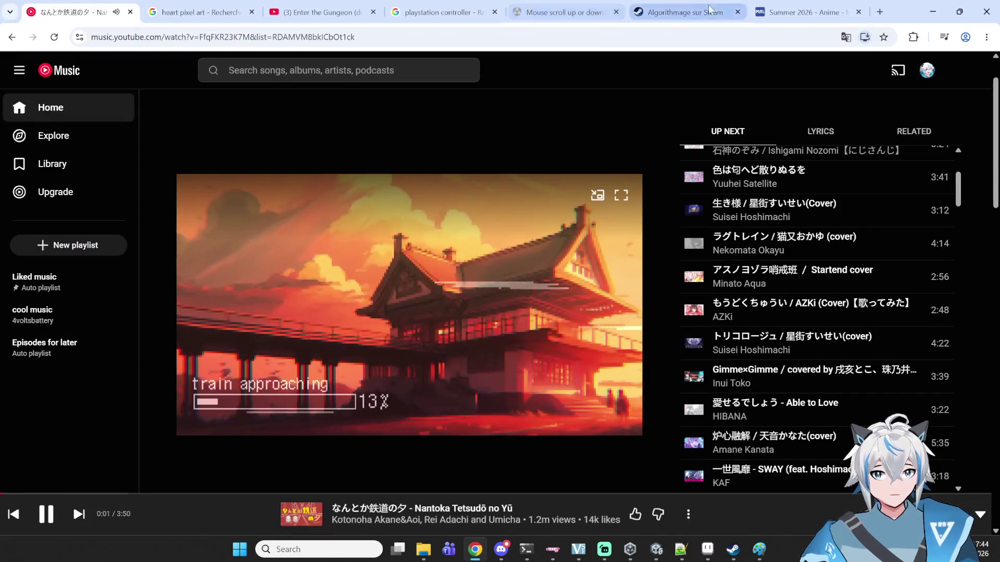
{"action": "left_click", "coordinate": [771, 12]}
{"action": "left_click", "coordinate": [706, 93]}
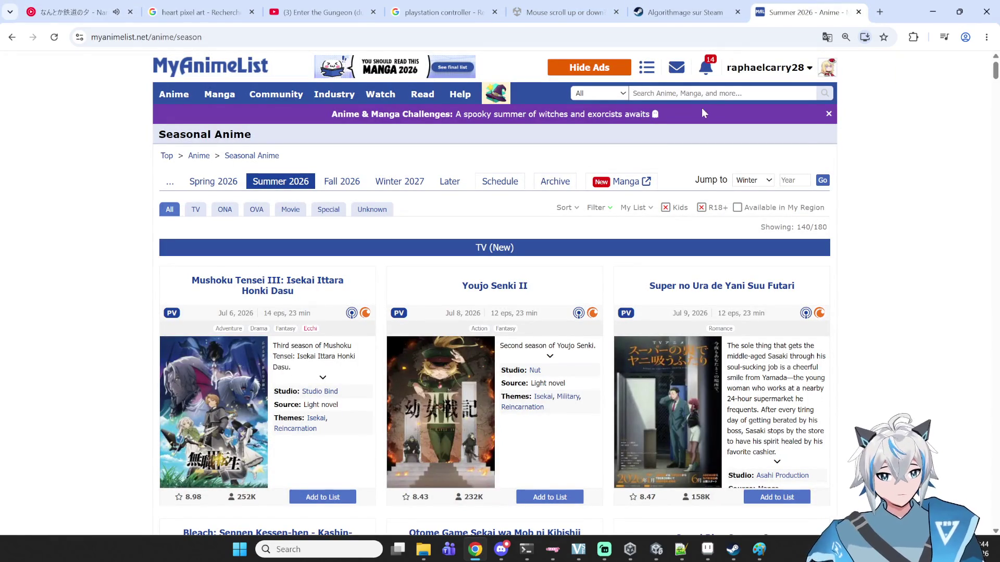
{"action": "type", "text": "shibou yuu"}
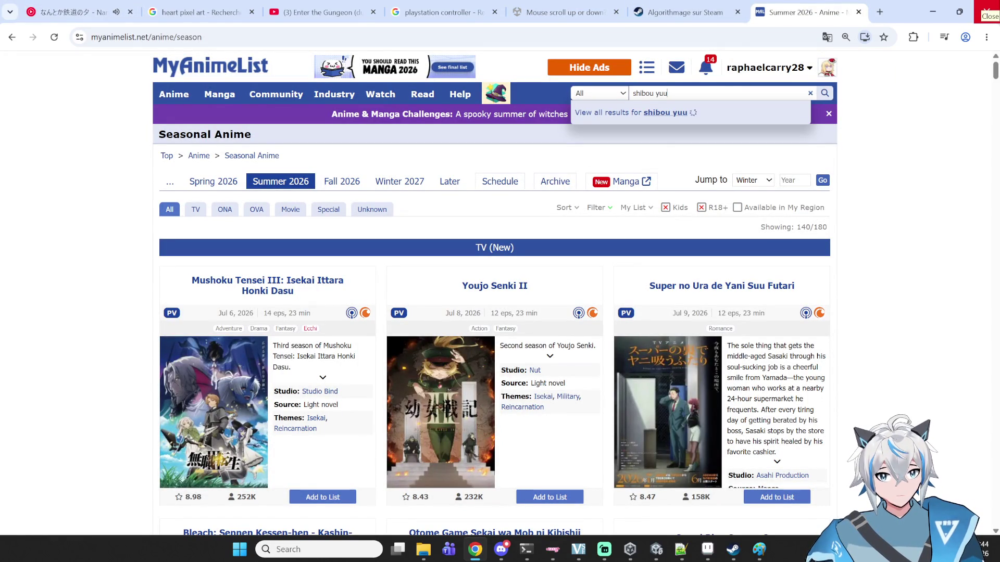
{"action": "type", "text": "gi"}
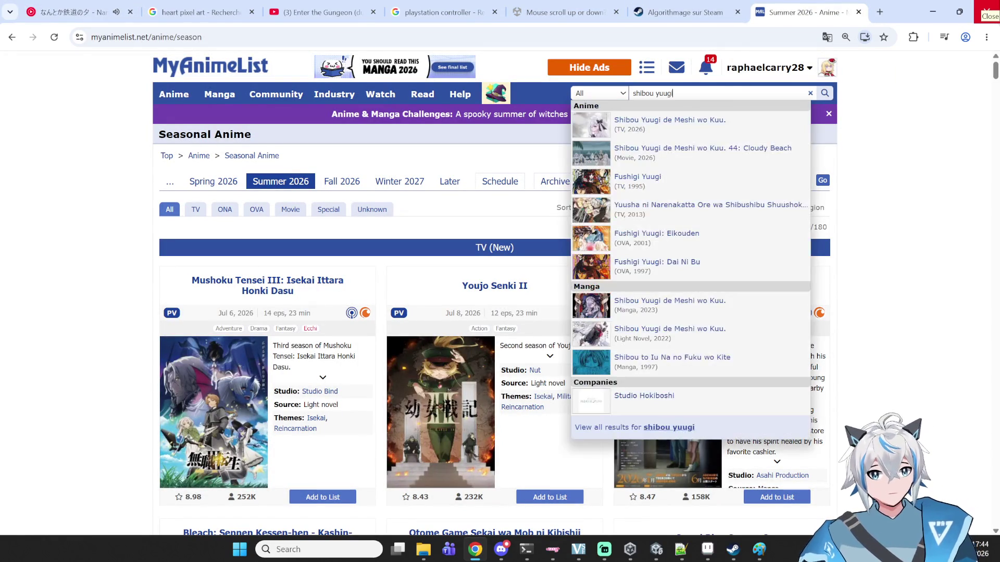
{"action": "left_click", "coordinate": [692, 136]}
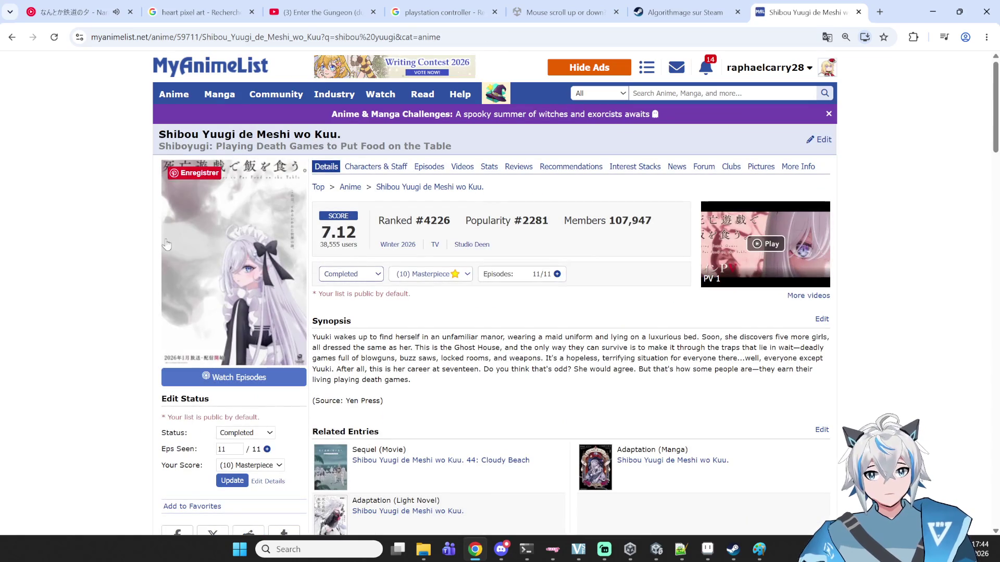
{"action": "scroll", "coordinate": [225, 298], "scroll_direction": "down", "scroll_amount": 3}
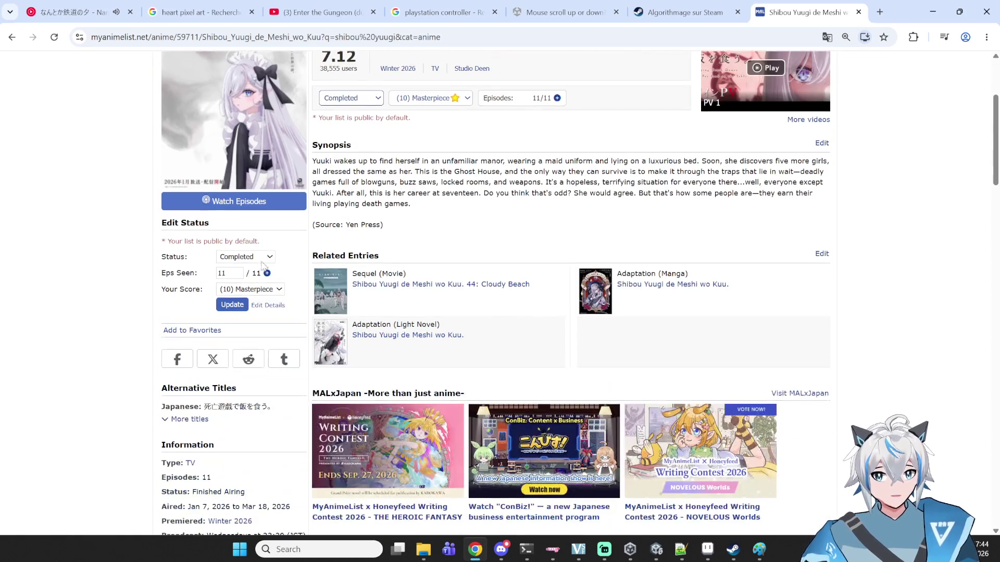
{"action": "scroll", "coordinate": [495, 292], "scroll_direction": "up", "scroll_amount": 3}
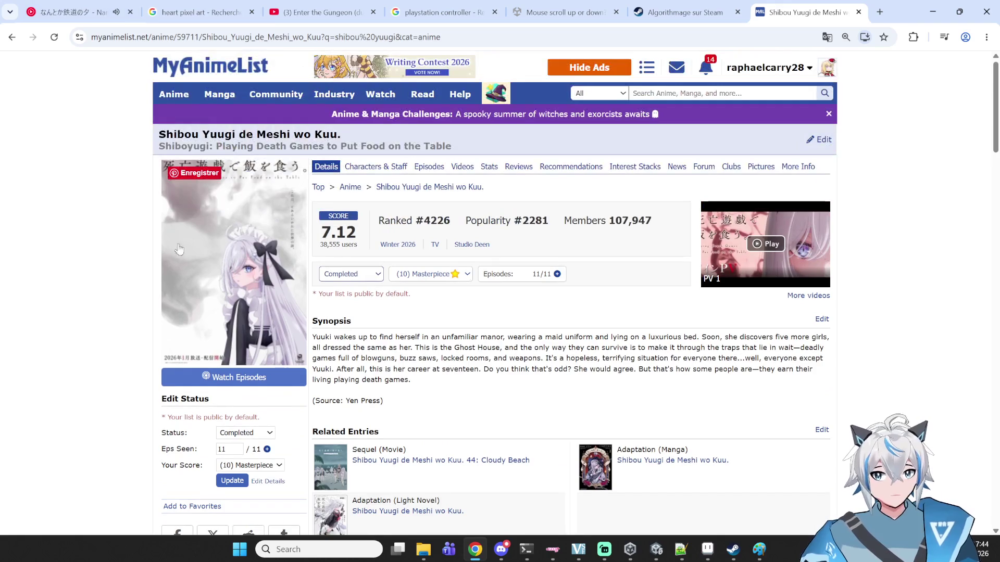
- Minimize Chrome so Unity is back in front
{"action": "left_click", "coordinate": [932, 11]}
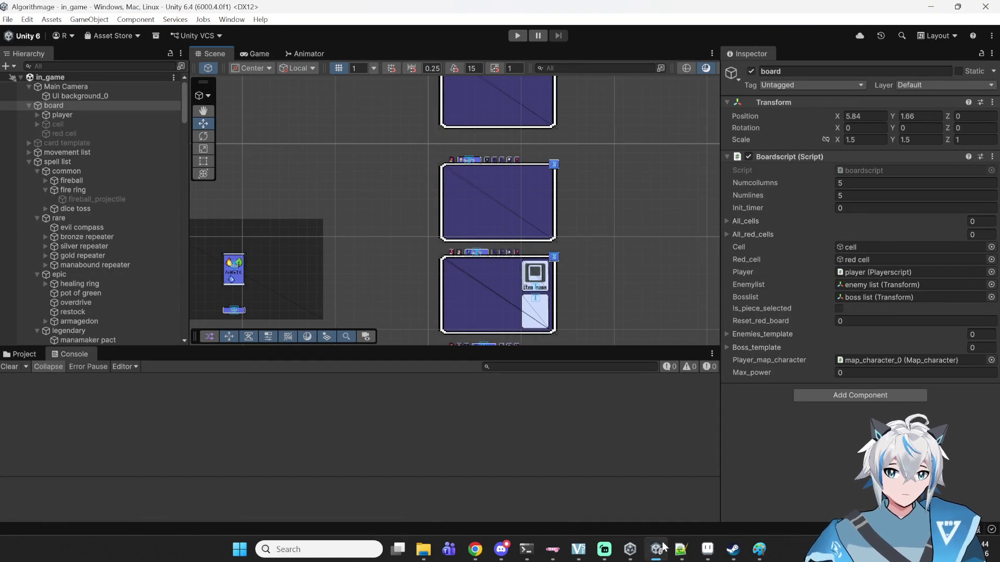
{"action": "left_click", "coordinate": [475, 549]}
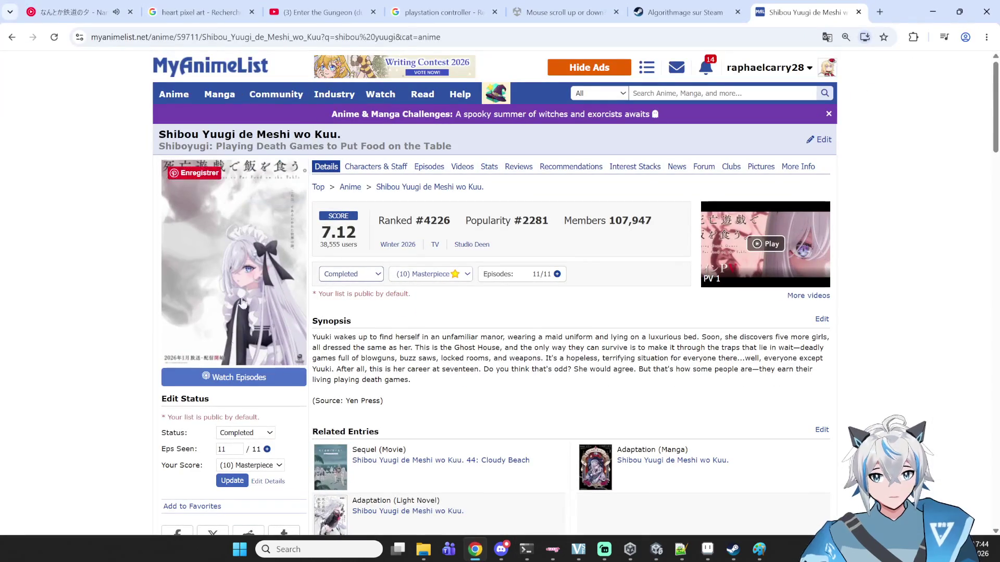
{"action": "left_click", "coordinate": [931, 12]}
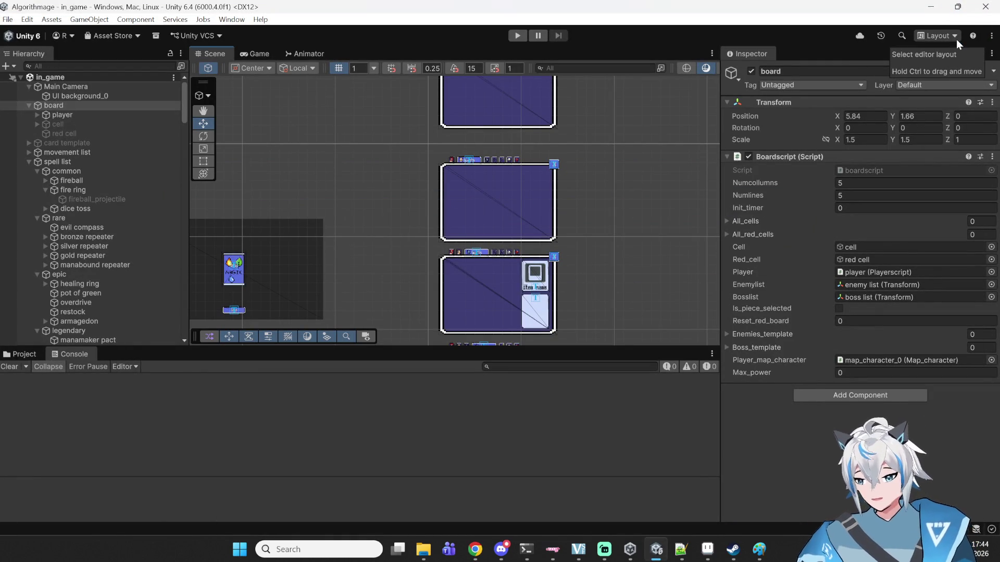
{"action": "mouse_move", "coordinate": [329, 211]}
{"action": "left_mouse_down"}
{"action": "mouse_move", "coordinate": [520, 143]}
{"action": "mouse_move", "coordinate": [499, 137]}
{"action": "left_mouse_up"}
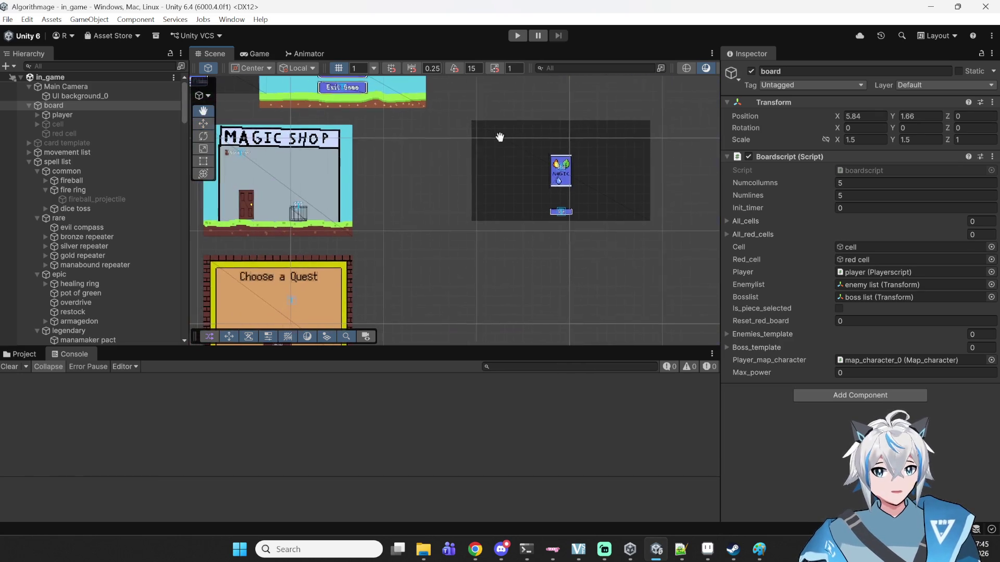
{"action": "mouse_move", "coordinate": [282, 170]}
{"action": "left_mouse_down"}
{"action": "mouse_move", "coordinate": [402, 196]}
{"action": "mouse_move", "coordinate": [375, 188]}
{"action": "mouse_move", "coordinate": [392, 188]}
{"action": "left_mouse_up"}
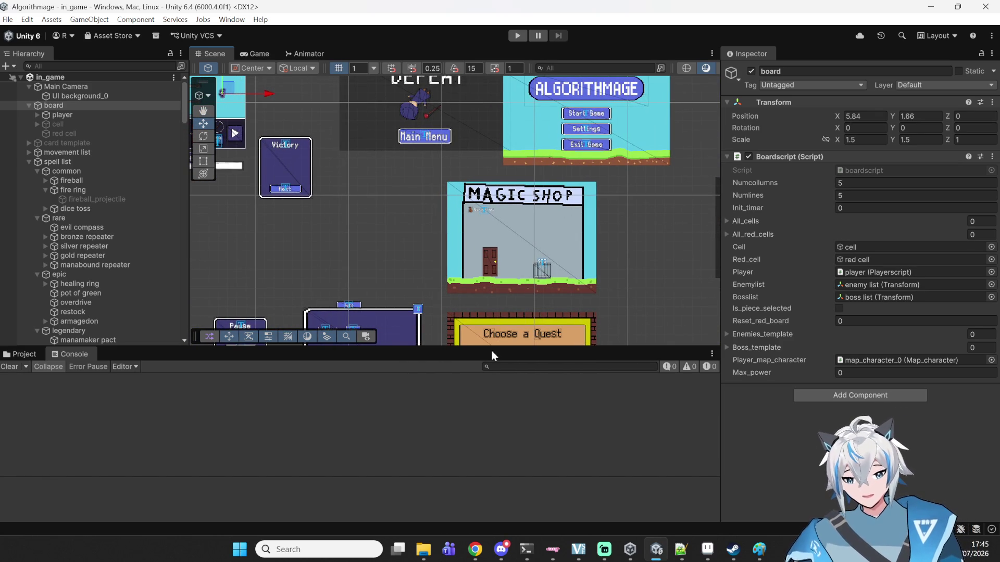
{"action": "left_click", "coordinate": [366, 205]}
{"action": "key", "text": "Left"}
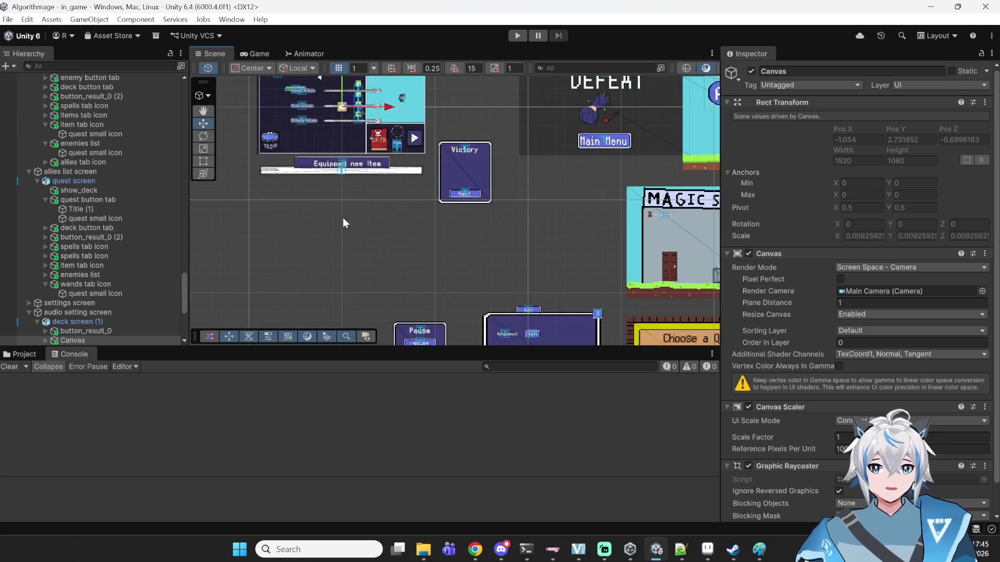
{"action": "key", "text": "Up"}
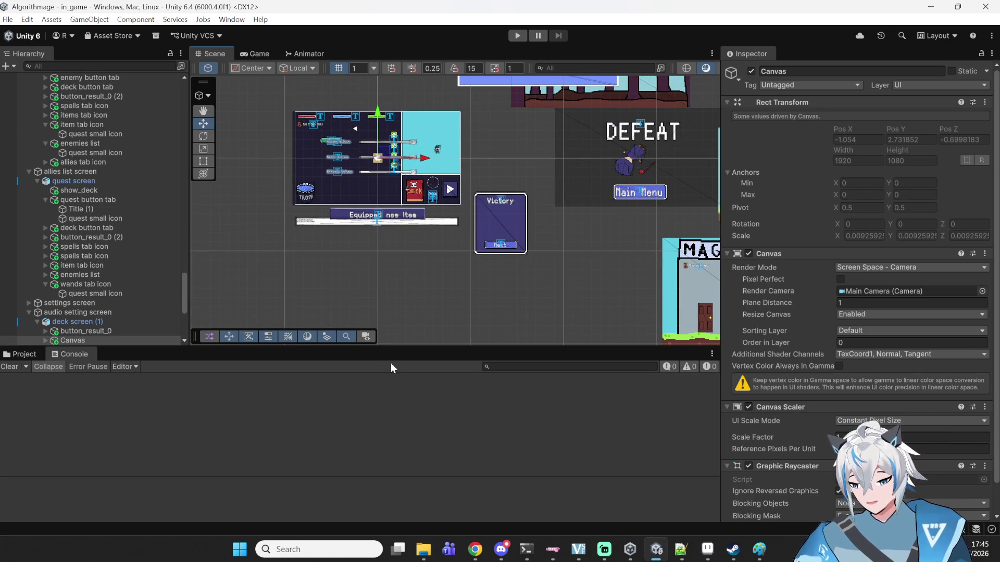
{"action": "left_click_drag", "start_coordinate": [457, 290], "coordinate": [333, 261]}
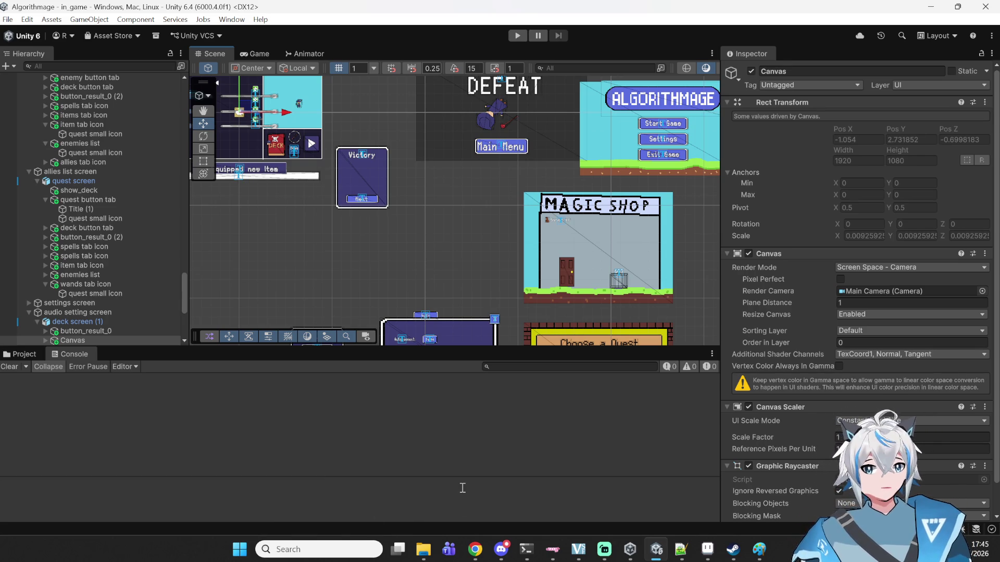
{"action": "mouse_move", "coordinate": [432, 234]}
{"action": "left_mouse_down"}
{"action": "mouse_move", "coordinate": [328, 236]}
{"action": "mouse_move", "coordinate": [286, 258]}
{"action": "left_mouse_up"}
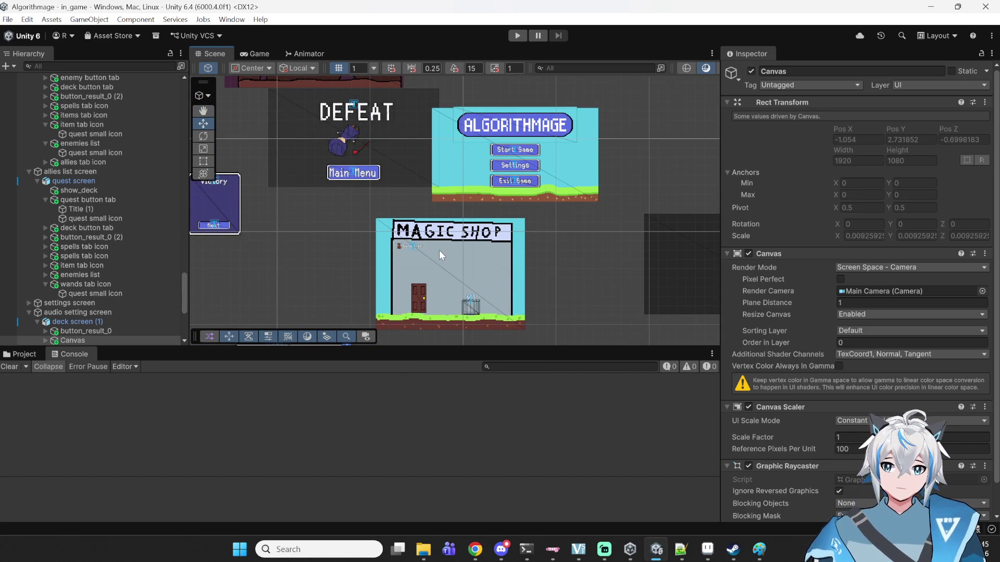
{"action": "mouse_move", "coordinate": [354, 213]}
{"action": "left_mouse_down"}
{"action": "mouse_move", "coordinate": [395, 247]}
{"action": "mouse_move", "coordinate": [641, 241]}
{"action": "mouse_move", "coordinate": [305, 180]}
{"action": "left_mouse_up"}
{"action": "scroll", "coordinate": [132, 213], "scroll_direction": "up", "scroll_amount": 5}
- Frame the column of list screen canvases and select the wand screen's mask in the Scene
{"action": "scroll", "coordinate": [92, 222], "scroll_direction": "up", "scroll_amount": 10}
{"action": "key", "text": "f"}
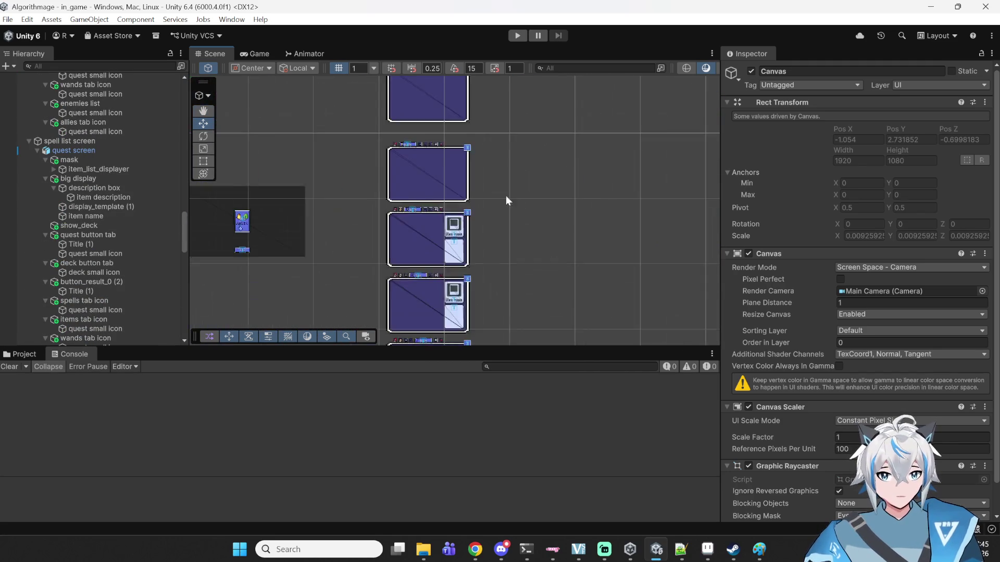
{"action": "mouse_move", "coordinate": [499, 547]}
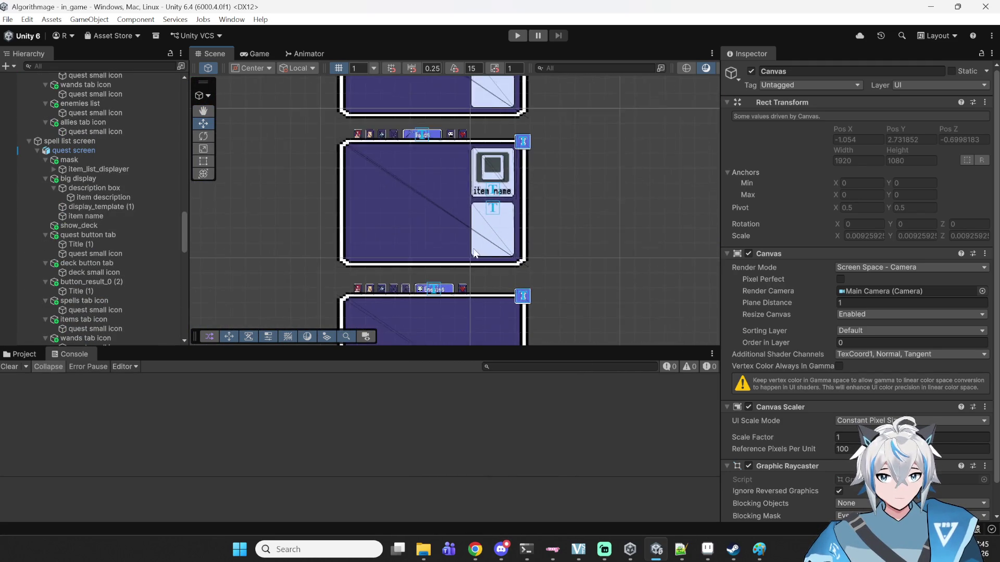
{"action": "left_click", "coordinate": [392, 174]}
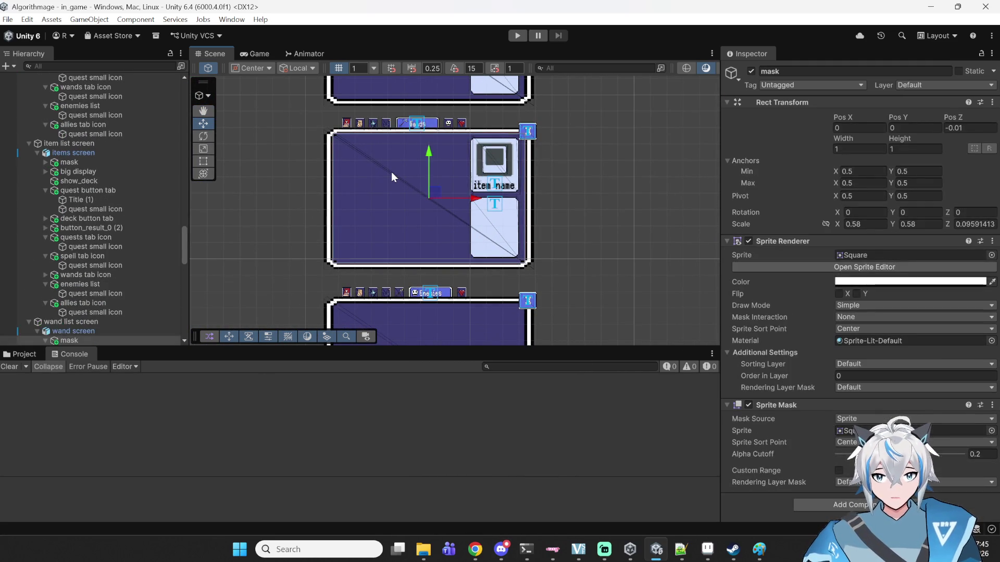
{"action": "left_click_drag", "start_coordinate": [463, 192], "coordinate": [431, 198]}
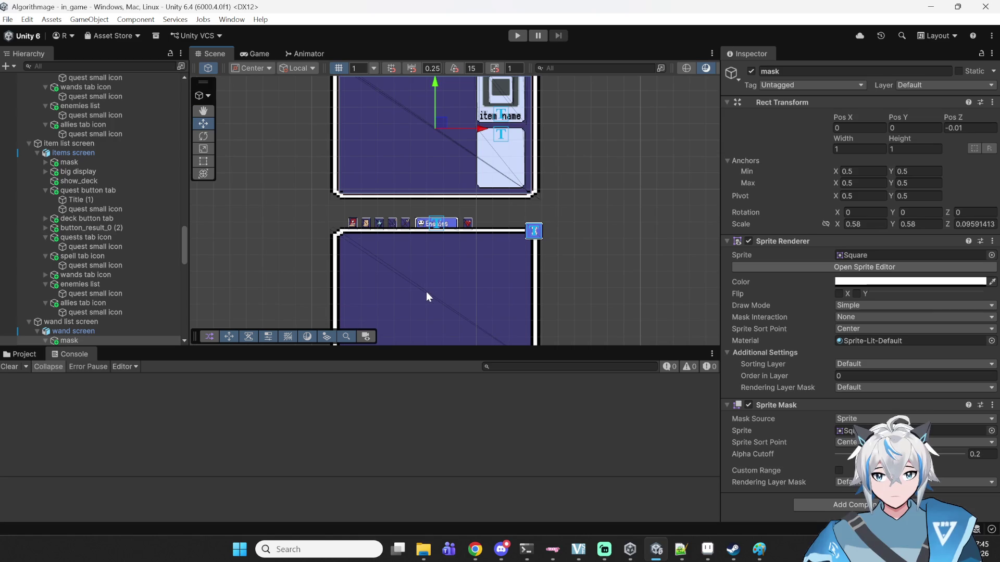
{"action": "scroll", "coordinate": [138, 295], "scroll_direction": "down", "scroll_amount": 3}
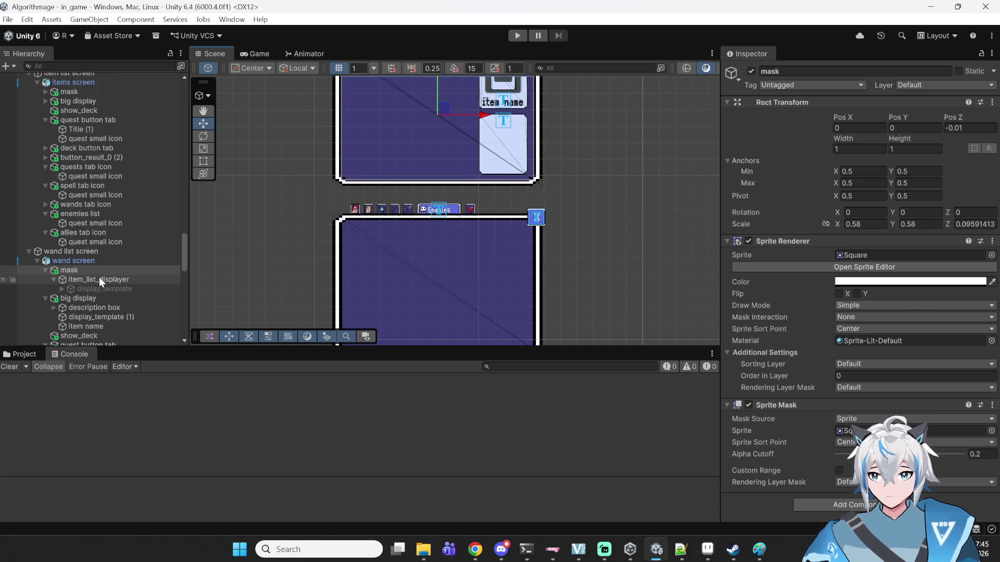
- Select mask and big display under wand screen and drag them onto enemy list screen
{"action": "left_click", "coordinate": [48, 270]}
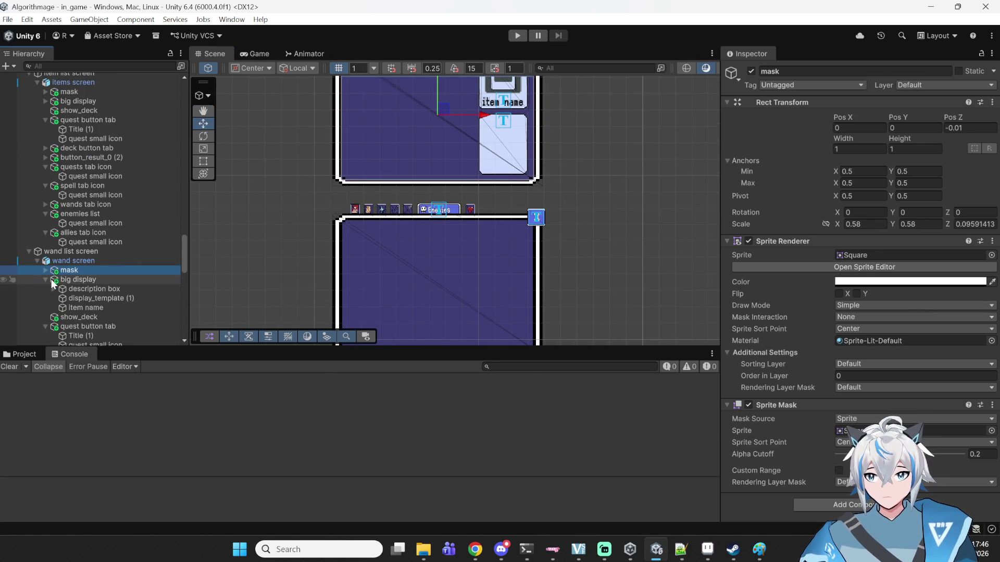
{"action": "left_click", "coordinate": [60, 280], "text": "ctrl"}
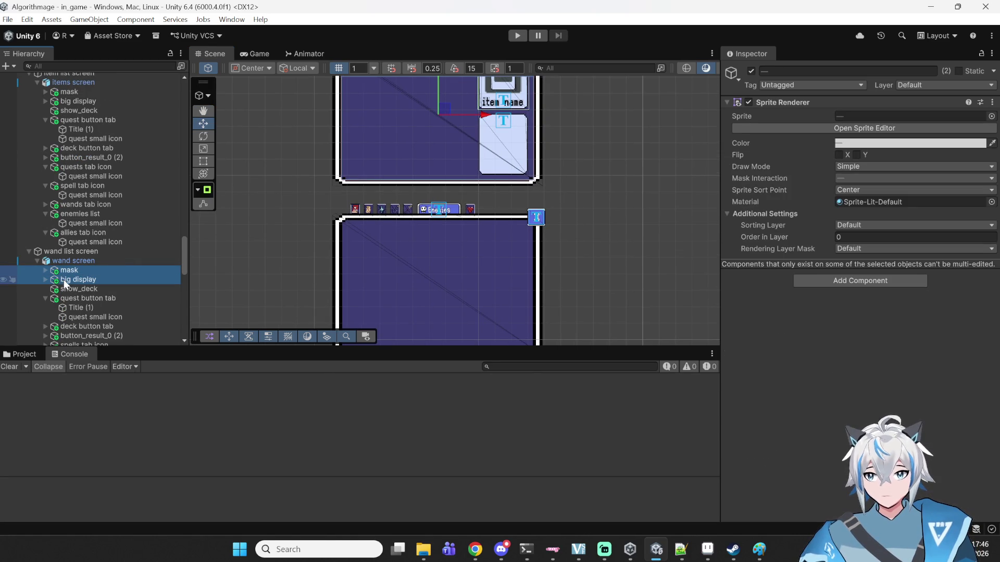
{"action": "left_click", "coordinate": [37, 261]}
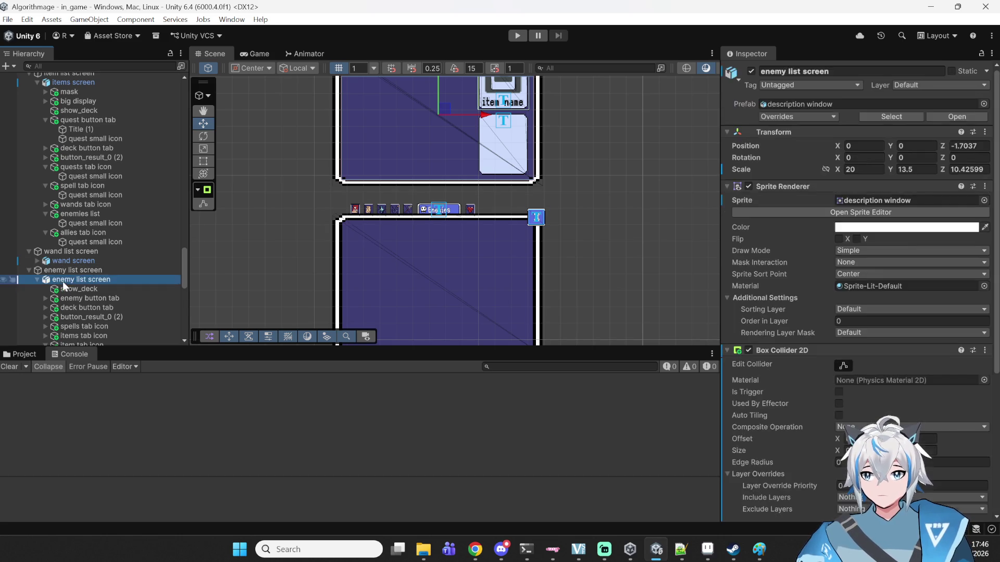
{"action": "scroll", "coordinate": [76, 304], "scroll_direction": "down", "scroll_amount": 1}
{"action": "scroll", "coordinate": [76, 303], "scroll_direction": "down", "scroll_amount": 2}
{"action": "left_click_drag", "start_coordinate": [63, 335], "coordinate": [76, 220]}
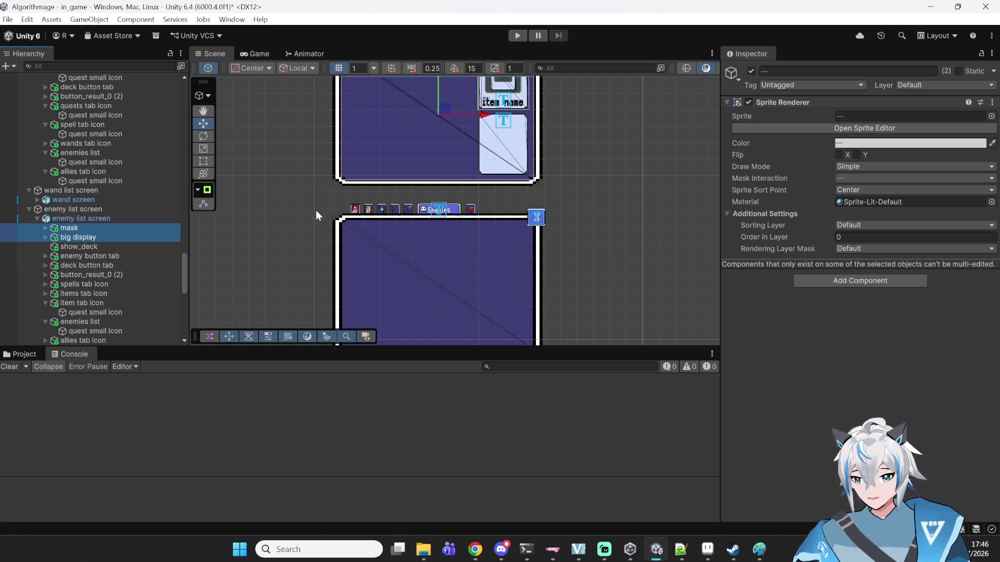
- Set the enemy list mask's Y position to 0 and place item_list_displayer inside it
{"action": "left_click", "coordinate": [73, 229]}
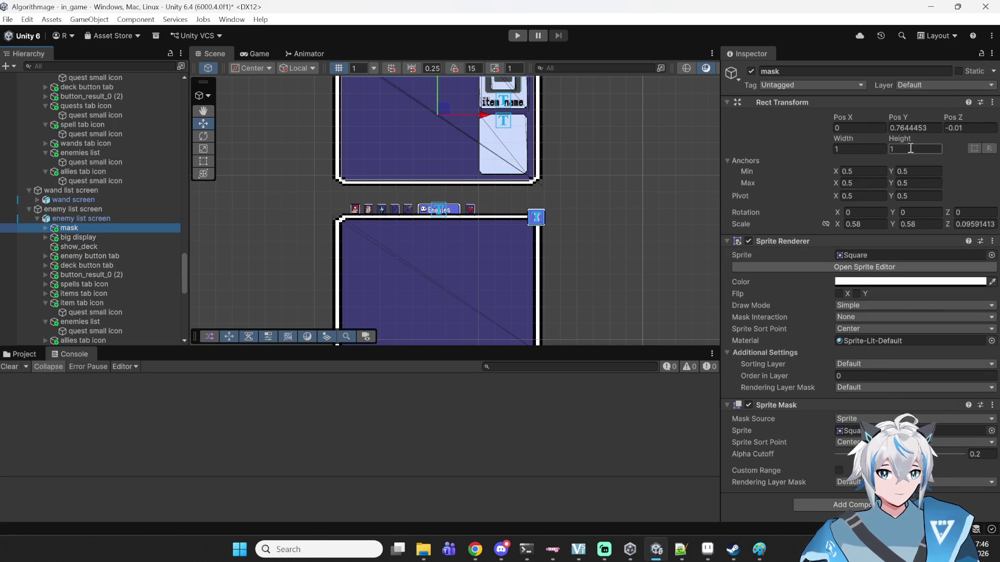
{"action": "left_click", "coordinate": [921, 130]}
{"action": "type", "text": "0"}
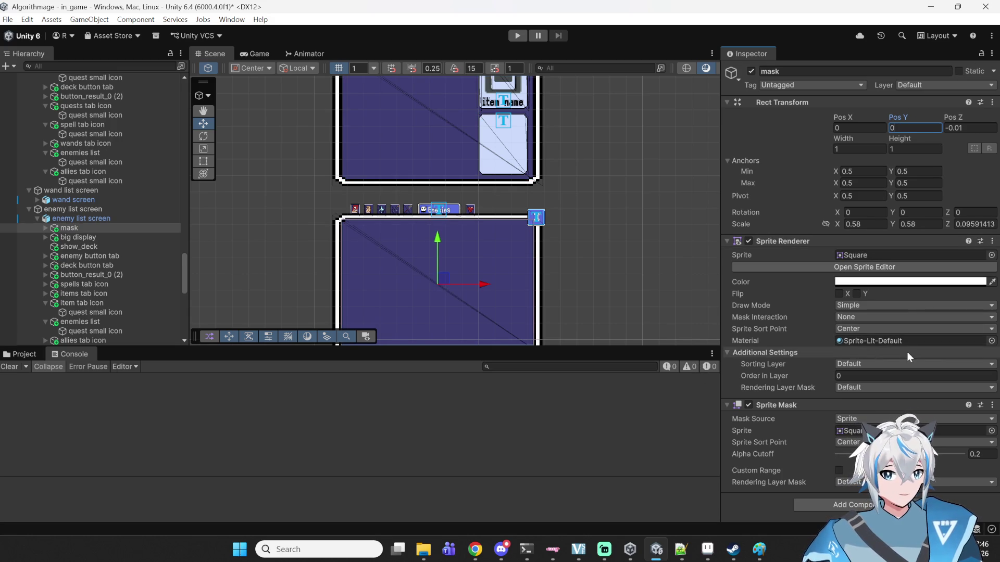
{"action": "left_click", "coordinate": [46, 228]}
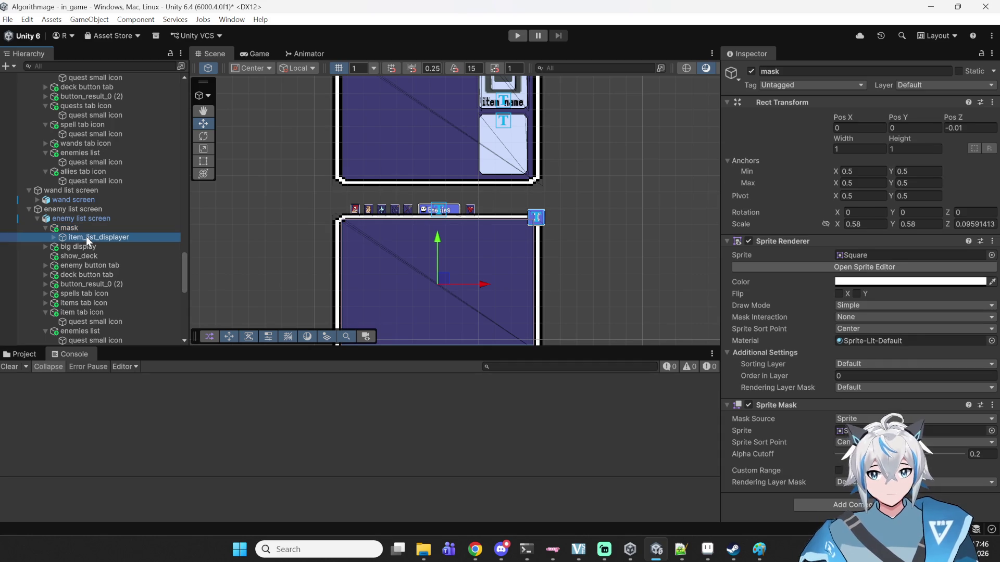
{"action": "left_click", "coordinate": [86, 237]}
{"action": "left_click_drag", "start_coordinate": [86, 237], "coordinate": [84, 228]}
- Set big display's Transform Position Y to 0.15
{"action": "left_click", "coordinate": [73, 247]}
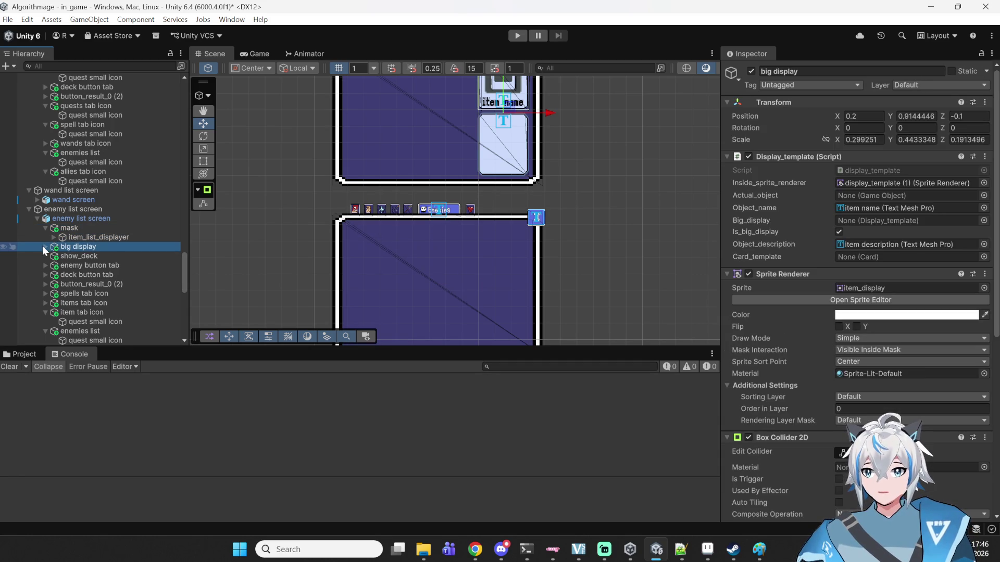
{"action": "left_click", "coordinate": [42, 245]}
{"action": "left_click", "coordinate": [76, 256]}
{"action": "left_click", "coordinate": [78, 246]}
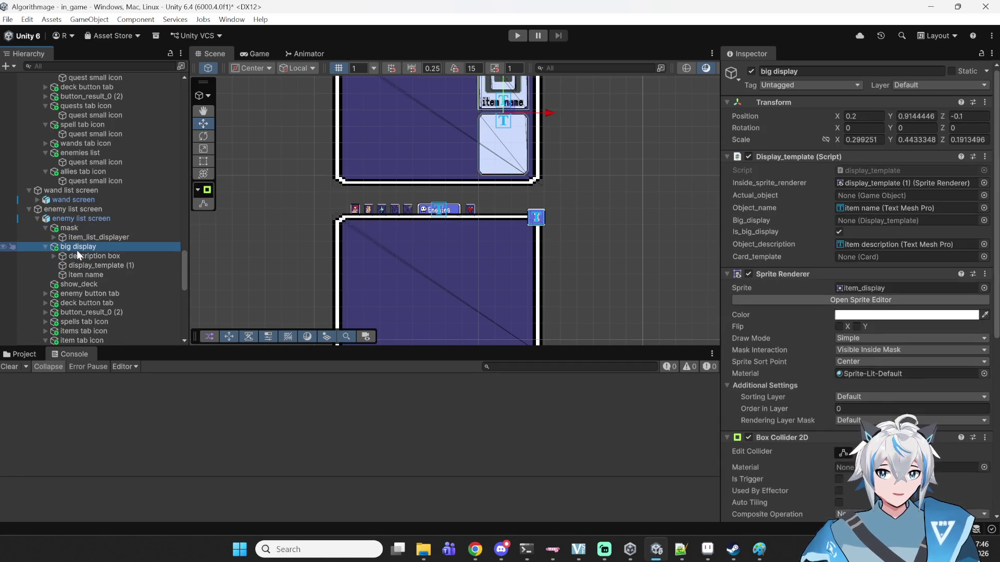
{"action": "left_click", "coordinate": [915, 116]}
{"action": "type", "text": "15"}
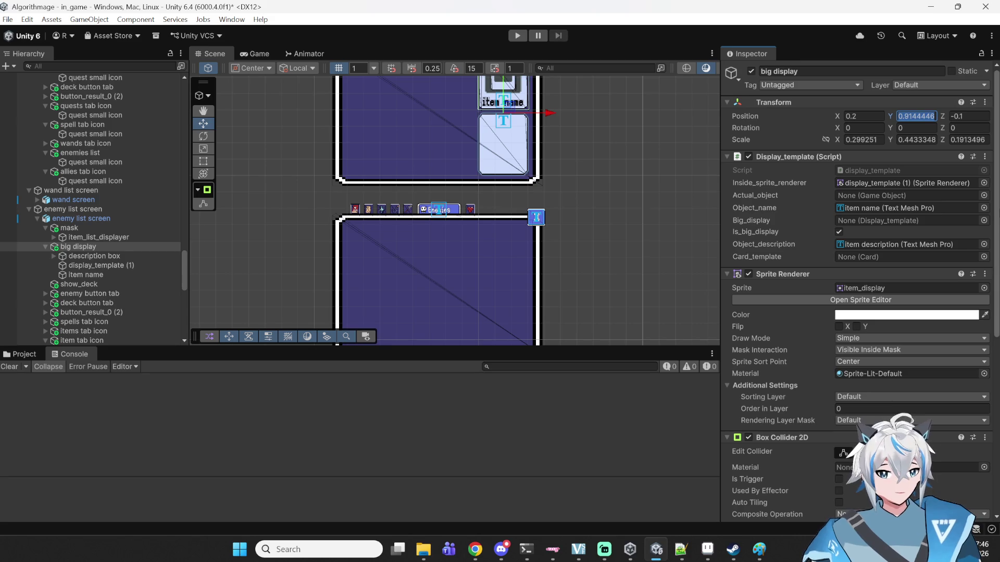
{"action": "key", "text": "Return"}
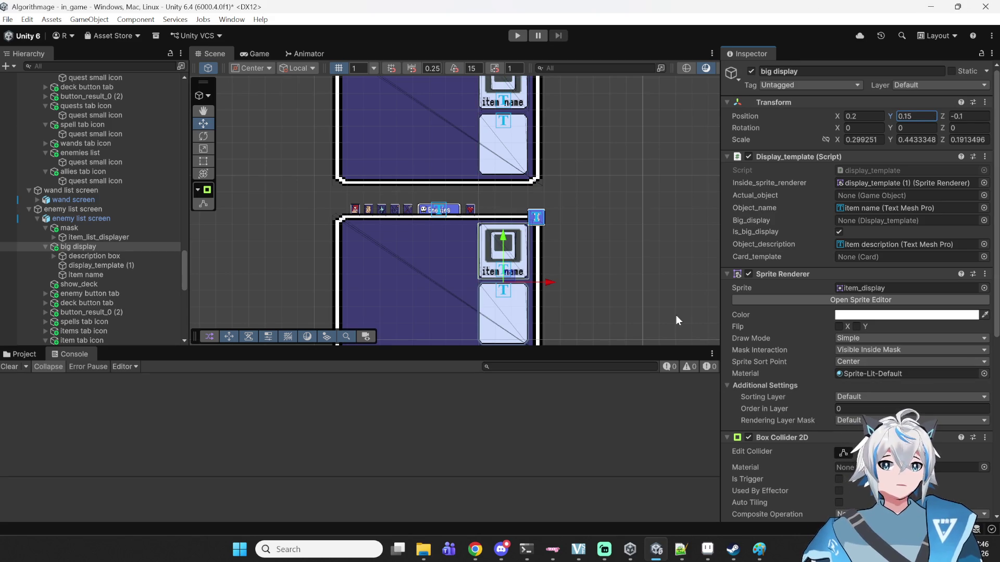
{"action": "scroll", "coordinate": [762, 308], "scroll_direction": "down", "scroll_amount": 8}
{"action": "scroll", "coordinate": [761, 301], "scroll_direction": "down", "scroll_amount": 3}
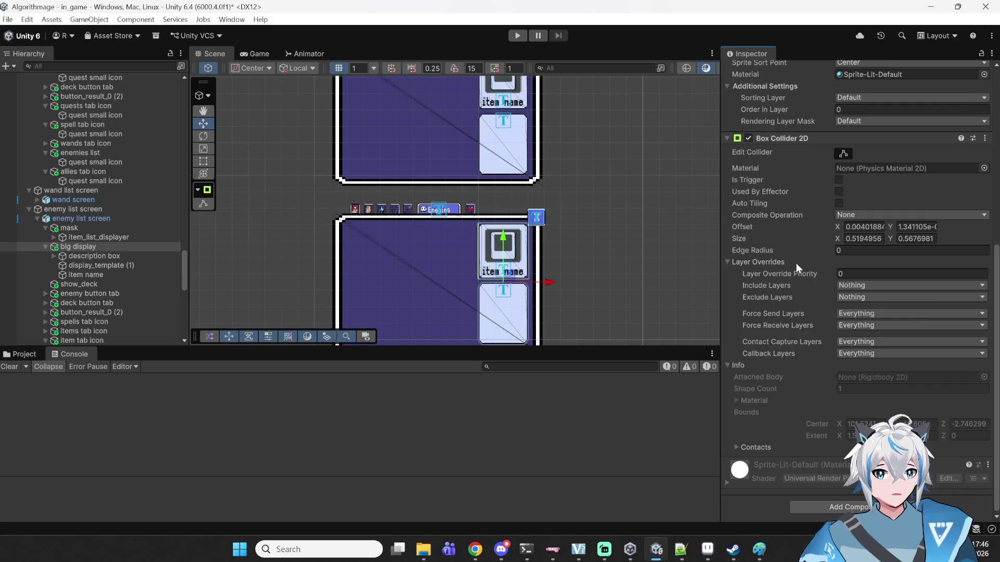
{"action": "scroll", "coordinate": [798, 262], "scroll_direction": "up", "scroll_amount": 5}
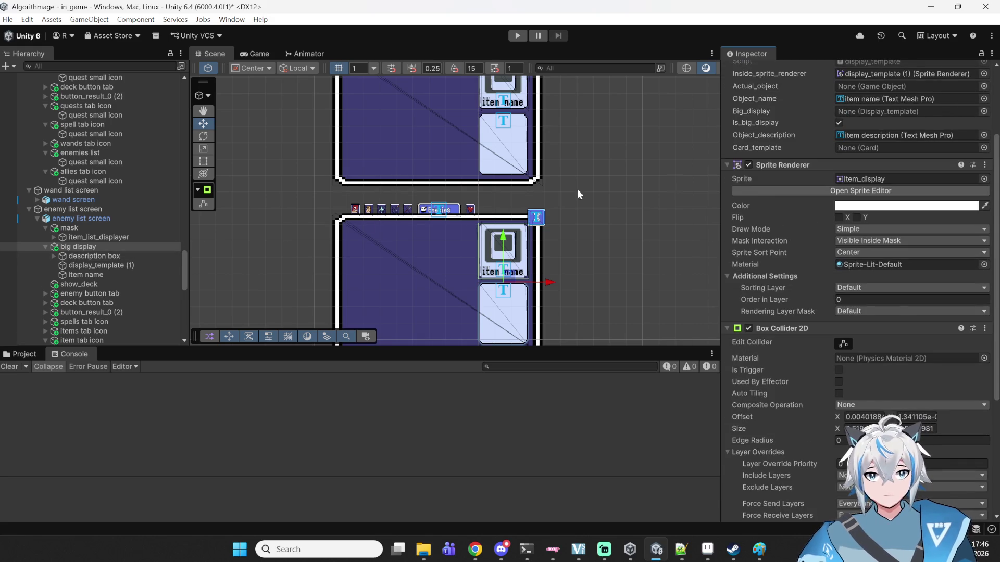
{"action": "scroll", "coordinate": [845, 173], "scroll_direction": "up", "scroll_amount": 3}
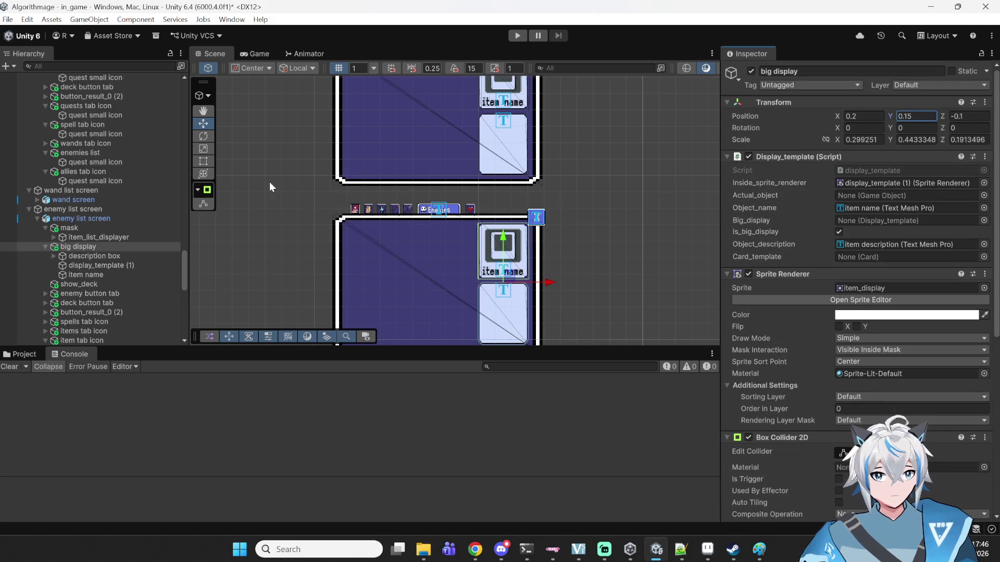
- Set item_list_displayer's To_display to enemies and link enemy list and boss list as its transforms
{"action": "left_click", "coordinate": [86, 238]}
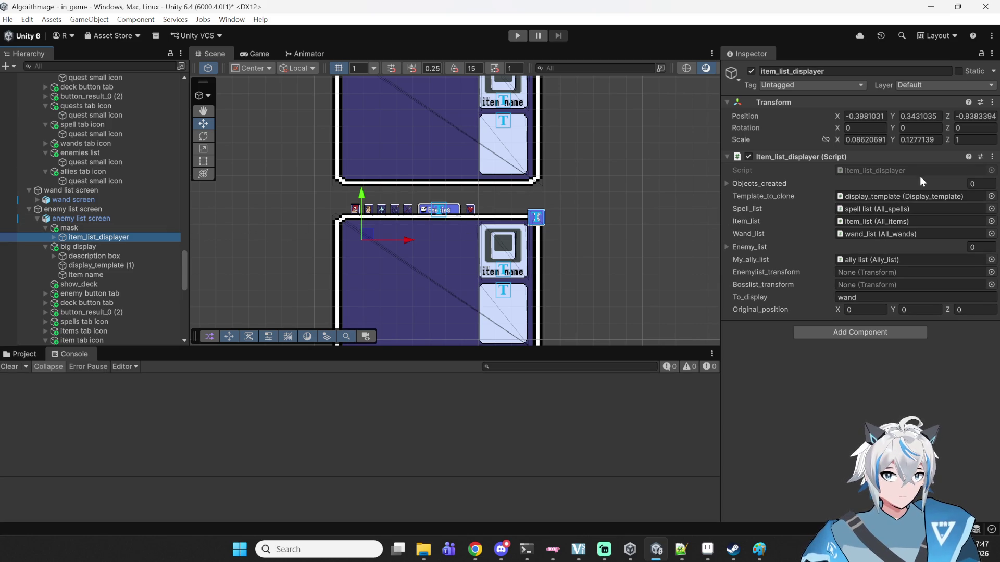
{"action": "left_click", "coordinate": [848, 297]}
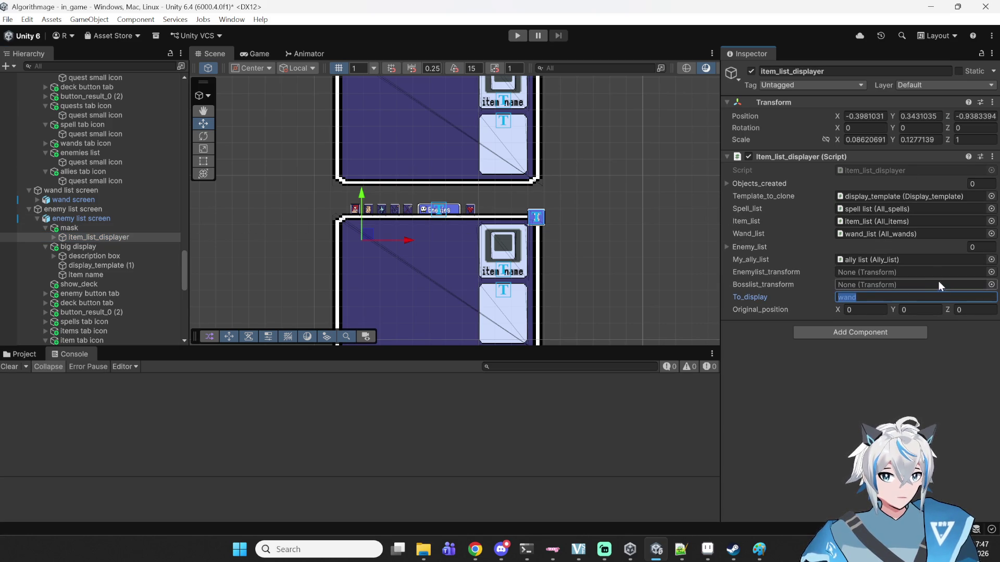
{"action": "type", "text": "enemies"}
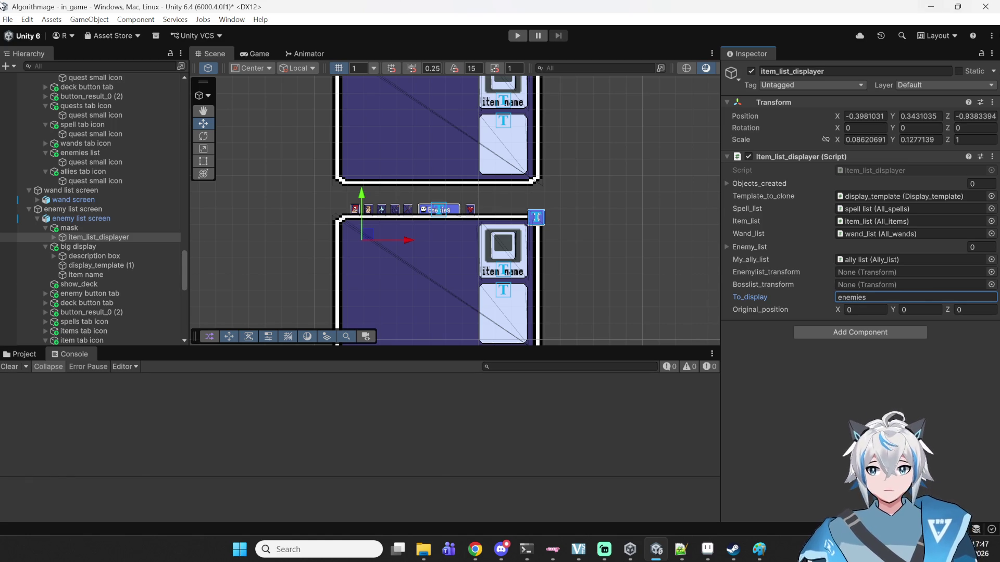
{"action": "scroll", "coordinate": [32, 181], "scroll_direction": "up", "scroll_amount": 10}
{"action": "scroll", "coordinate": [54, 178], "scroll_direction": "up", "scroll_amount": 10}
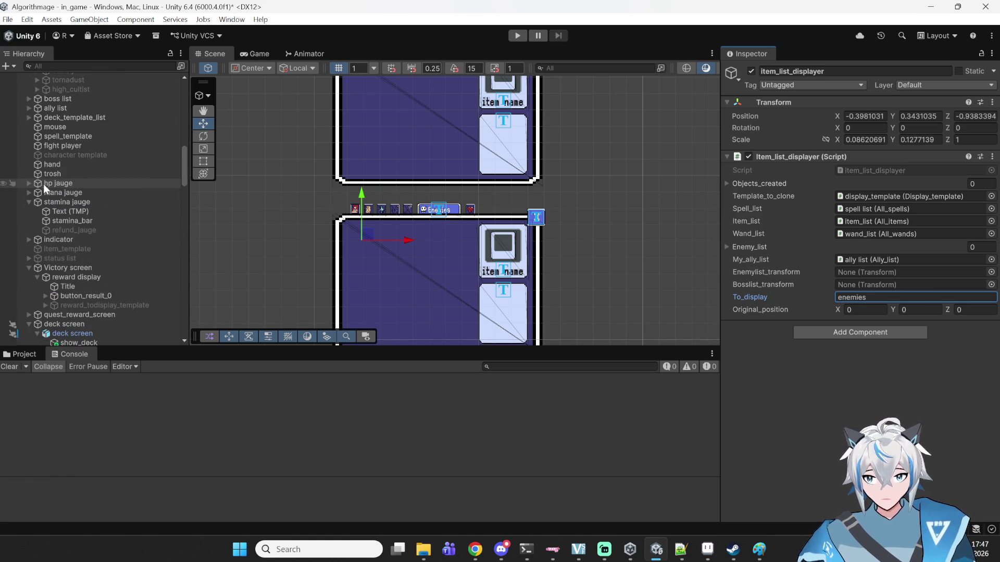
{"action": "mouse_move", "coordinate": [52, 229]}
{"action": "left_mouse_down"}
{"action": "mouse_move", "coordinate": [718, 210]}
{"action": "mouse_move", "coordinate": [879, 254]}
{"action": "mouse_move", "coordinate": [885, 272]}
{"action": "left_mouse_up"}
{"action": "mouse_move", "coordinate": [59, 275]}
{"action": "left_mouse_down"}
{"action": "mouse_move", "coordinate": [908, 299]}
{"action": "mouse_move", "coordinate": [914, 285]}
{"action": "left_mouse_up"}
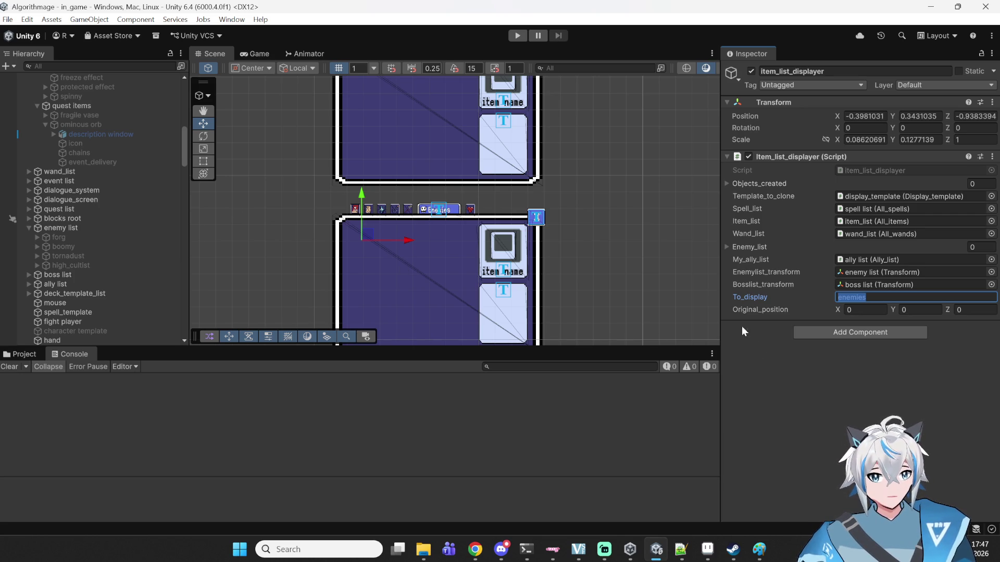
{"action": "left_click", "coordinate": [745, 354]}
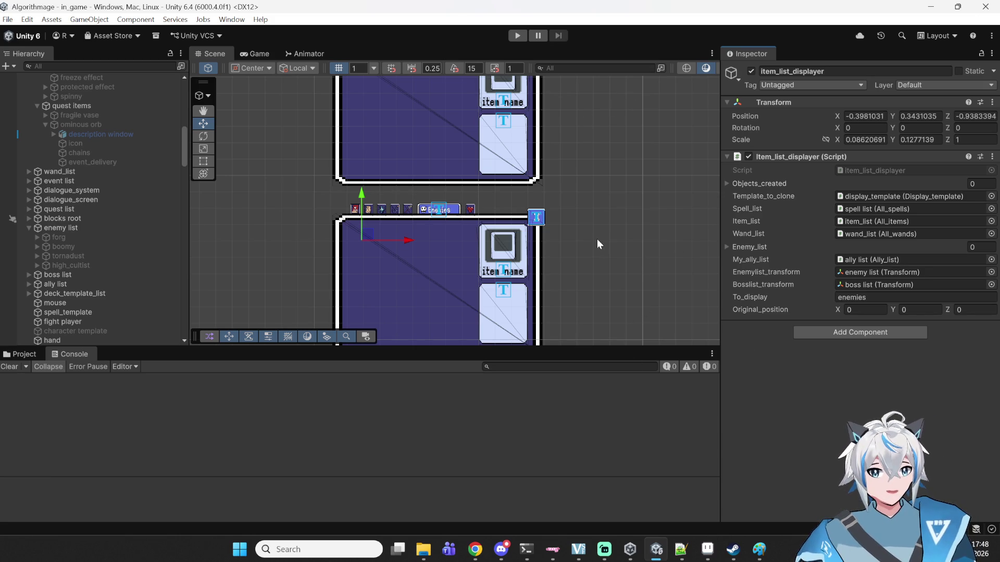
- Pan the Scene view to recentre the cards and bring Chrome to the front
{"action": "left_click_drag", "start_coordinate": [588, 202], "coordinate": [607, 192]}
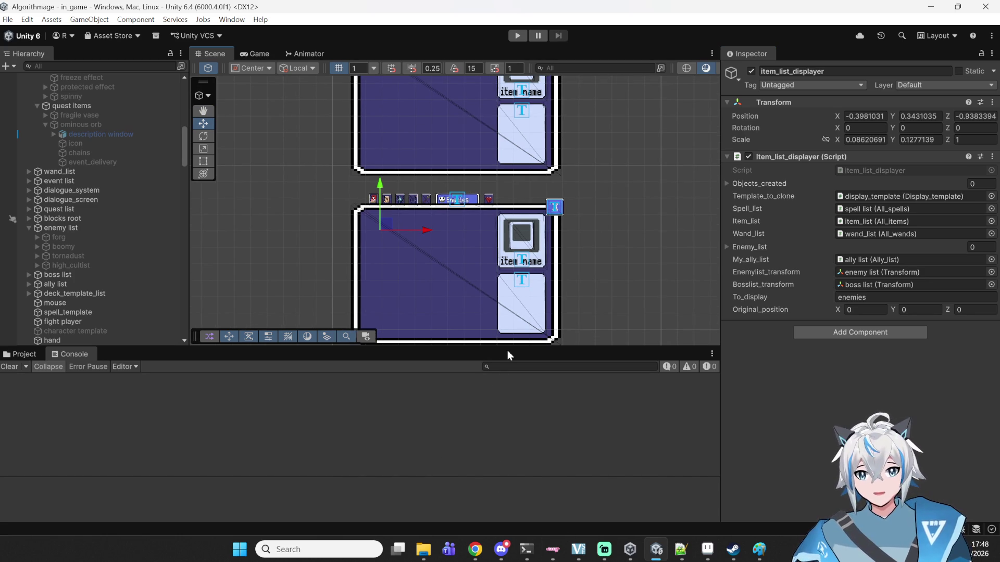
{"action": "left_click", "coordinate": [475, 542]}
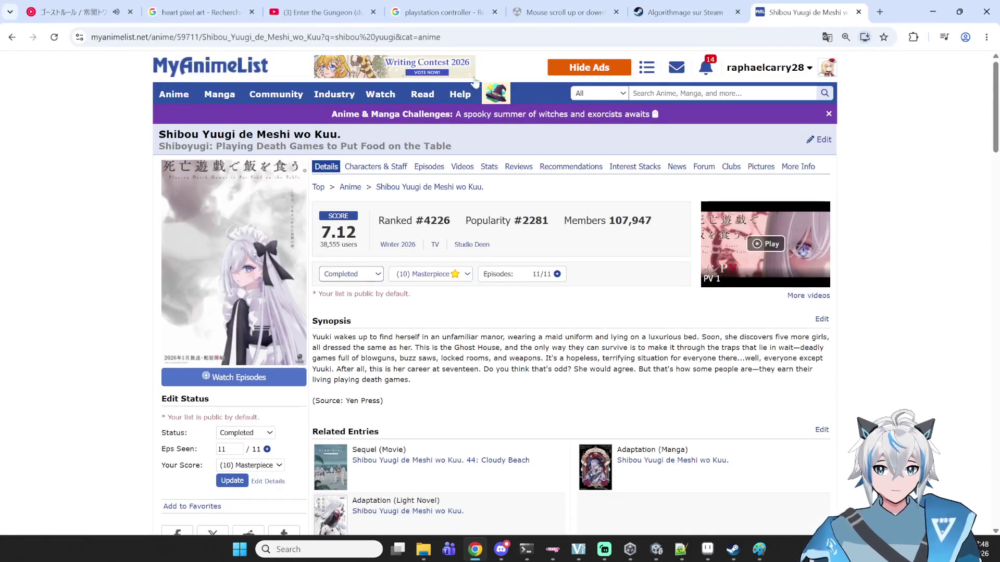
- Search 'how many episodes detective conan' and check the 1,144 episode answer
{"action": "key", "text": "ctrl+l"}
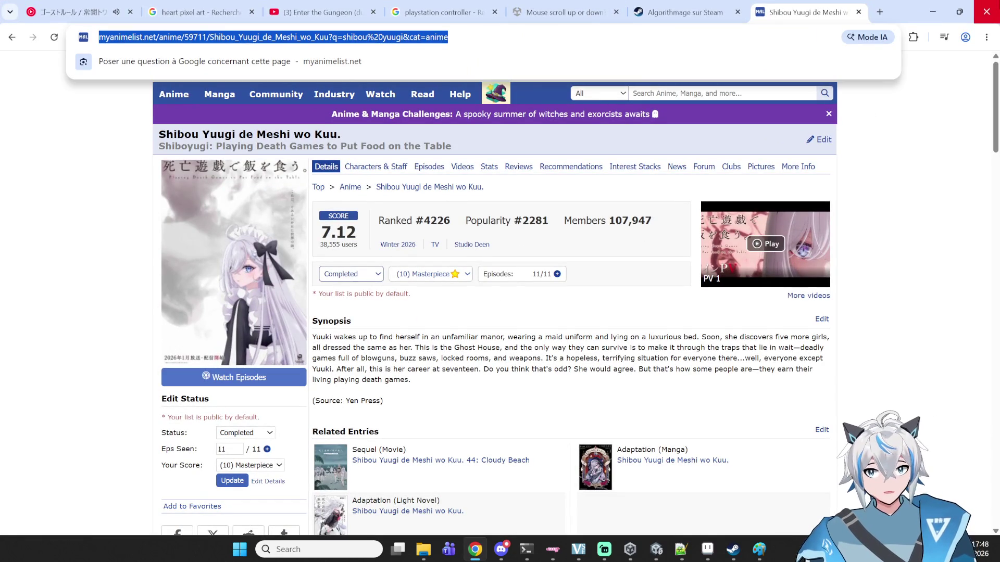
{"action": "type", "text": "how many episodes "}
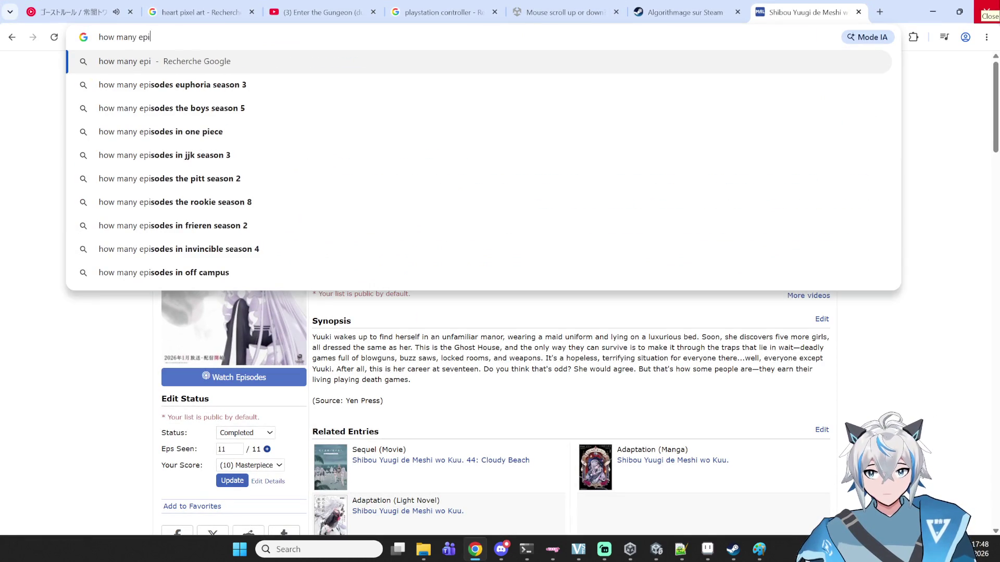
{"action": "type", "text": "de"}
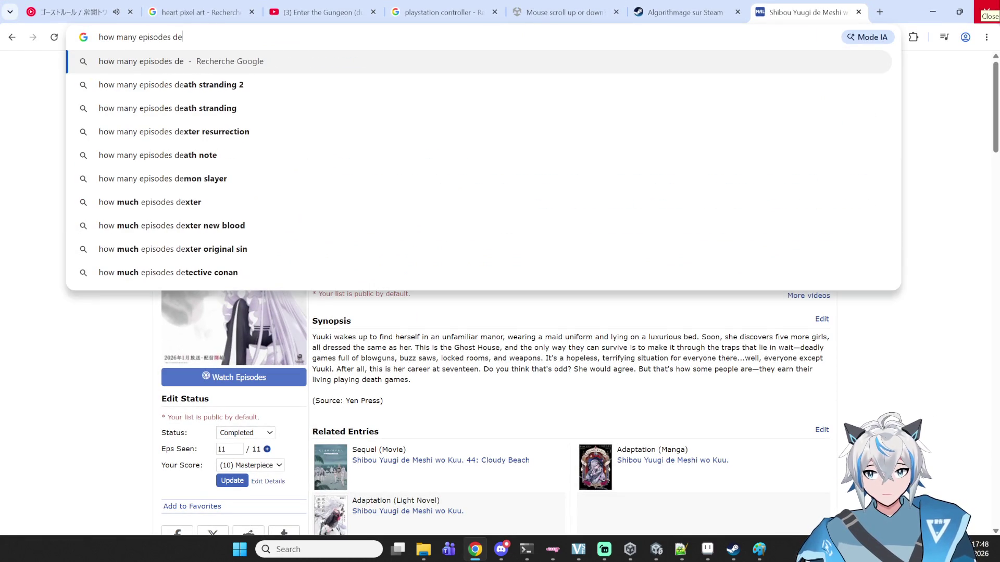
{"action": "type", "text": "tective conan"}
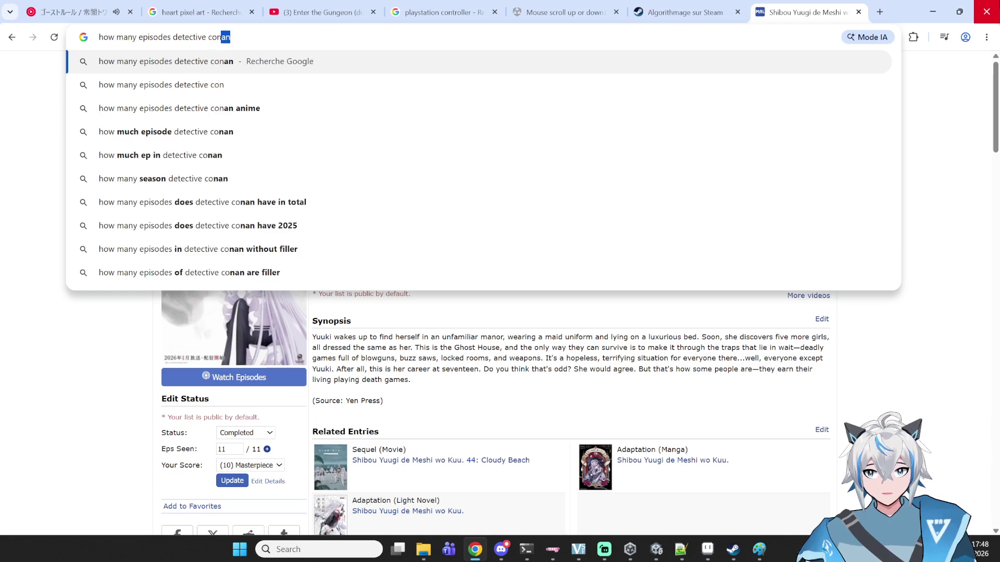
{"action": "key", "text": "Return"}
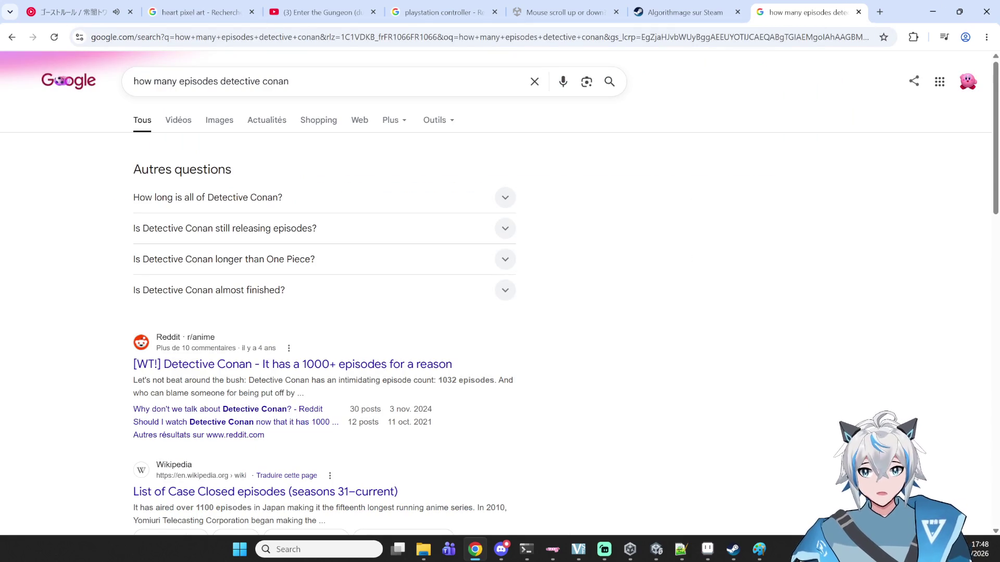
{"action": "left_click", "coordinate": [483, 195]}
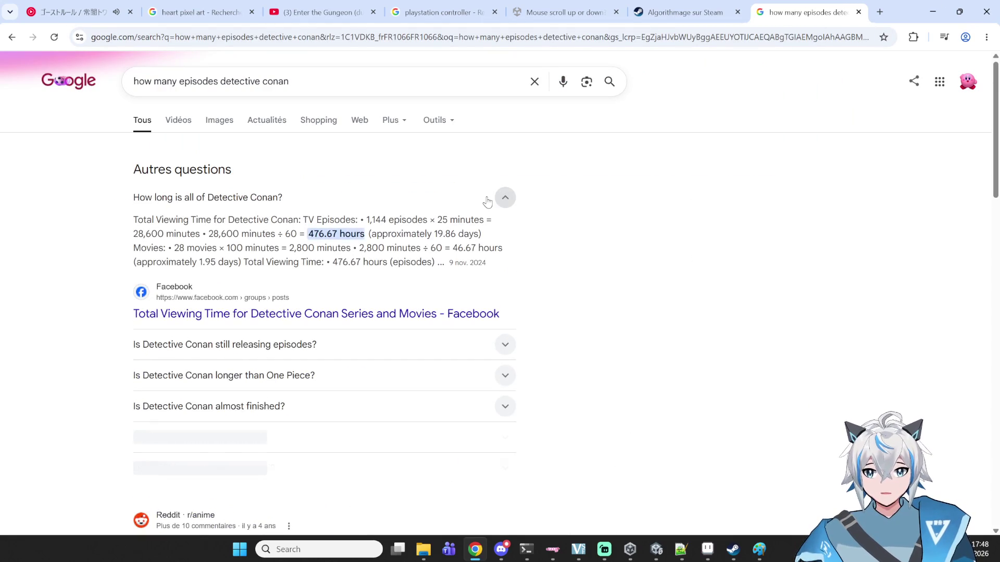
{"action": "mouse_move", "coordinate": [299, 235]}
{"action": "left_mouse_down"}
{"action": "mouse_move", "coordinate": [365, 234]}
{"action": "mouse_move", "coordinate": [390, 220]}
{"action": "mouse_move", "coordinate": [351, 223]}
{"action": "left_mouse_up"}
{"action": "left_click", "coordinate": [374, 237]}
{"action": "left_click", "coordinate": [381, 221]}
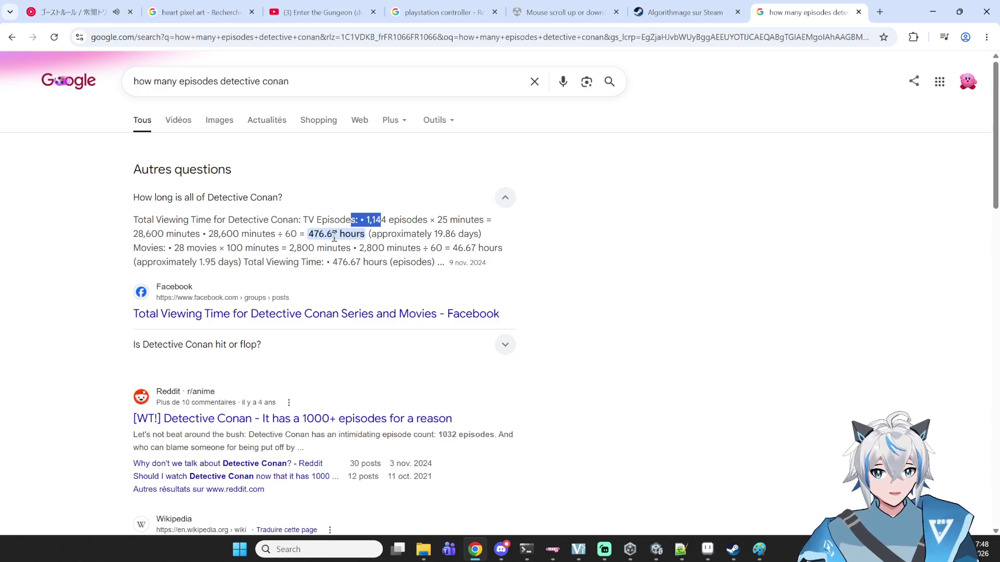
{"action": "left_click", "coordinate": [370, 198]}
{"action": "left_click", "coordinate": [367, 200]}
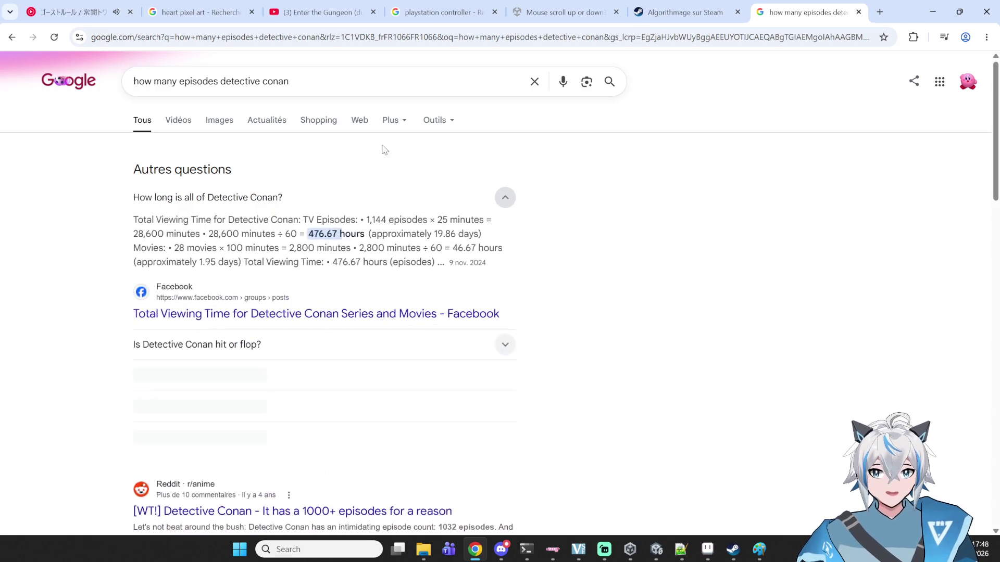
- Search 'detective conan first season', note its 1996 airing year, and minimize Chrome
{"action": "left_click", "coordinate": [359, 81]}
{"action": "mouse_move", "coordinate": [218, 79]}
{"action": "left_mouse_down"}
{"action": "mouse_move", "coordinate": [152, 81]}
{"action": "mouse_move", "coordinate": [160, 92]}
{"action": "left_mouse_up"}
{"action": "left_click_drag", "start_coordinate": [219, 82], "coordinate": [109, 84]}
{"action": "key", "text": "BackSpace"}
{"action": "left_click", "coordinate": [295, 72]}
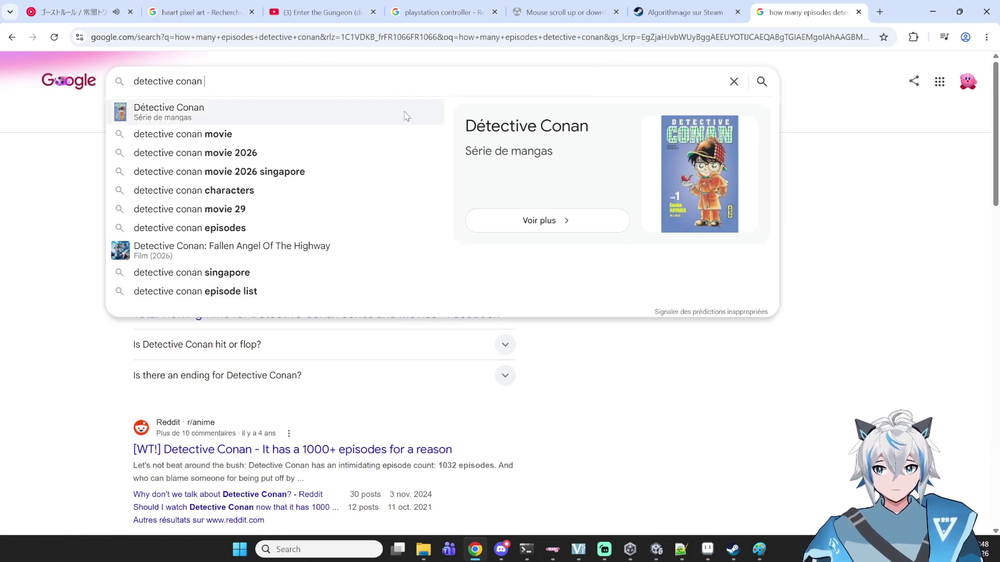
{"action": "type", "text": "fu"}
{"action": "key", "text": "BackSpace"}
{"action": "type", "text": "irst "}
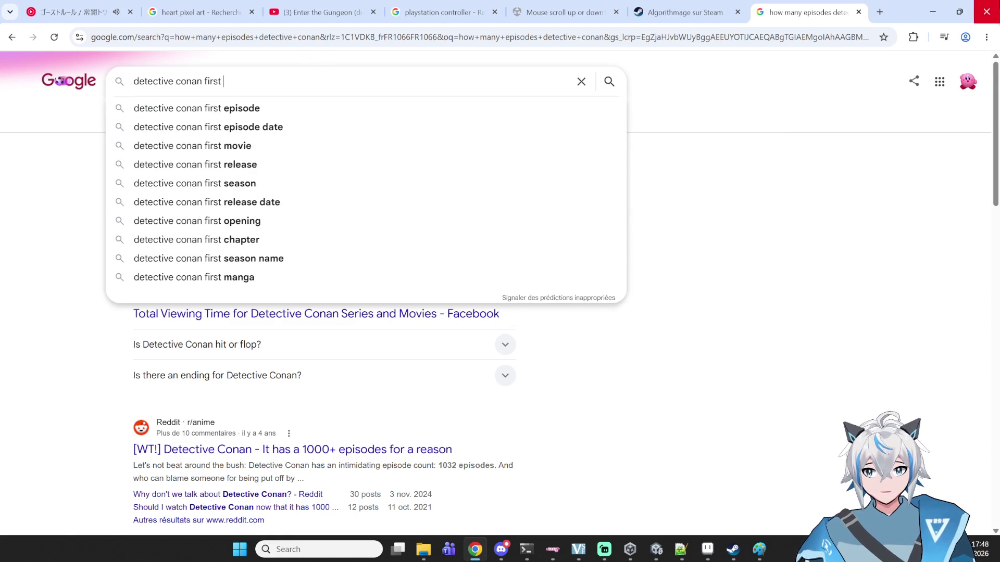
{"action": "type", "text": "season"}
{"action": "key", "text": "Return"}
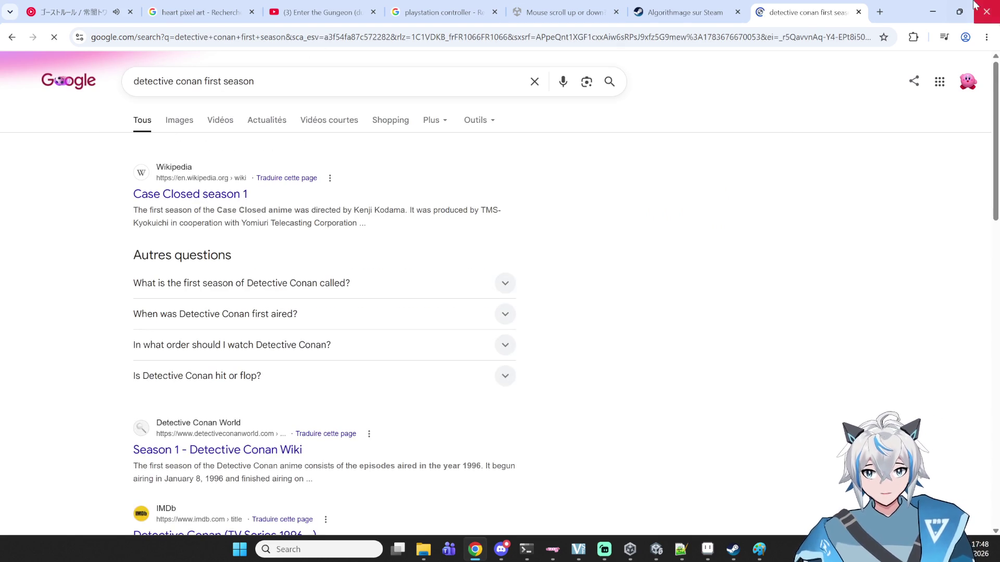
{"action": "scroll", "coordinate": [342, 234], "scroll_direction": "down", "scroll_amount": 1}
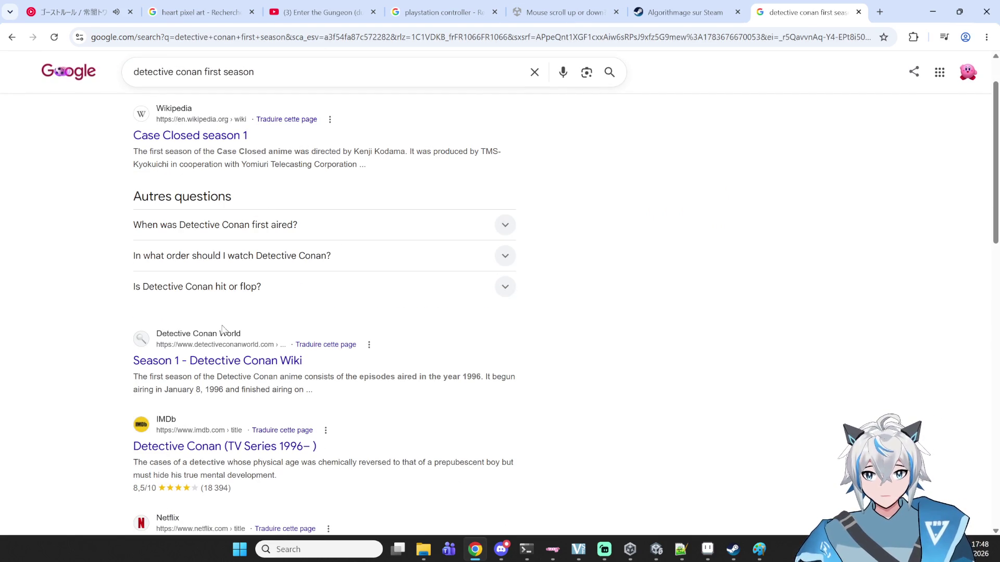
{"action": "mouse_move", "coordinate": [458, 377]}
{"action": "left_mouse_down"}
{"action": "mouse_move", "coordinate": [492, 376]}
{"action": "mouse_move", "coordinate": [341, 393]}
{"action": "left_mouse_up"}
{"action": "left_click", "coordinate": [354, 393]}
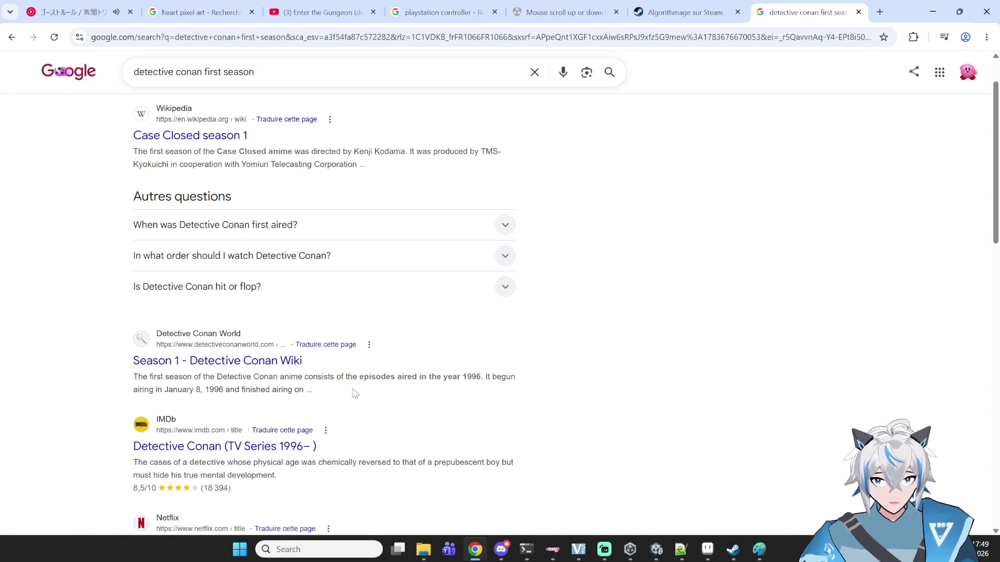
{"action": "mouse_move", "coordinate": [465, 375]}
{"action": "left_mouse_down"}
{"action": "mouse_move", "coordinate": [486, 377]}
{"action": "mouse_move", "coordinate": [443, 376]}
{"action": "mouse_move", "coordinate": [461, 377]}
{"action": "left_mouse_up"}
{"action": "left_click", "coordinate": [484, 377]}
{"action": "left_click", "coordinate": [480, 377]}
{"action": "left_click", "coordinate": [462, 378]}
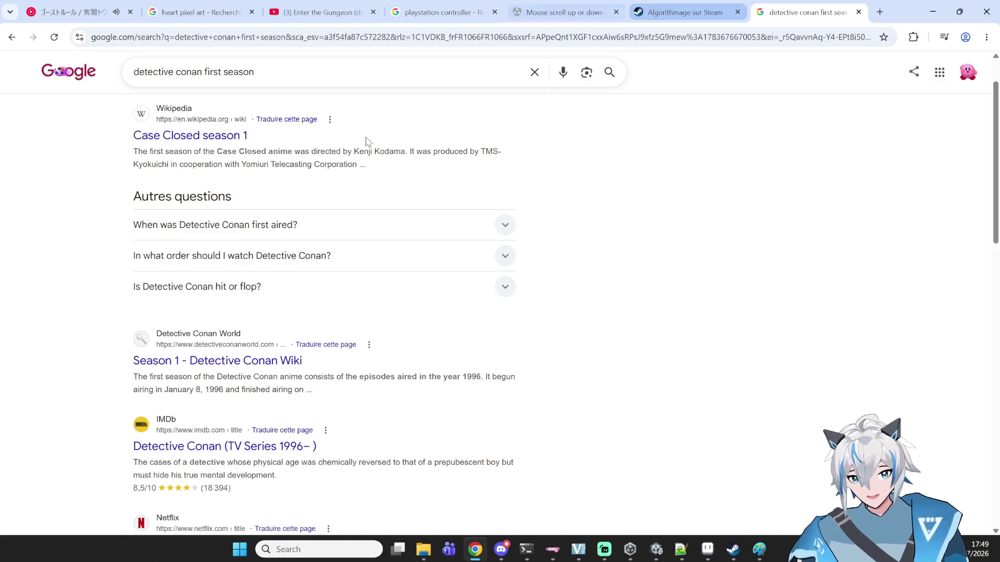
{"action": "left_click", "coordinate": [933, 11]}
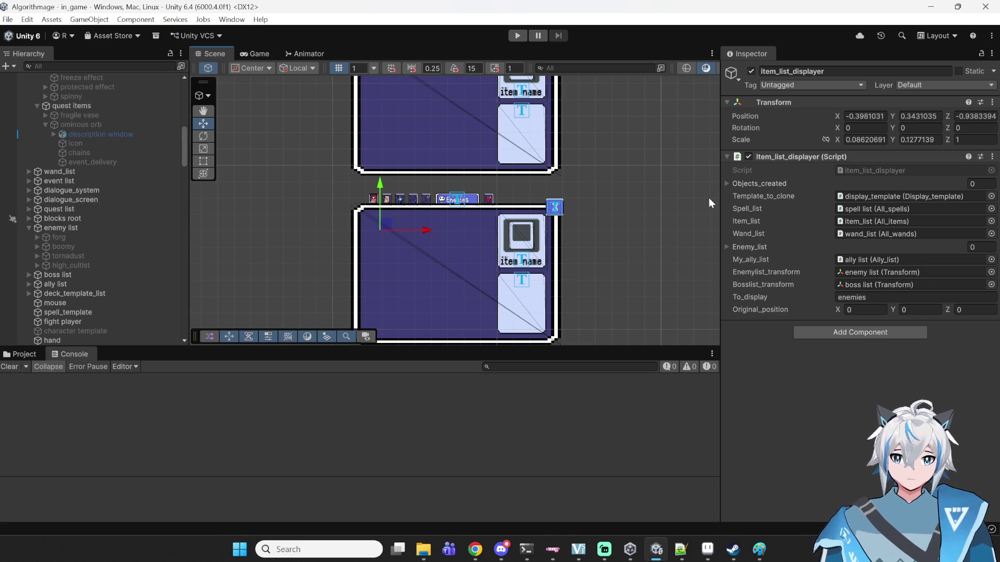
{"action": "scroll", "coordinate": [578, 258], "scroll_direction": "down", "scroll_amount": 3}
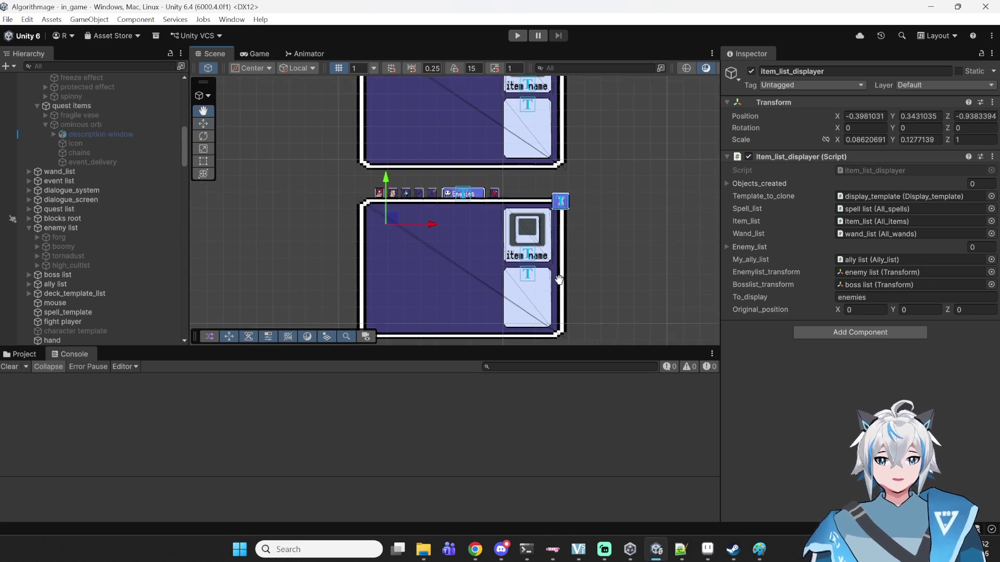
{"action": "left_click_drag", "start_coordinate": [607, 227], "coordinate": [607, 246]}
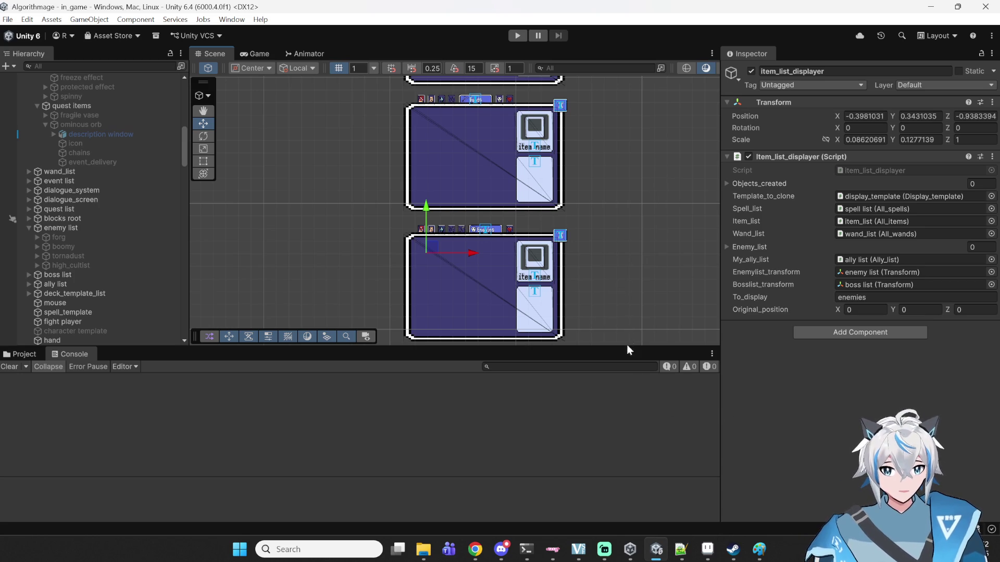
{"action": "scroll", "coordinate": [620, 290], "scroll_direction": "down", "scroll_amount": 3}
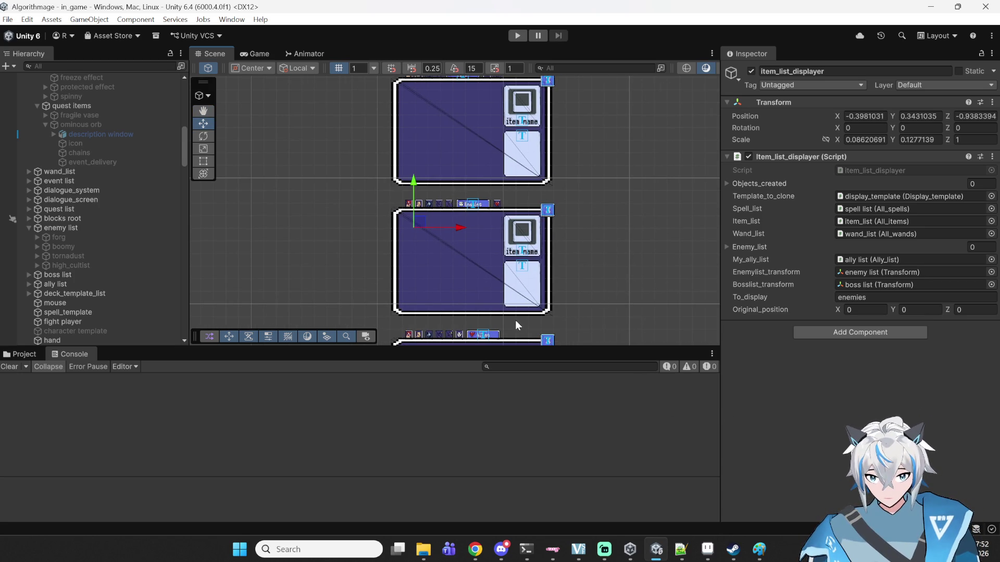
{"action": "scroll", "coordinate": [360, 286], "scroll_direction": "down", "scroll_amount": 3}
{"action": "scroll", "coordinate": [376, 139], "scroll_direction": "down", "scroll_amount": 5}
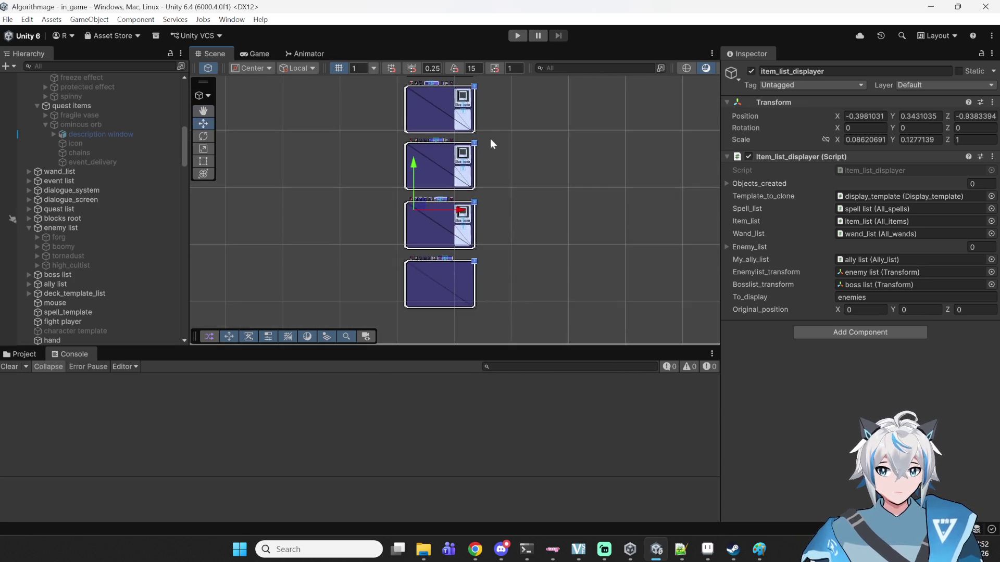
{"action": "scroll", "coordinate": [418, 267], "scroll_direction": "up", "scroll_amount": 5}
{"action": "scroll", "coordinate": [417, 281], "scroll_direction": "up", "scroll_amount": 3}
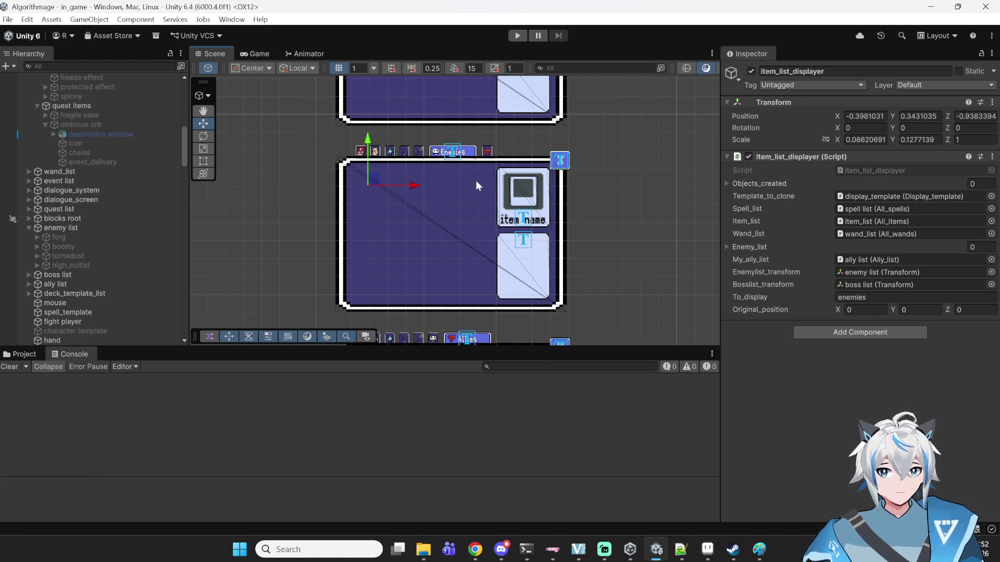
{"action": "scroll", "coordinate": [62, 268], "scroll_direction": "down", "scroll_amount": 3}
{"action": "scroll", "coordinate": [79, 248], "scroll_direction": "up", "scroll_amount": 5}
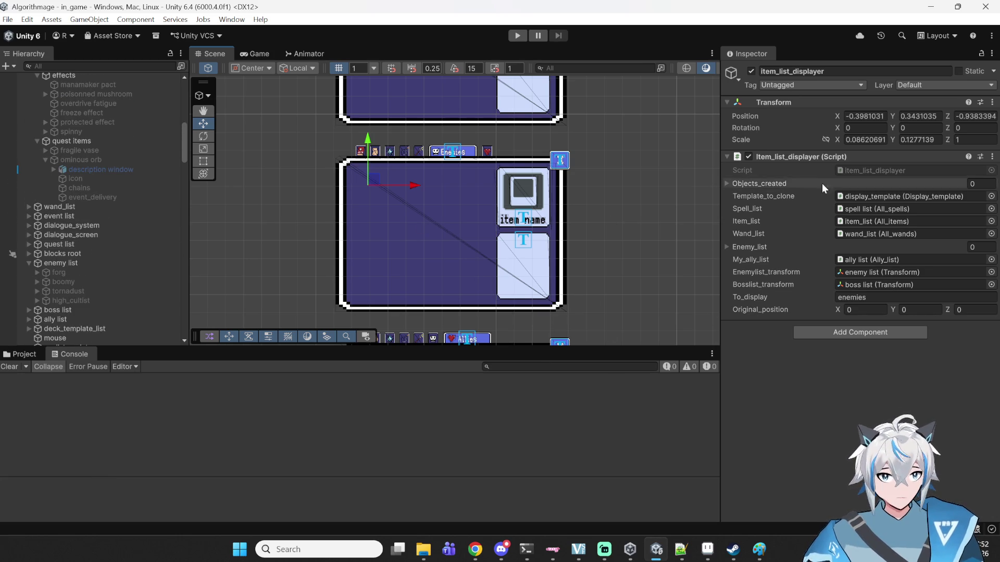
- Delete the description box sprite from the enemy list screen's big display card
{"action": "scroll", "coordinate": [42, 211], "scroll_direction": "down", "scroll_amount": 4}
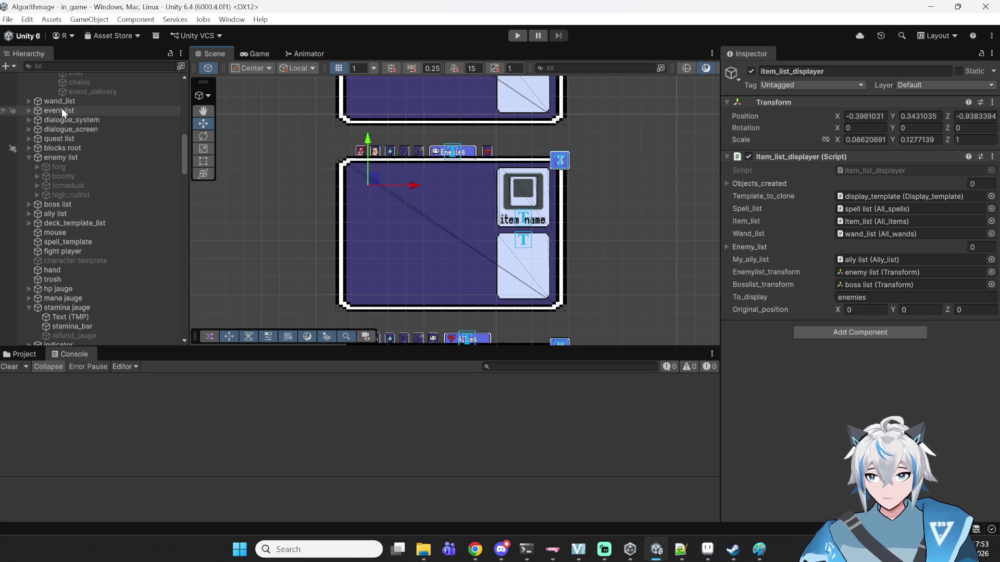
{"action": "scroll", "coordinate": [61, 159], "scroll_direction": "up", "scroll_amount": 8}
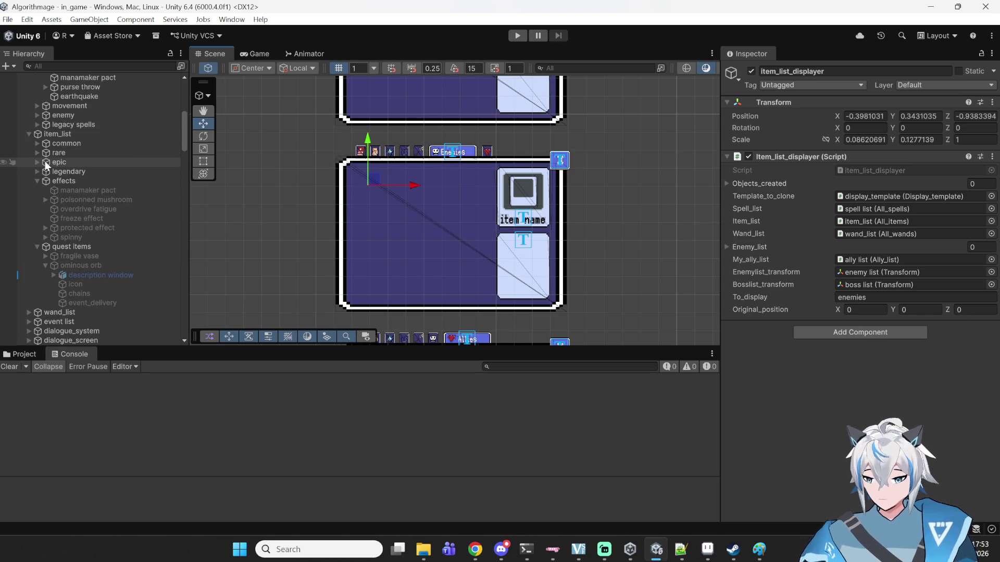
{"action": "scroll", "coordinate": [44, 161], "scroll_direction": "up", "scroll_amount": 4}
{"action": "scroll", "coordinate": [45, 161], "scroll_direction": "down", "scroll_amount": 7}
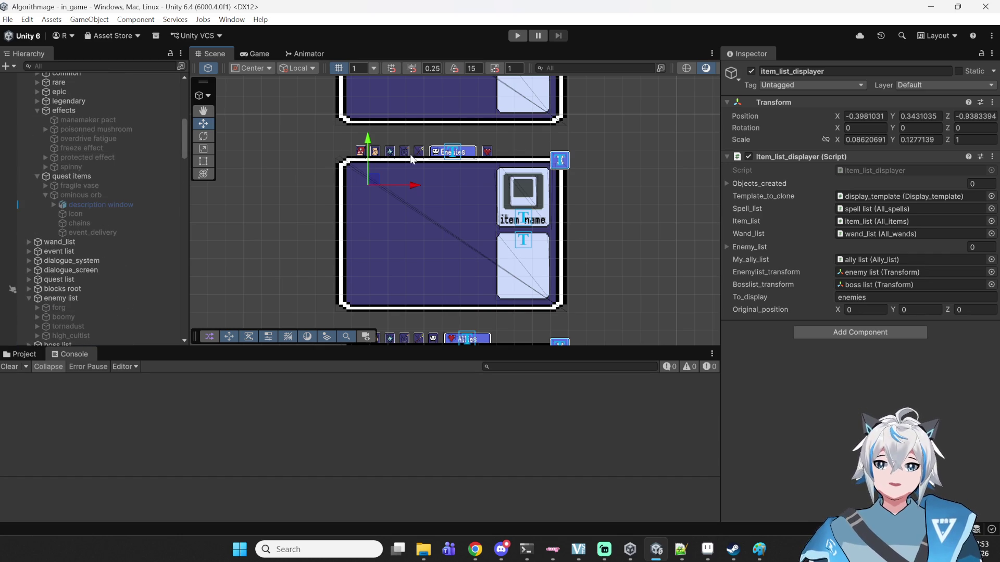
{"action": "scroll", "coordinate": [73, 126], "scroll_direction": "down", "scroll_amount": 5}
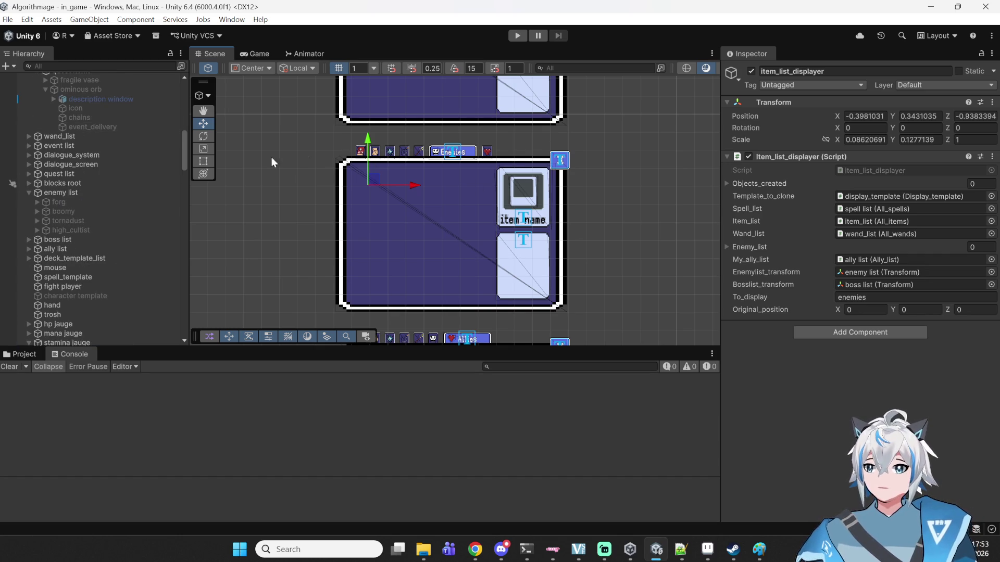
{"action": "left_click", "coordinate": [519, 259]}
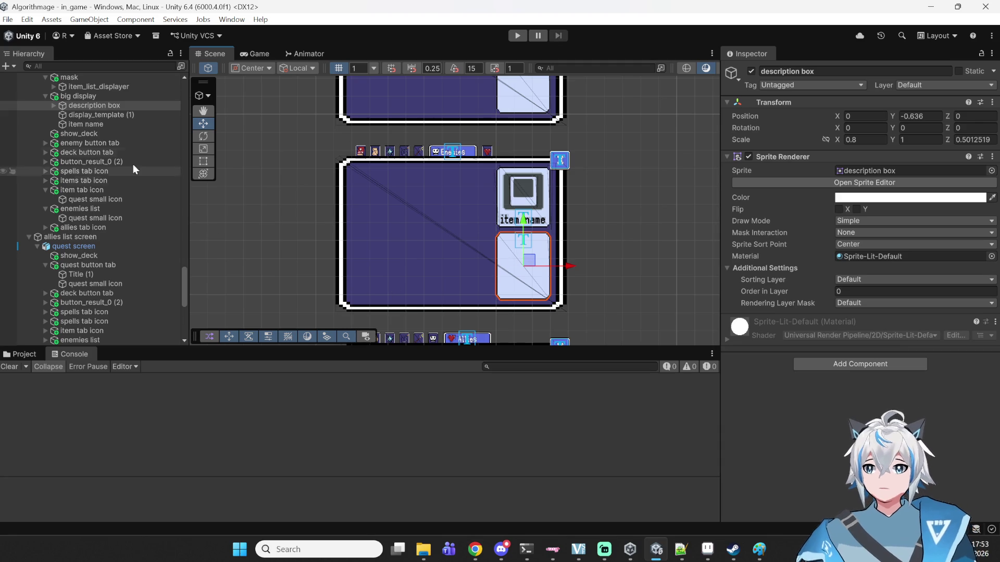
{"action": "scroll", "coordinate": [93, 133], "scroll_direction": "up", "scroll_amount": 5}
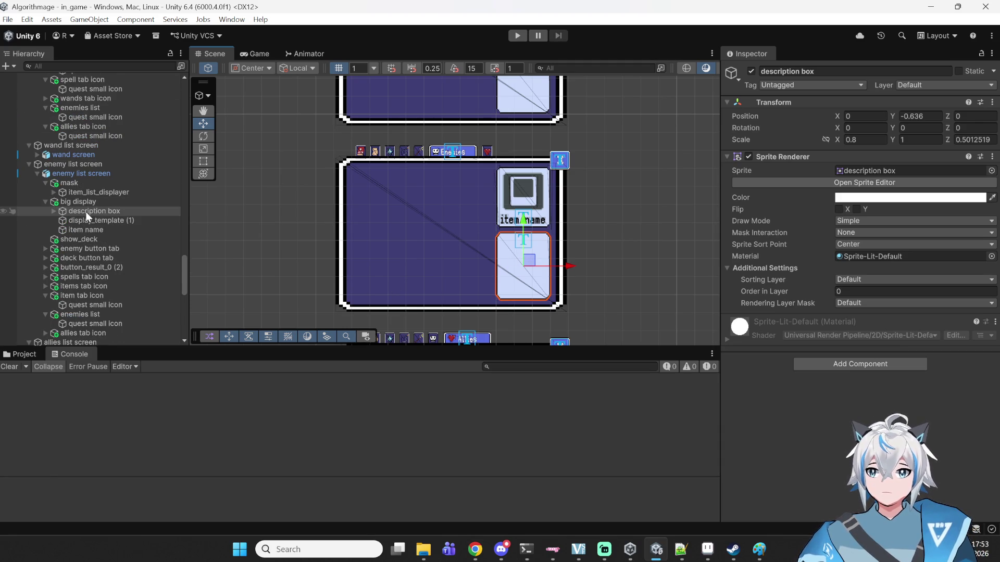
{"action": "key", "text": "Delete"}
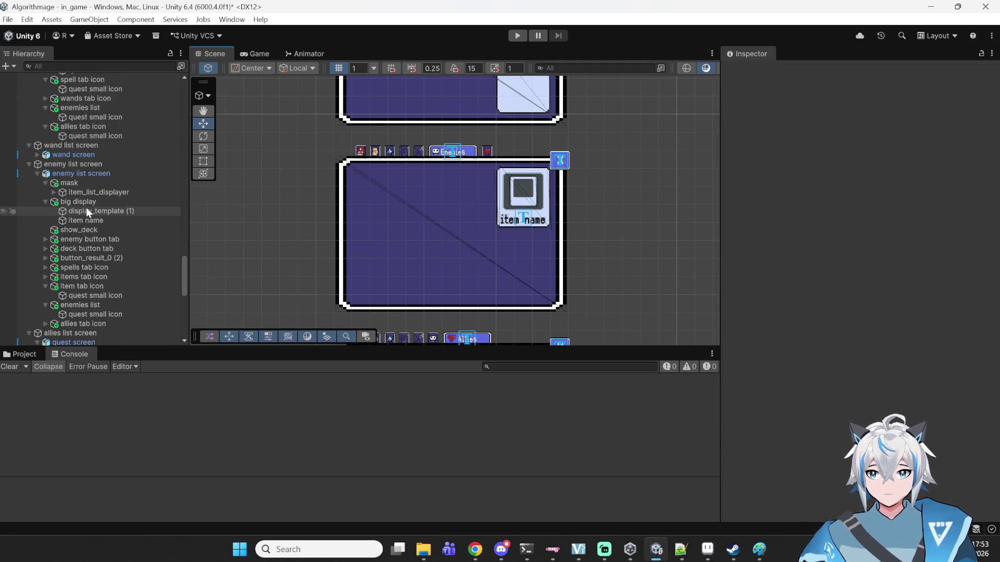
{"action": "left_click", "coordinate": [89, 203]}
{"action": "double_click", "coordinate": [862, 170]}
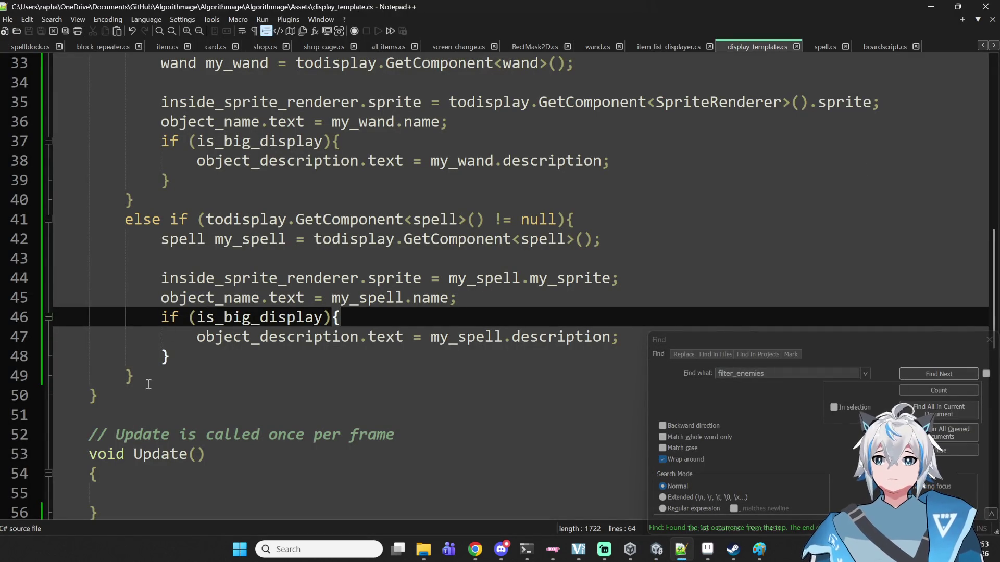
- Duplicate the else-if spell block (lines 41–49) by pasting a copy after line 49
{"action": "left_click_drag", "start_coordinate": [136, 376], "coordinate": [125, 222]}
{"action": "key", "text": "ctrl+c"}
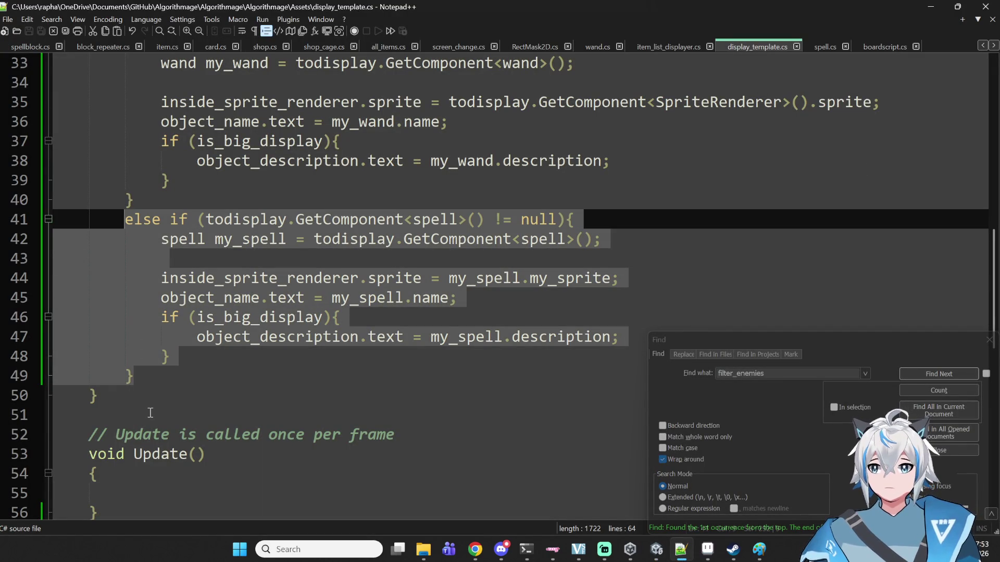
{"action": "left_click", "coordinate": [177, 362]}
{"action": "left_click", "coordinate": [164, 369]}
{"action": "key", "text": "ctrl+v"}
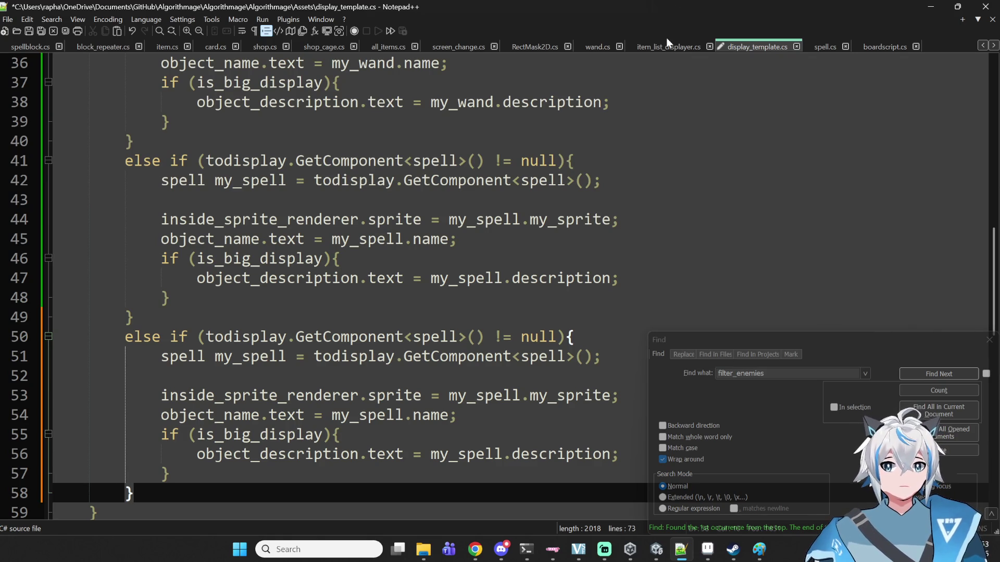
- Compare with item_list_displayer.cs, then select 'spell' on line 50 of display_template.cs
{"action": "left_click", "coordinate": [657, 48]}
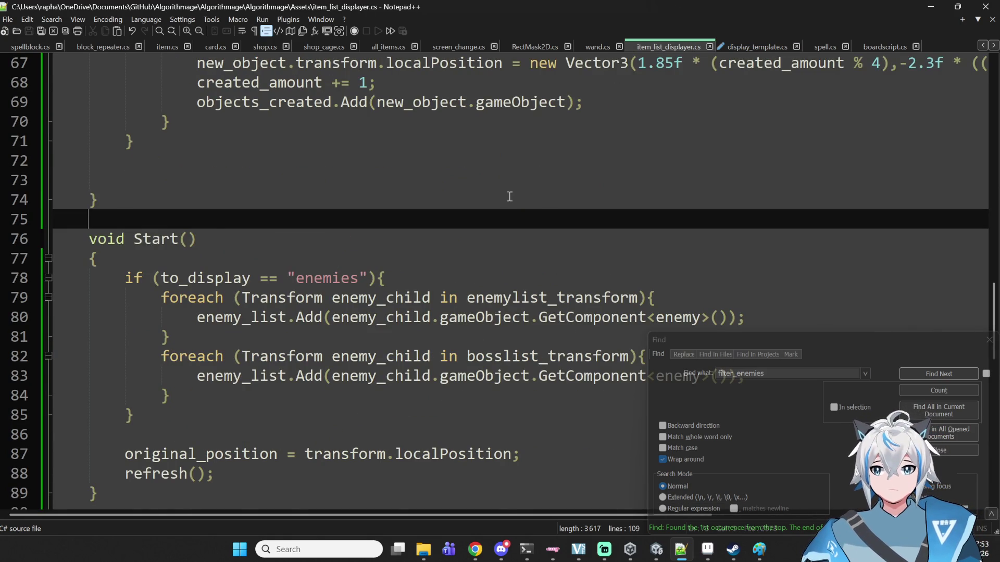
{"action": "scroll", "coordinate": [509, 194], "scroll_direction": "down", "scroll_amount": 1}
{"action": "scroll", "coordinate": [500, 202], "scroll_direction": "up", "scroll_amount": 7}
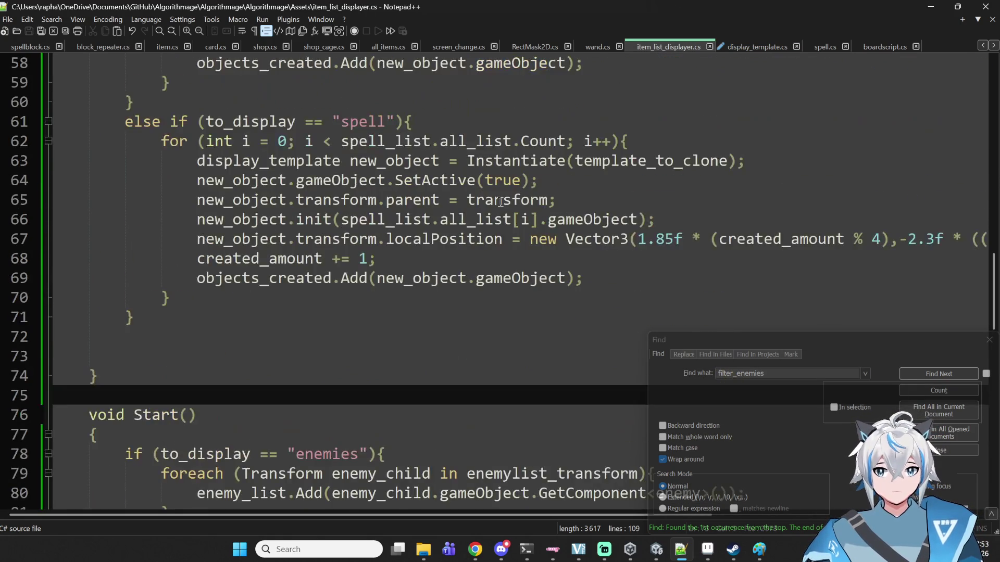
{"action": "left_click", "coordinate": [752, 48]}
{"action": "scroll", "coordinate": [561, 196], "scroll_direction": "down", "scroll_amount": 2}
{"action": "scroll", "coordinate": [434, 224], "scroll_direction": "up", "scroll_amount": 1}
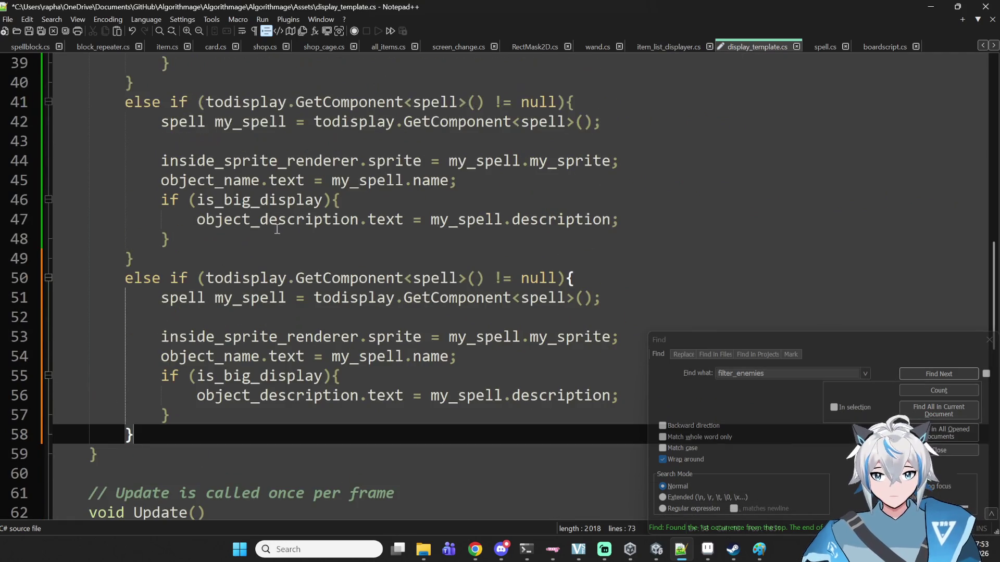
{"action": "scroll", "coordinate": [308, 236], "scroll_direction": "up", "scroll_amount": 1}
{"action": "double_click", "coordinate": [427, 338]}
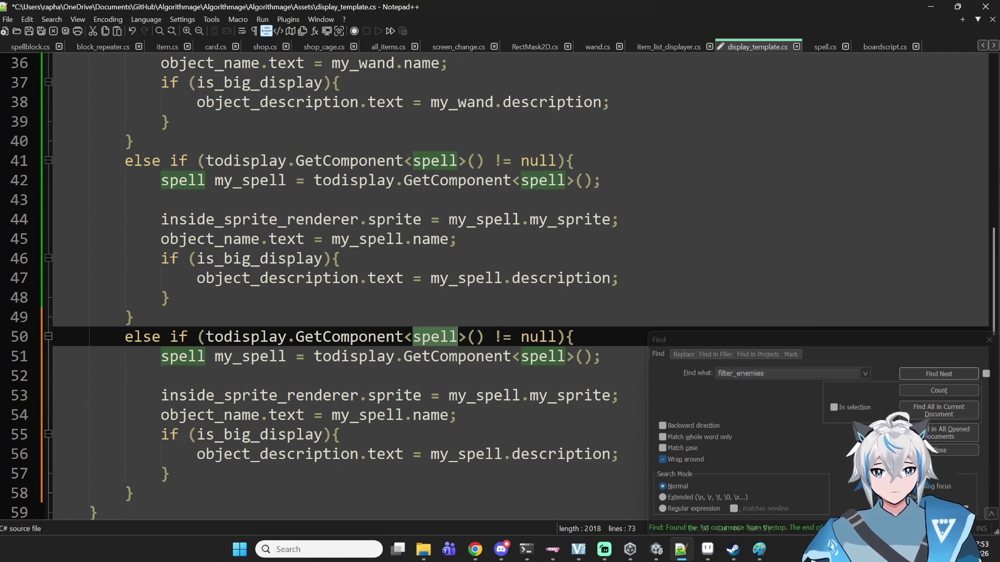
- Change the copied branch's spell type to enemy in its check and GetComponent call on lines 50–51
{"action": "type", "text": "enemy"}
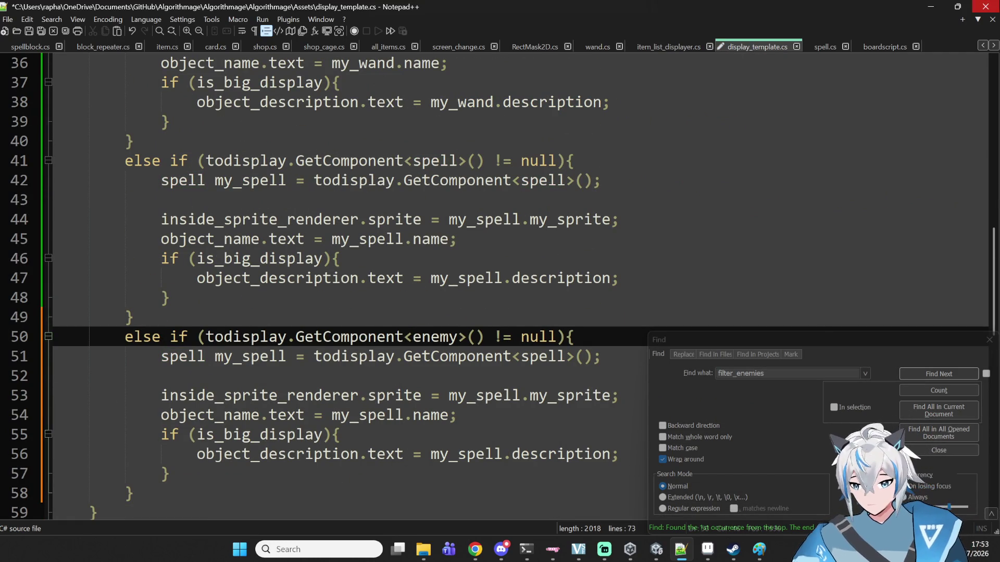
{"action": "key", "text": "Right"}
{"action": "key", "text": "Right"}
{"action": "key", "text": "Right"}
{"action": "key", "text": "Down"}
{"action": "key", "text": "Down"}
{"action": "key", "text": "Down"}
{"action": "key", "text": "Up"}
{"action": "key", "text": "Up"}
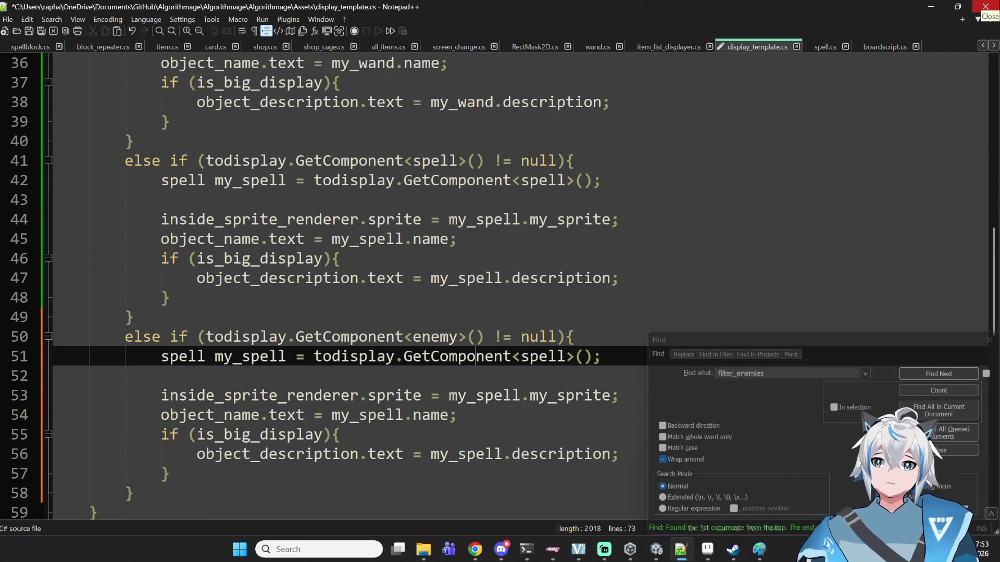
{"action": "key", "text": "Down"}
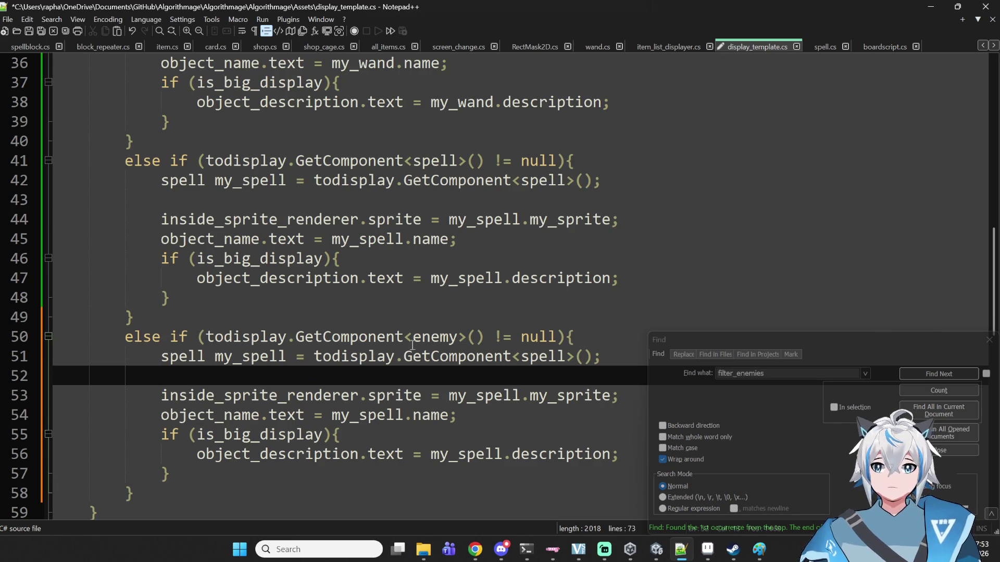
{"action": "double_click", "coordinate": [430, 341]}
{"action": "double_click", "coordinate": [245, 358]}
{"action": "left_click_drag", "start_coordinate": [286, 360], "coordinate": [242, 360]}
{"action": "type", "text": "enemy"}
{"action": "double_click", "coordinate": [186, 358]}
{"action": "type", "text": "enemy"}
{"action": "double_click", "coordinate": [542, 357]}
{"action": "type", "text": "enemy"}
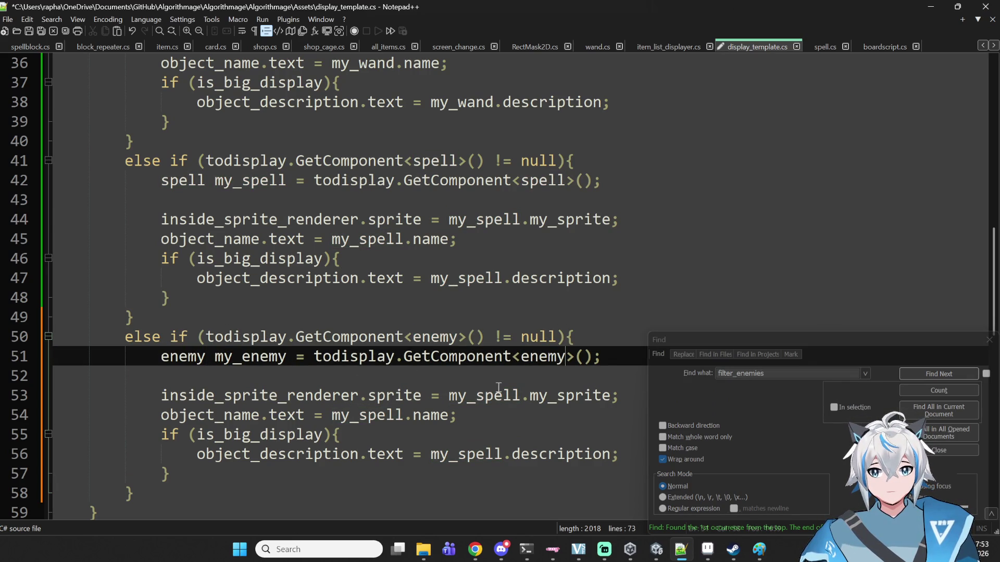
- Replace my_spell with my_enemy on lines 53, 54 and 56
{"action": "double_click", "coordinate": [251, 358]}
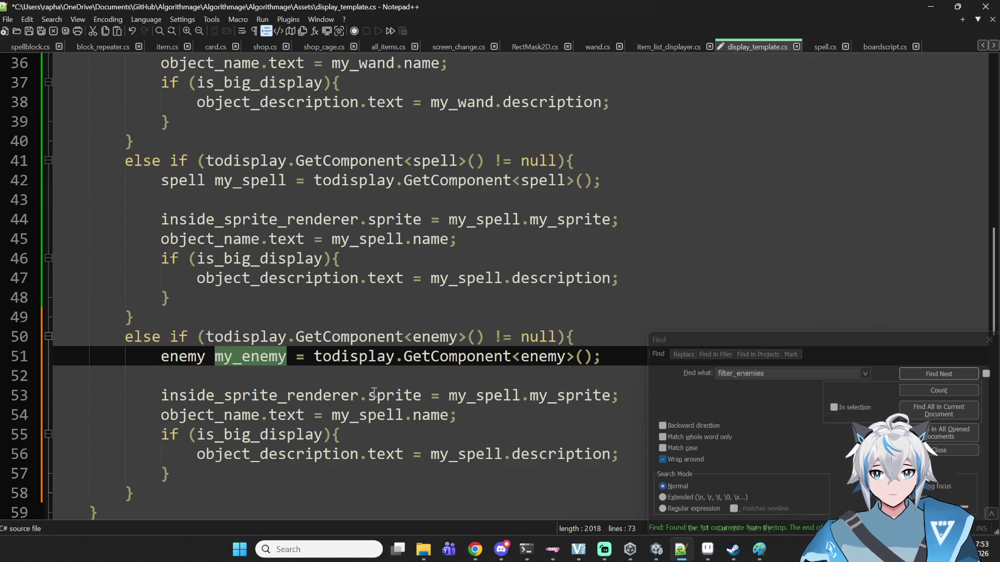
{"action": "double_click", "coordinate": [452, 395]}
{"action": "type", "text": "my_enemy"}
{"action": "double_click", "coordinate": [380, 417]}
{"action": "type", "text": "my_enemy"}
{"action": "left_click", "coordinate": [473, 458]}
{"action": "double_click", "coordinate": [474, 458]}
{"action": "type", "text": "my_enemy"}
- Cut the description if block (lines 55–57) and paste it back after line 54
{"action": "left_click", "coordinate": [331, 419]}
{"action": "double_click", "coordinate": [392, 419]}
{"action": "left_click_drag", "start_coordinate": [622, 454], "coordinate": [2, 450]}
{"action": "left_click_drag", "start_coordinate": [182, 459], "coordinate": [55, 434]}
{"action": "key", "text": "Delete"}
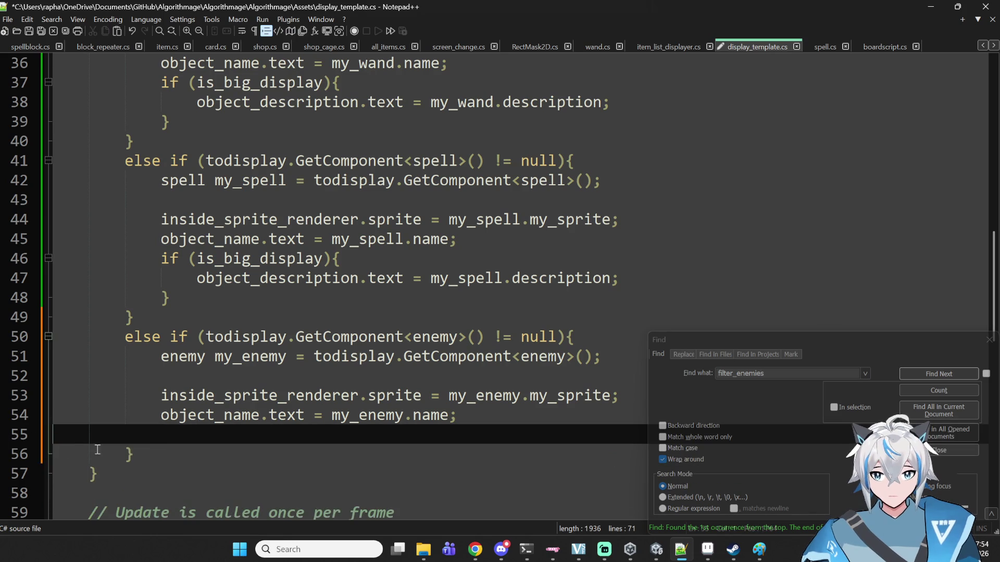
{"action": "key", "text": "Left"}
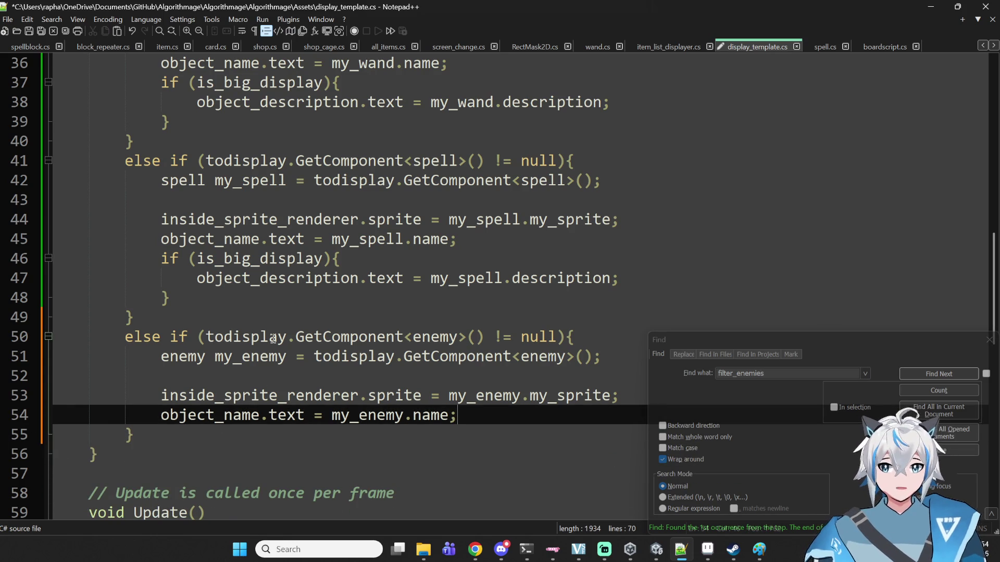
{"action": "type", "text": "if (is_big_display){ \t\t\t\tobject_description.text = my_enemy.description; \t\t\t}"}
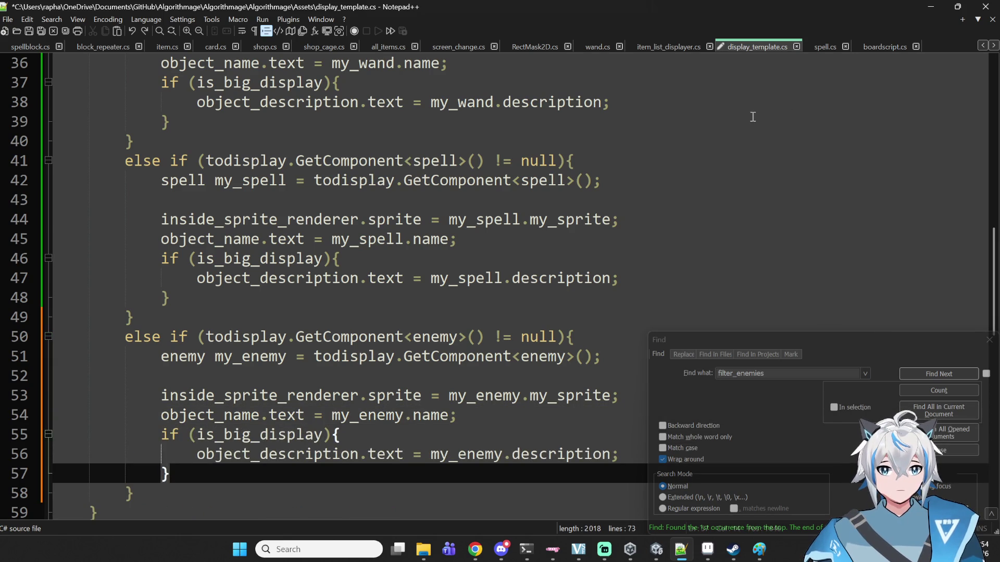
{"action": "double_click", "coordinate": [559, 454]}
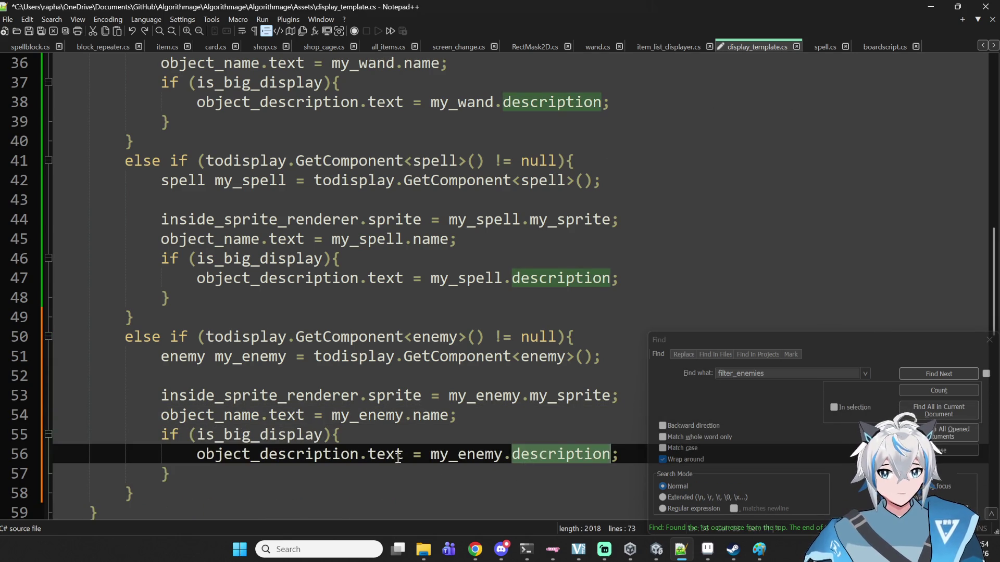
{"action": "double_click", "coordinate": [277, 453]}
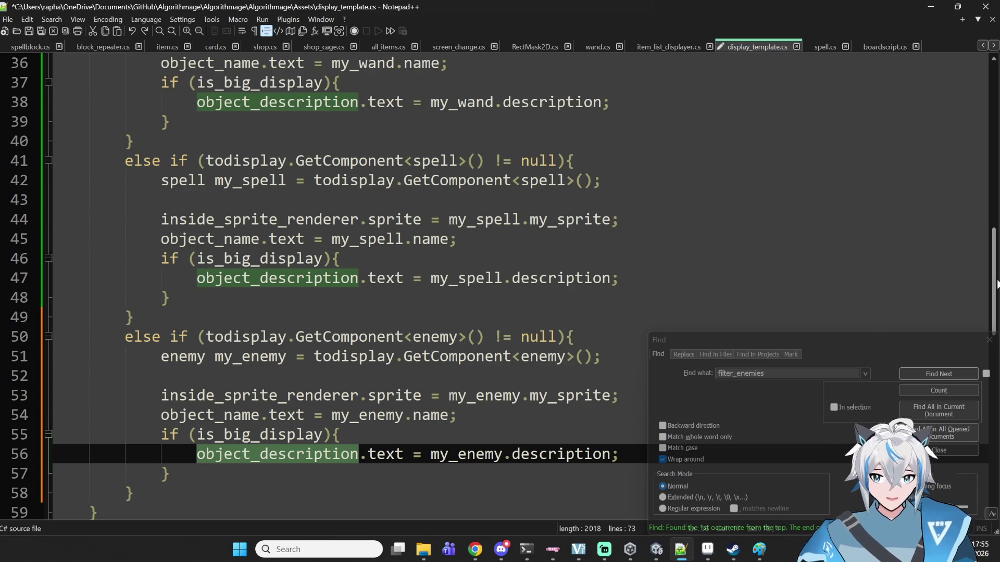
- Review the enemy branch's uses of my_enemy, GetComponent and inside_sprite_renderer, then return to Unity
{"action": "double_click", "coordinate": [470, 398]}
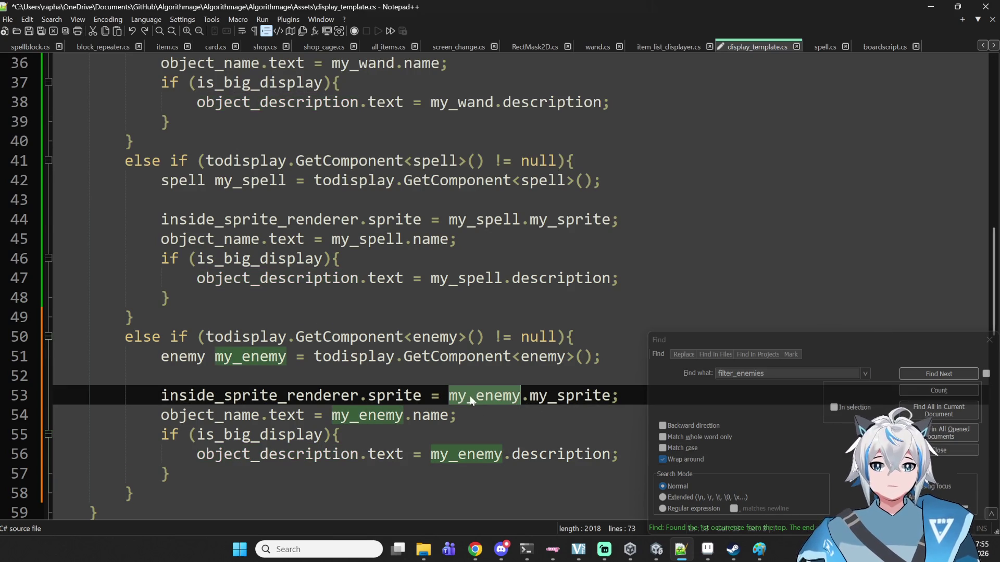
{"action": "double_click", "coordinate": [271, 358]}
{"action": "double_click", "coordinate": [320, 357]}
{"action": "left_click", "coordinate": [505, 358]}
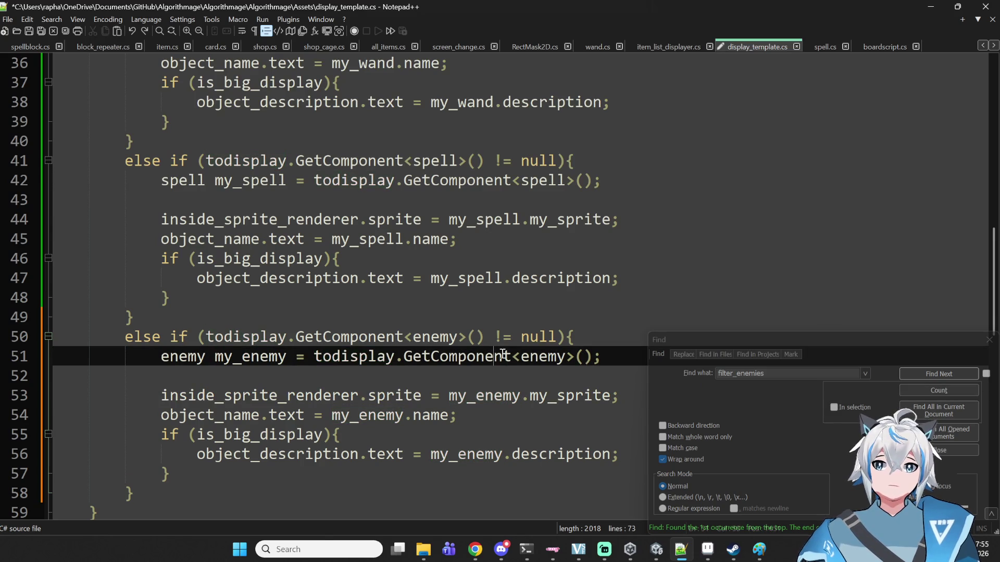
{"action": "double_click", "coordinate": [504, 359]}
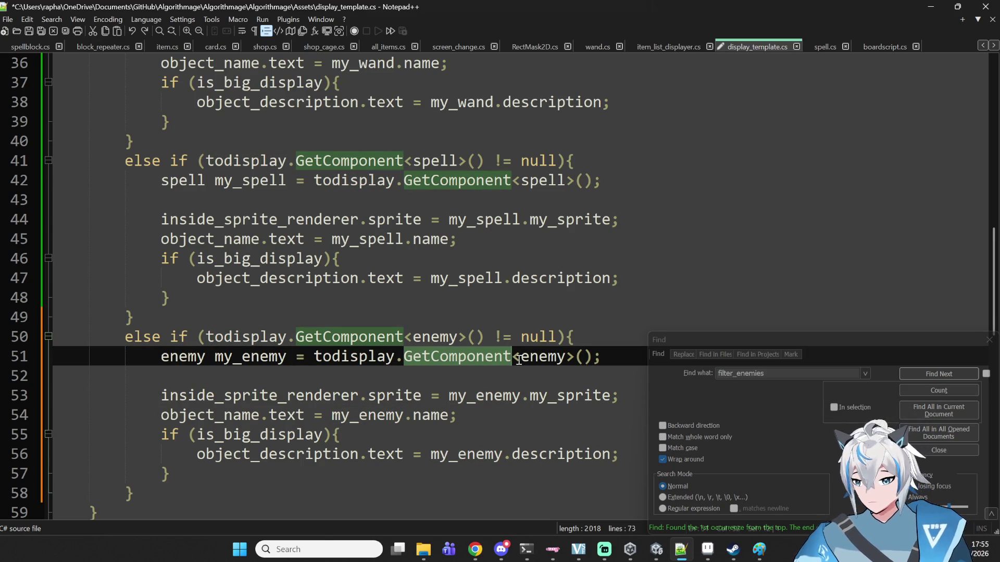
{"action": "double_click", "coordinate": [234, 338]}
{"action": "double_click", "coordinate": [352, 344]}
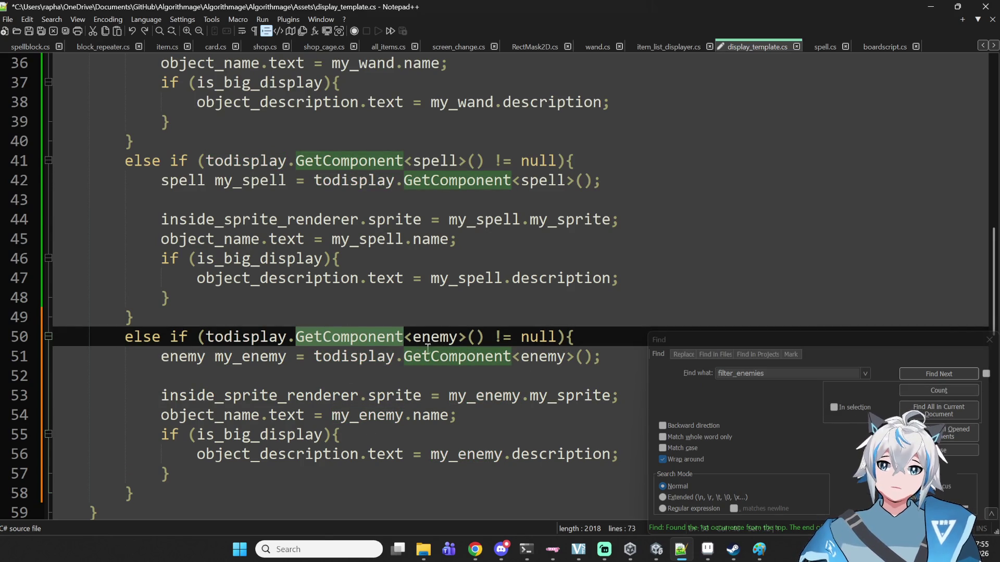
{"action": "double_click", "coordinate": [228, 358]}
{"action": "left_click", "coordinate": [257, 394]}
{"action": "double_click", "coordinate": [288, 396]}
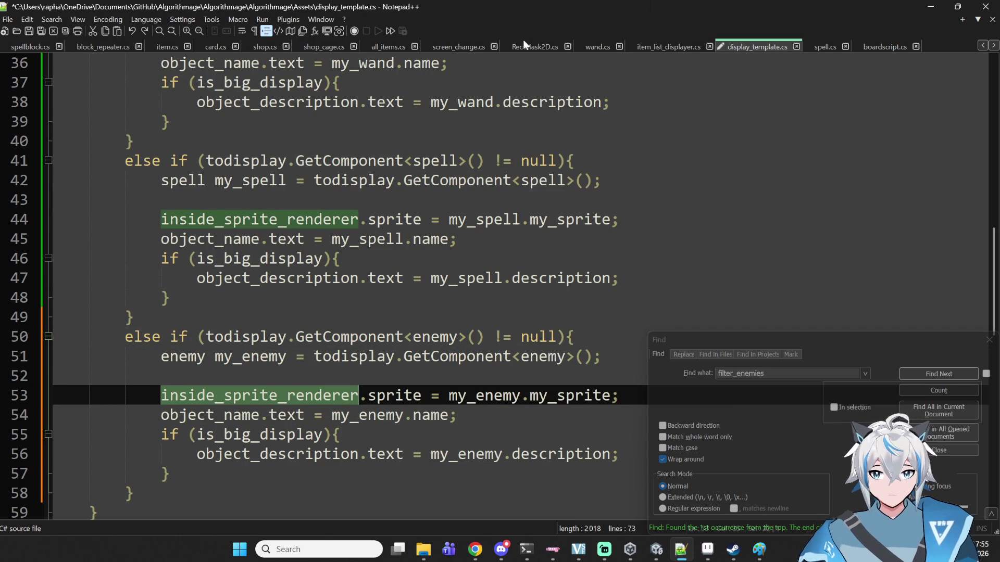
{"action": "left_click", "coordinate": [656, 550]}
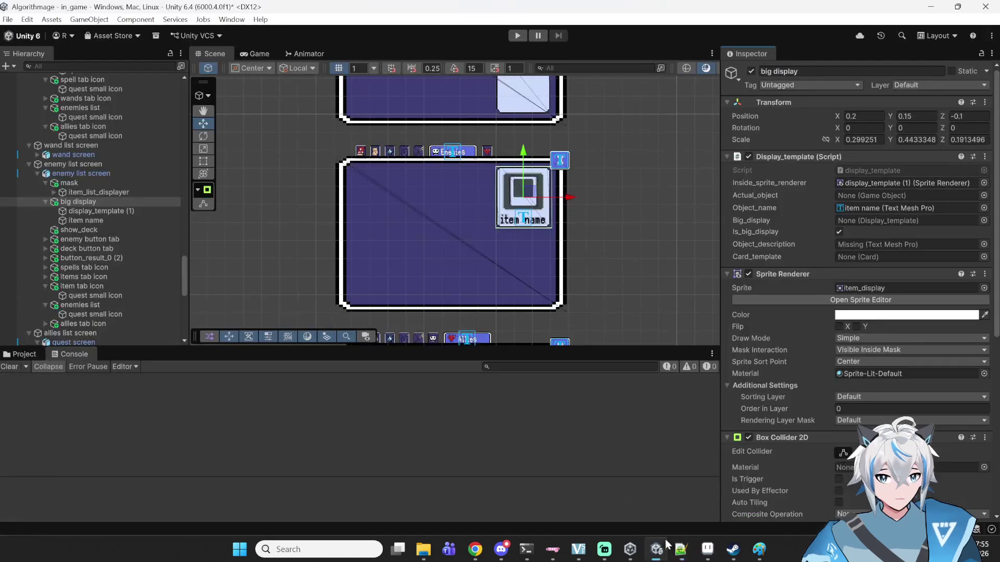
- Filter the Hierarchy by 'character' and select the player object to reach its Playerscript
{"action": "scroll", "coordinate": [27, 158], "scroll_direction": "up", "scroll_amount": 20}
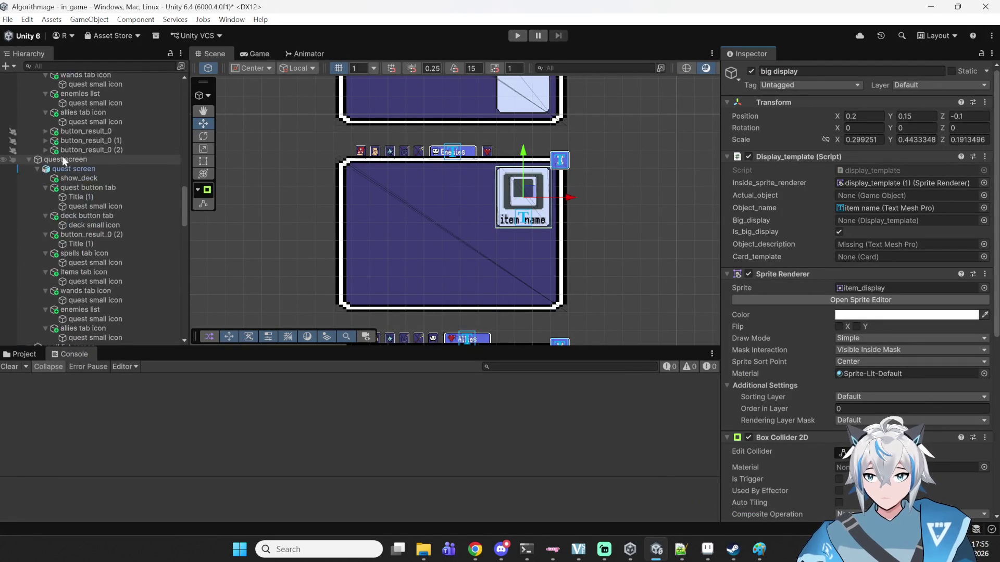
{"action": "left_click", "coordinate": [74, 65]}
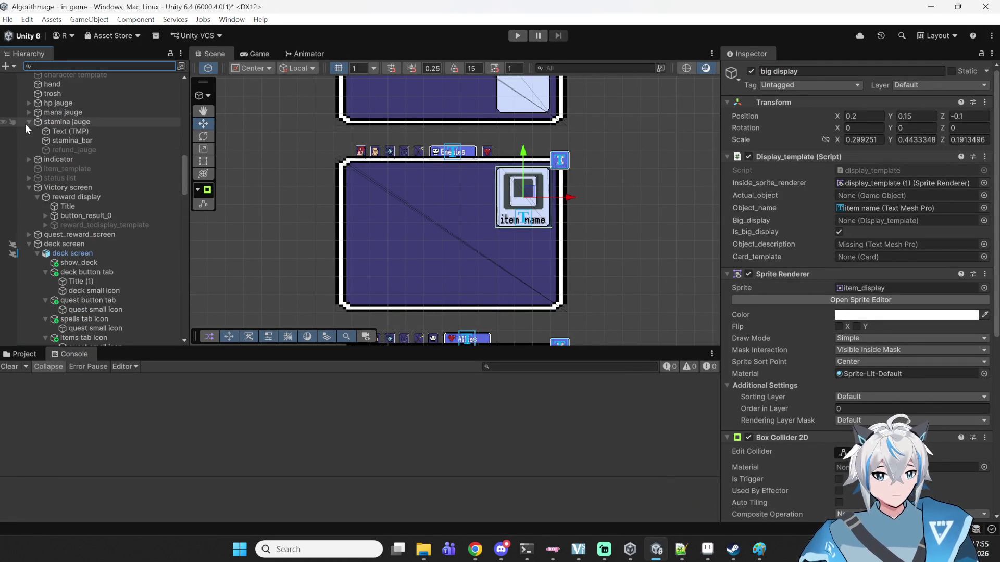
{"action": "type", "text": "charact"}
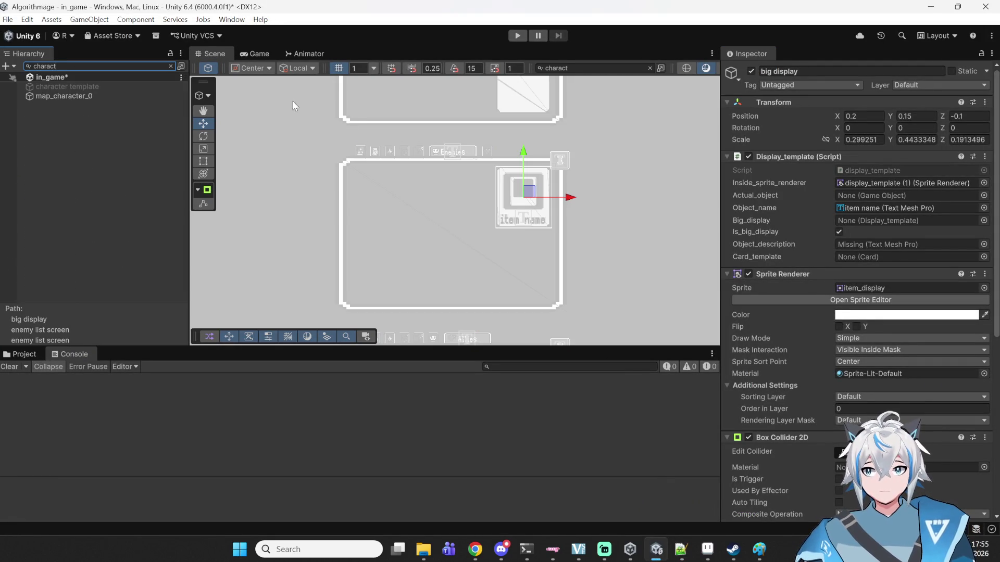
{"action": "left_click", "coordinate": [61, 93]}
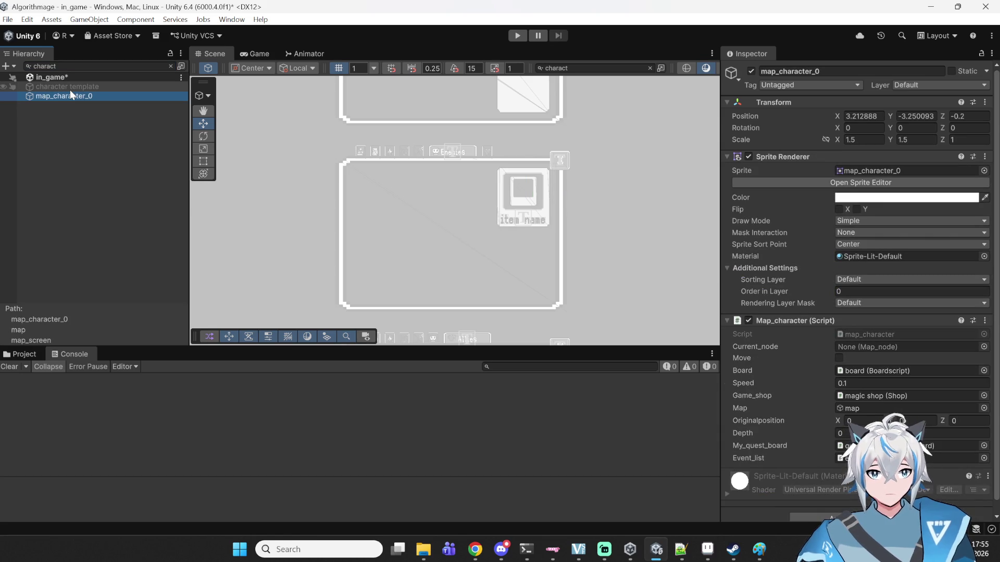
{"action": "left_click", "coordinate": [79, 67]}
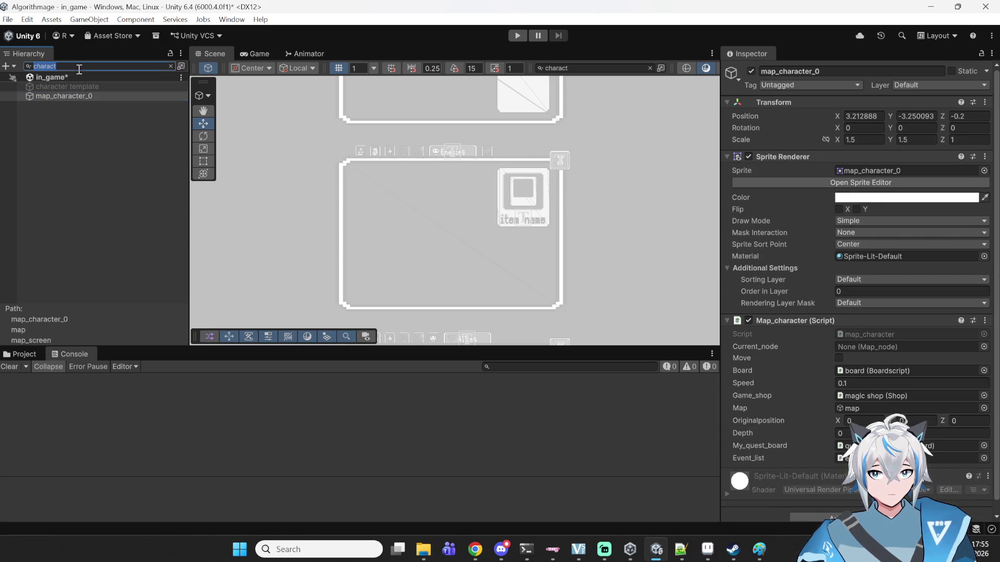
{"action": "type", "text": "er"}
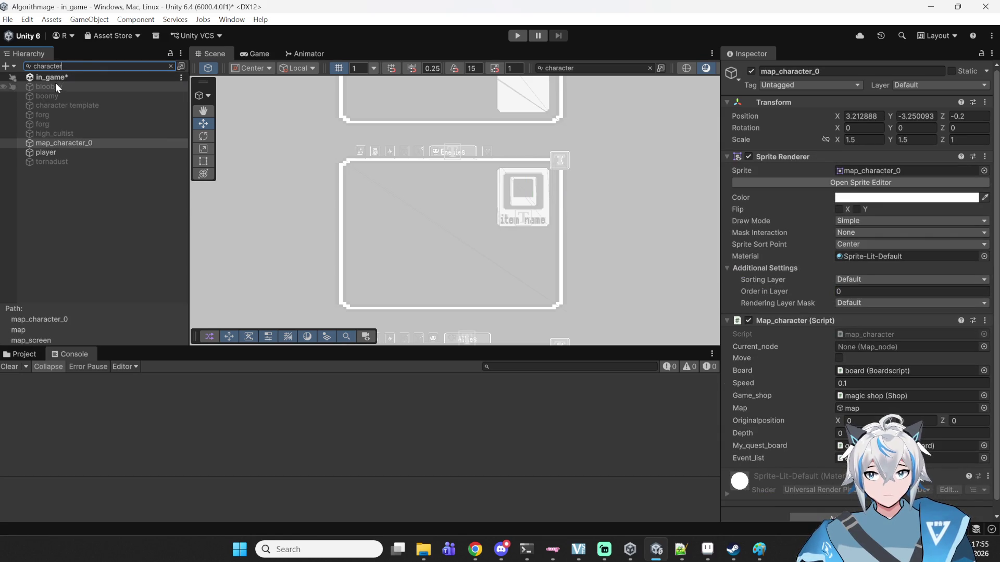
{"action": "left_click", "coordinate": [52, 152]}
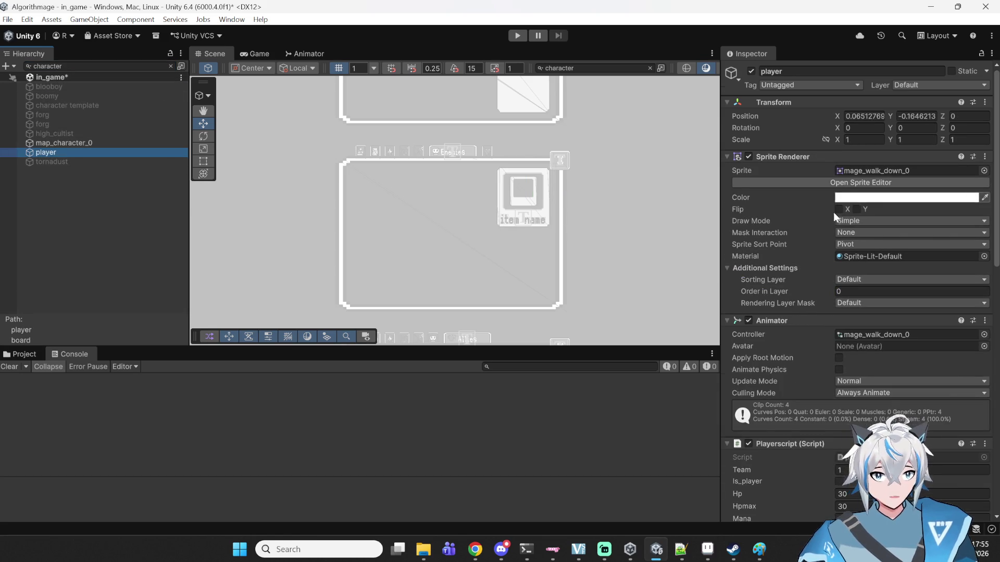
{"action": "scroll", "coordinate": [839, 204], "scroll_direction": "down", "scroll_amount": 5}
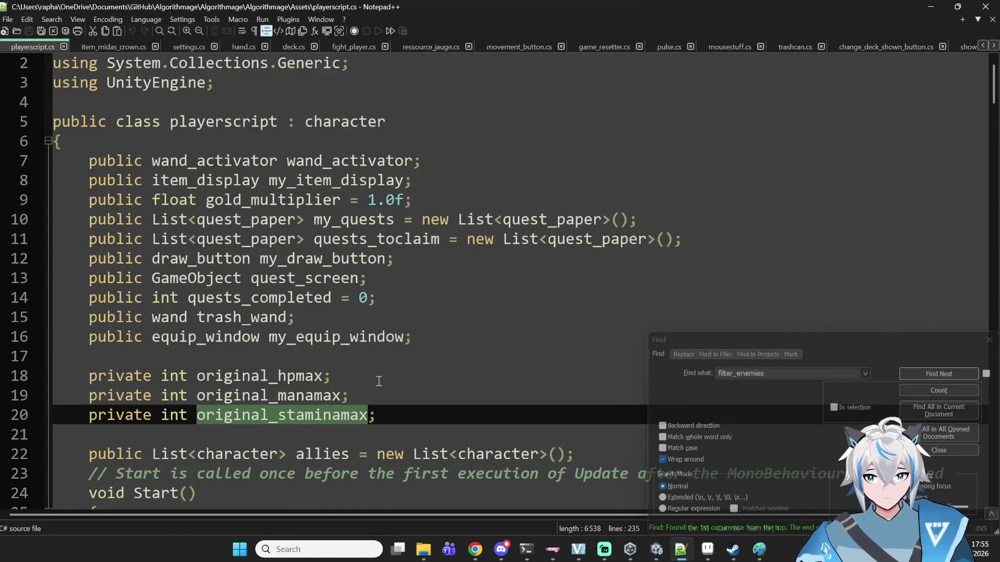
- Add 'public string description = "";' after the equip window field in playerscript.cs, save, and minimize
{"action": "scroll", "coordinate": [375, 380], "scroll_direction": "down", "scroll_amount": 3}
{"action": "scroll", "coordinate": [367, 364], "scroll_direction": "up", "scroll_amount": 1}
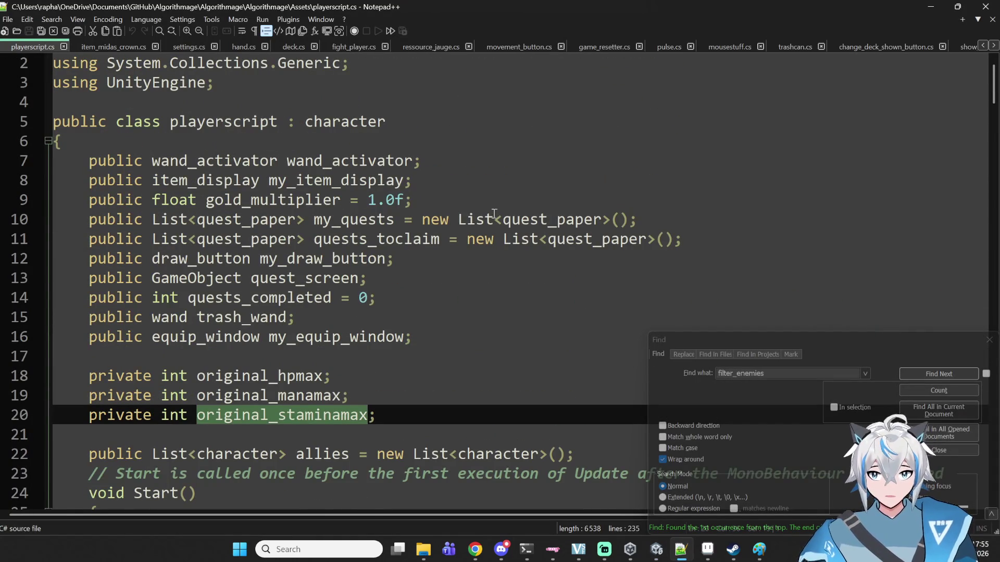
{"action": "left_click", "coordinate": [421, 358]}
{"action": "key", "text": "Return"}
{"action": "key", "text": "Return"}
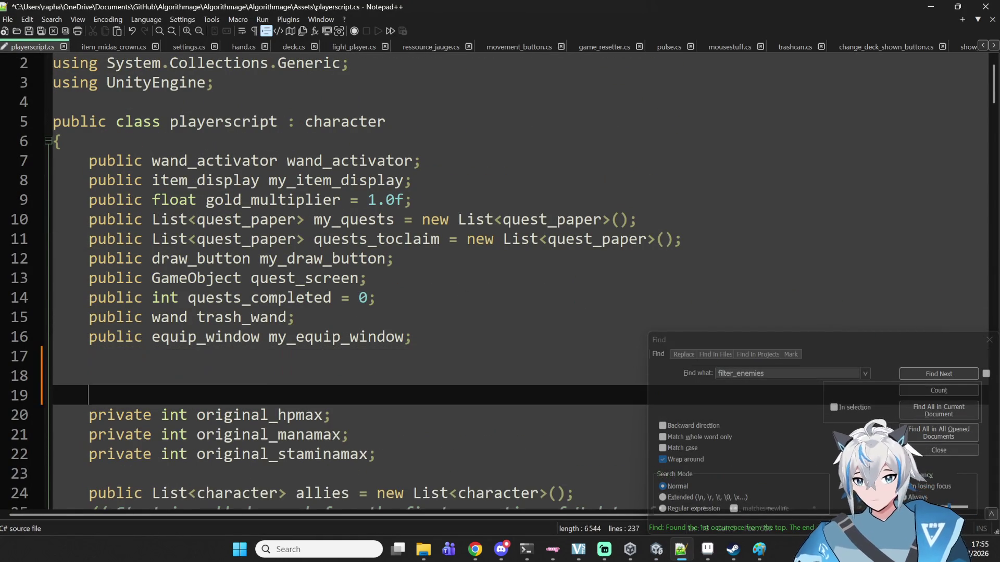
{"action": "type", "text": "public ds"}
{"action": "key", "text": "BackSpace"}
{"action": "key", "text": "BackSpace"}
{"action": "type", "text": "in"}
{"action": "key", "text": "BackSpace"}
{"action": "key", "text": "BackSpace"}
{"action": "type", "text": "string description = "}
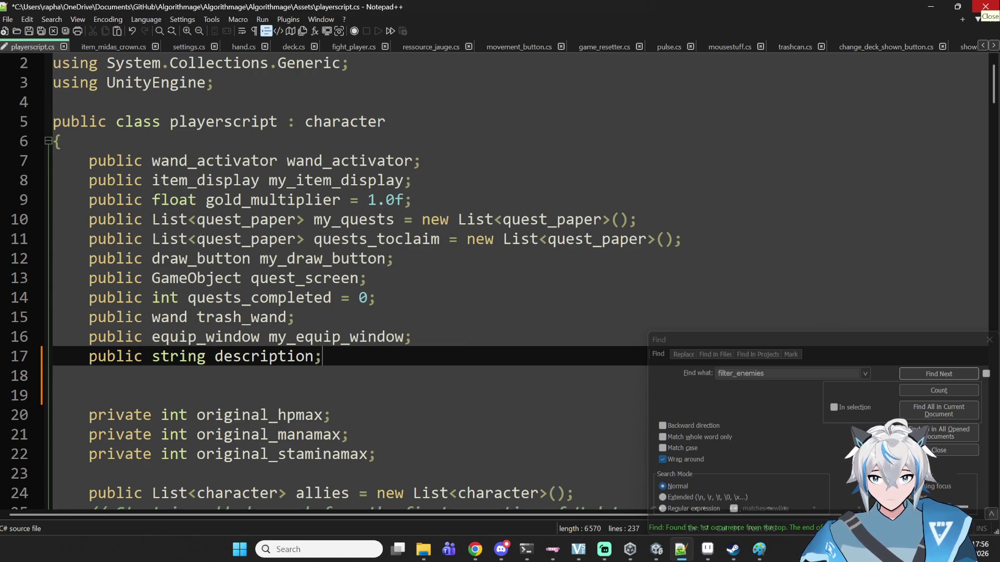
{"action": "type", "text": "\""}
{"action": "key", "text": "ctrl+s"}
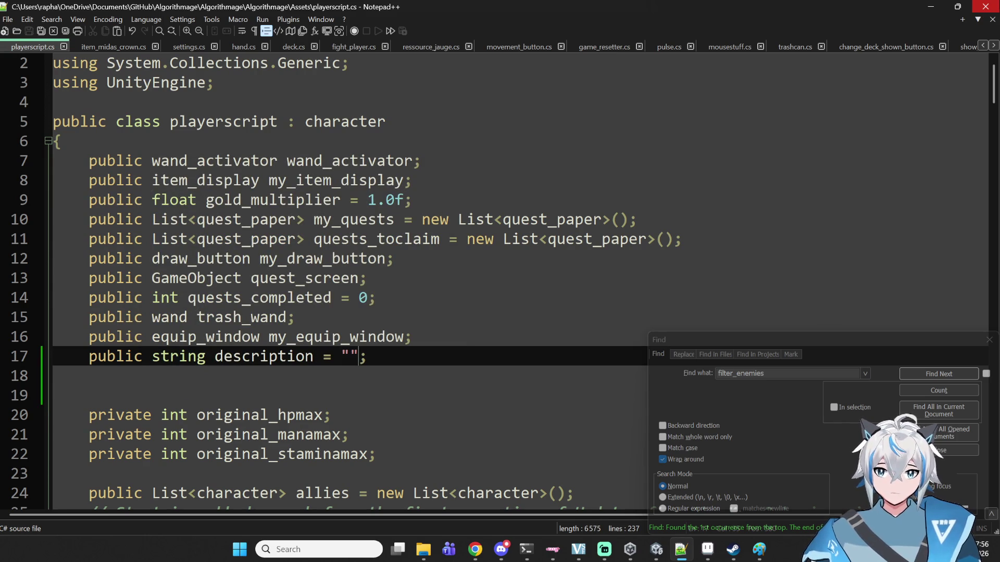
{"action": "left_click", "coordinate": [930, 7]}
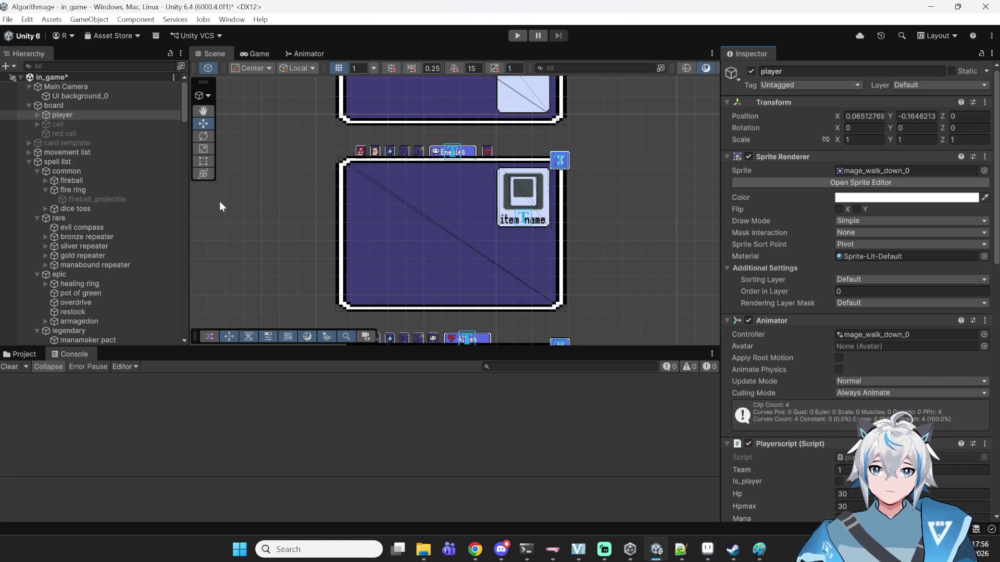
- Scroll the Hierarchy to the enemy list and select the forg enemy
{"action": "left_click", "coordinate": [180, 114]}
{"action": "scroll", "coordinate": [183, 120], "scroll_direction": "down", "scroll_amount": 3}
{"action": "scroll", "coordinate": [83, 180], "scroll_direction": "up", "scroll_amount": 3}
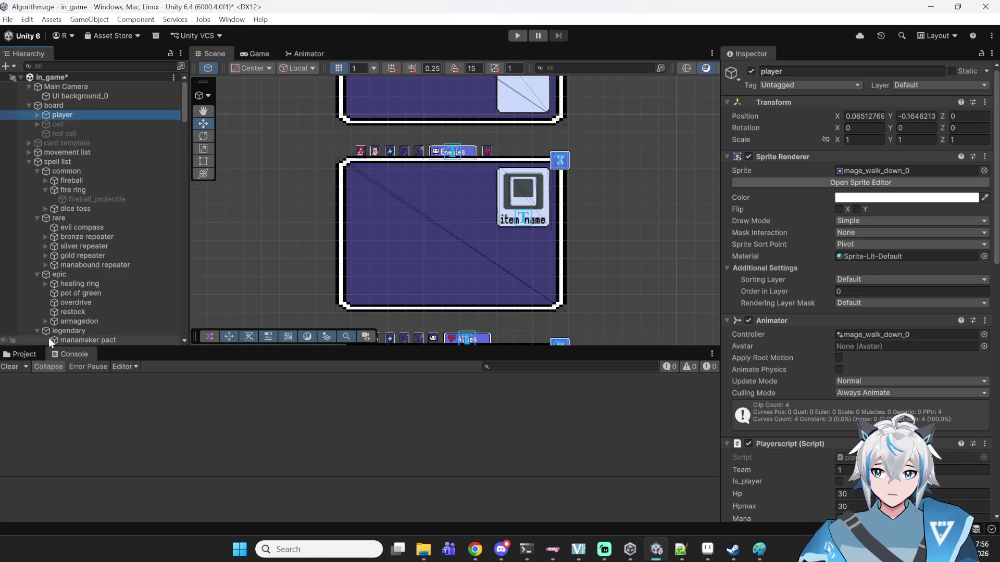
{"action": "scroll", "coordinate": [50, 332], "scroll_direction": "down", "scroll_amount": 3}
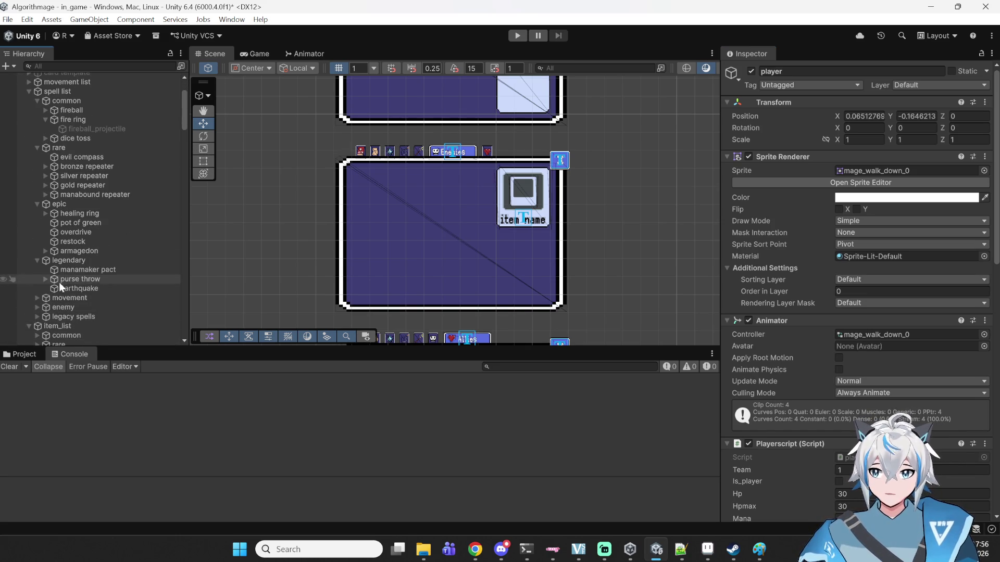
{"action": "scroll", "coordinate": [60, 280], "scroll_direction": "down", "scroll_amount": 9}
{"action": "scroll", "coordinate": [61, 263], "scroll_direction": "down", "scroll_amount": 3}
{"action": "scroll", "coordinate": [78, 243], "scroll_direction": "down", "scroll_amount": 2}
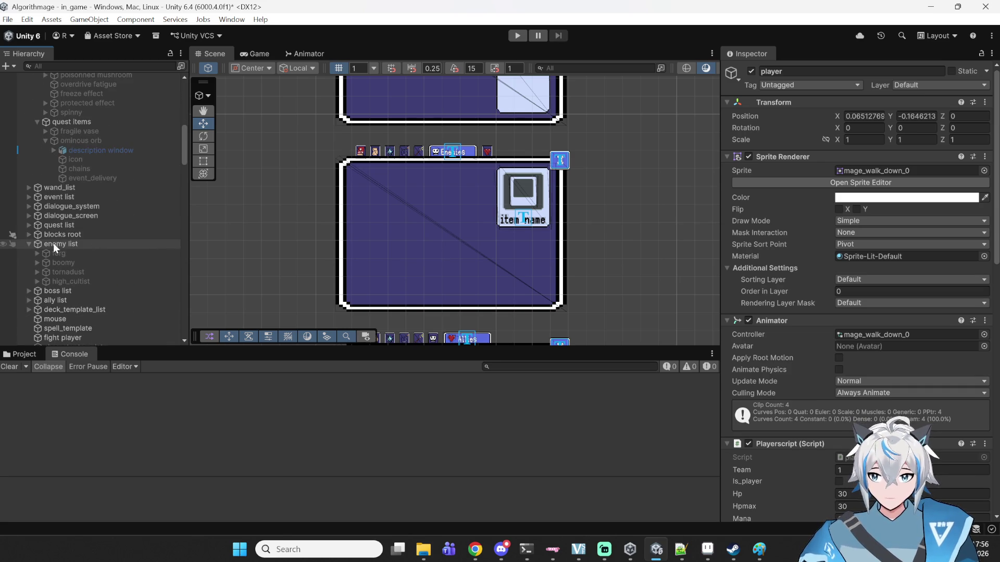
{"action": "left_click", "coordinate": [52, 253]}
{"action": "scroll", "coordinate": [438, 229], "scroll_direction": "down", "scroll_amount": 1}
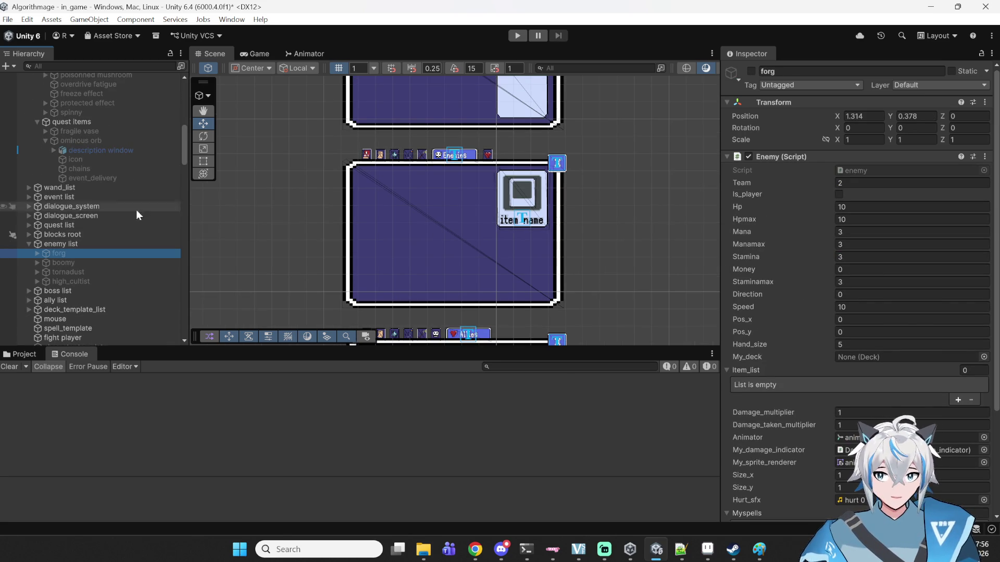
{"action": "left_click", "coordinate": [37, 245]}
{"action": "left_click", "coordinate": [38, 253]}
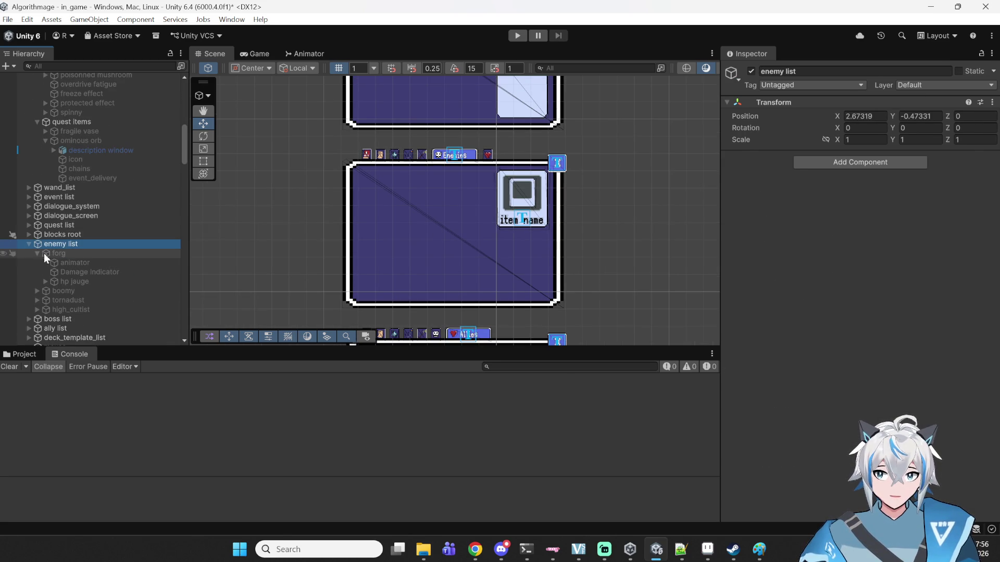
{"action": "left_click", "coordinate": [42, 253]}
- Review forg's Enemy (Script) fields in the Inspector and open enemy.cs in Notepad++
{"action": "scroll", "coordinate": [819, 284], "scroll_direction": "down", "scroll_amount": 2}
{"action": "scroll", "coordinate": [819, 284], "scroll_direction": "up", "scroll_amount": 1}
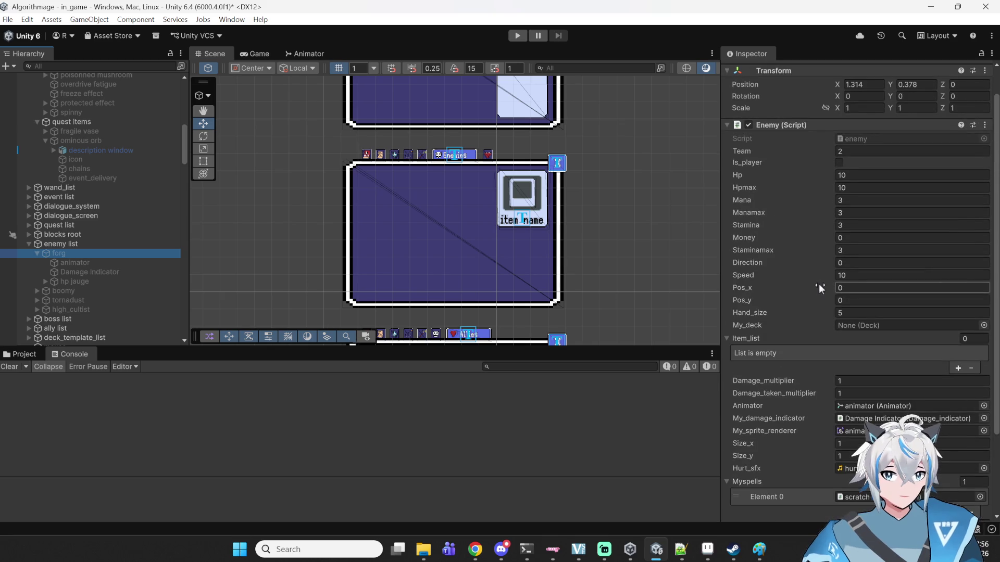
{"action": "scroll", "coordinate": [847, 370], "scroll_direction": "down", "scroll_amount": 3}
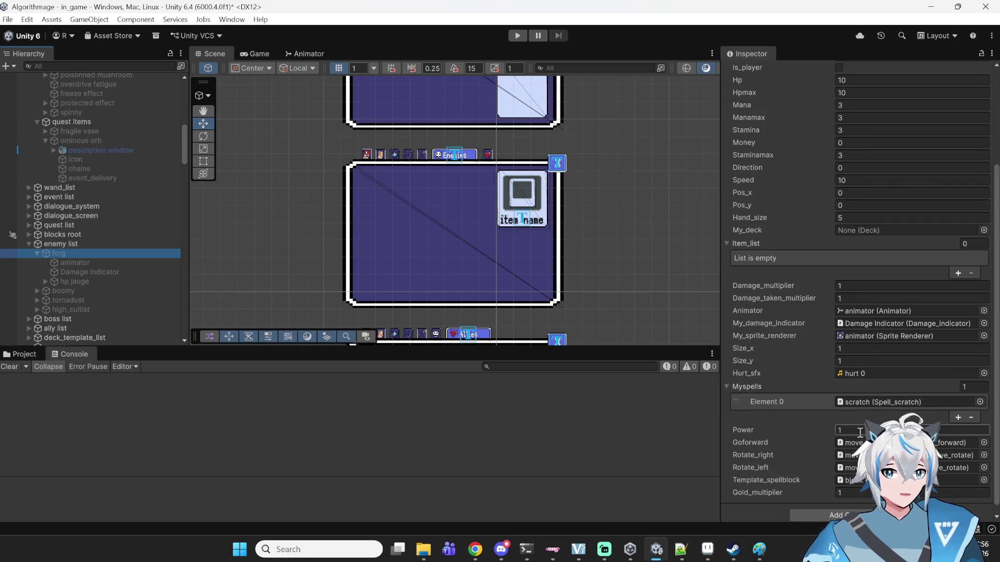
{"action": "scroll", "coordinate": [823, 284], "scroll_direction": "up", "scroll_amount": 1}
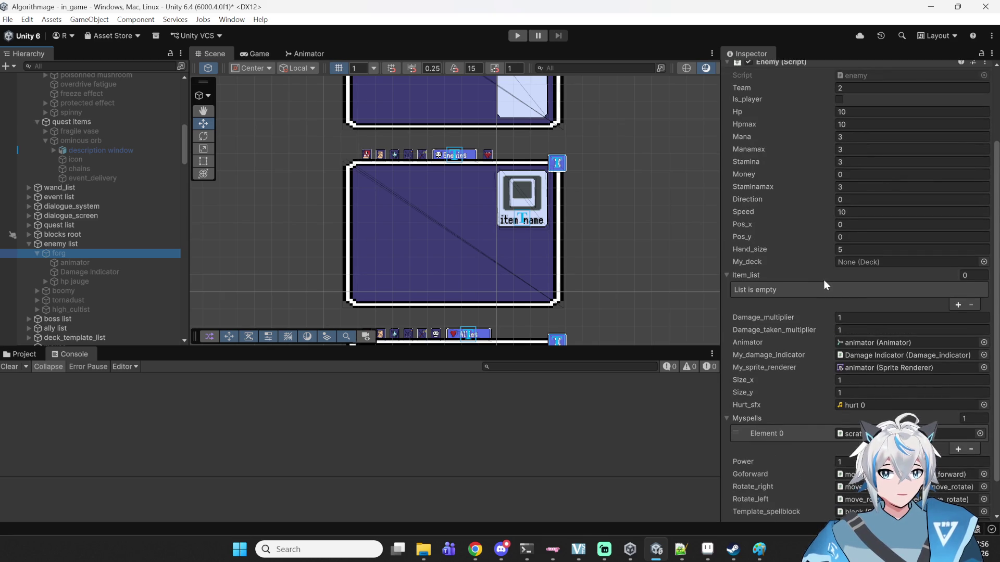
{"action": "scroll", "coordinate": [823, 279], "scroll_direction": "up", "scroll_amount": 4}
{"action": "scroll", "coordinate": [813, 233], "scroll_direction": "down", "scroll_amount": 4}
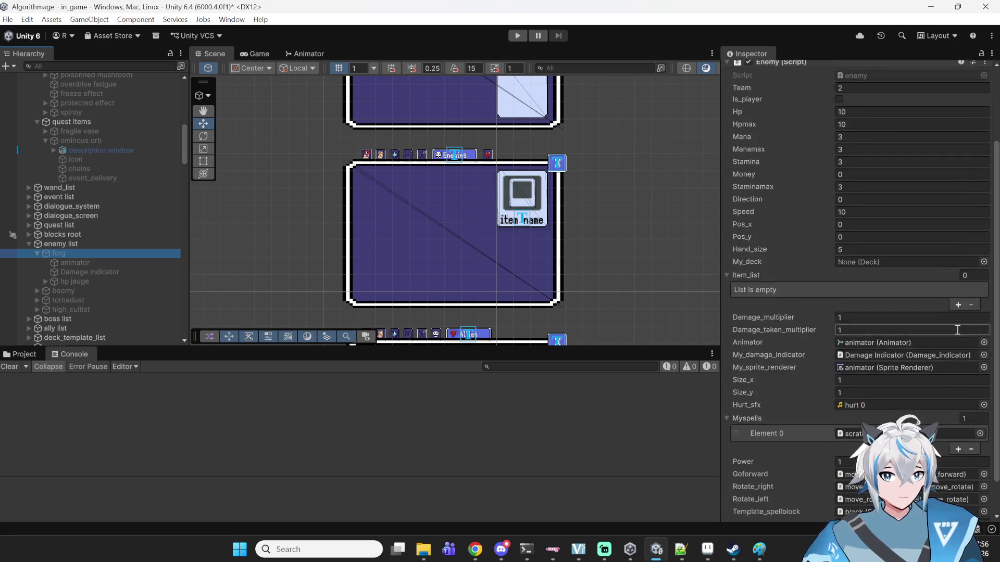
{"action": "scroll", "coordinate": [964, 322], "scroll_direction": "down", "scroll_amount": 1}
{"action": "scroll", "coordinate": [829, 368], "scroll_direction": "down", "scroll_amount": 1}
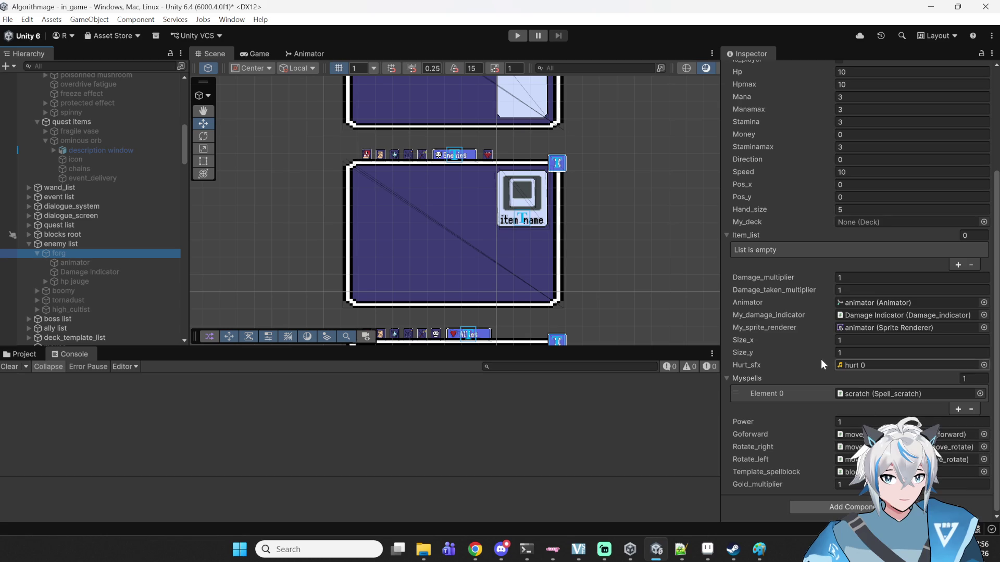
{"action": "scroll", "coordinate": [823, 359], "scroll_direction": "up", "scroll_amount": 2}
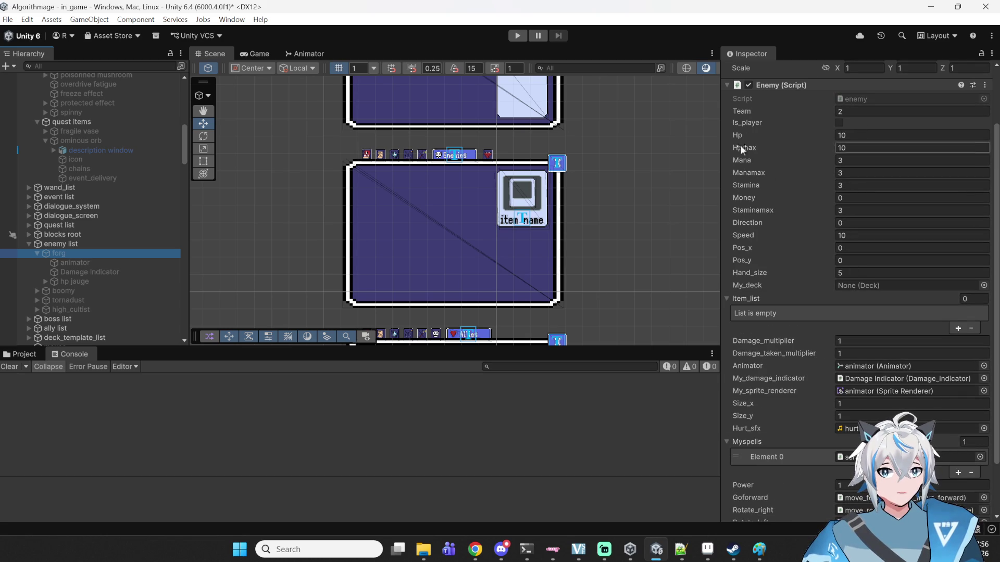
{"action": "scroll", "coordinate": [752, 327], "scroll_direction": "down", "scroll_amount": 1}
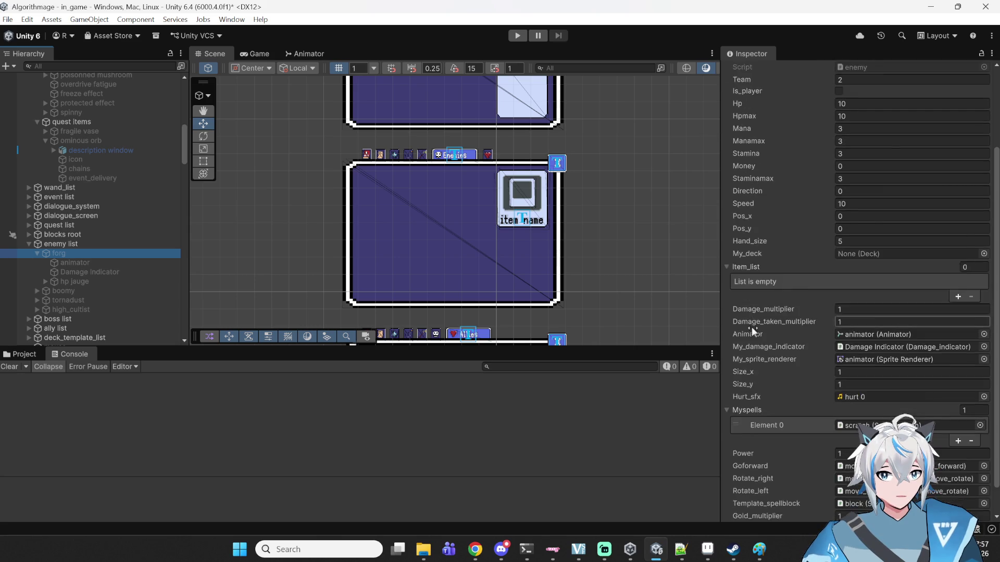
{"action": "scroll", "coordinate": [751, 326], "scroll_direction": "down", "scroll_amount": 1}
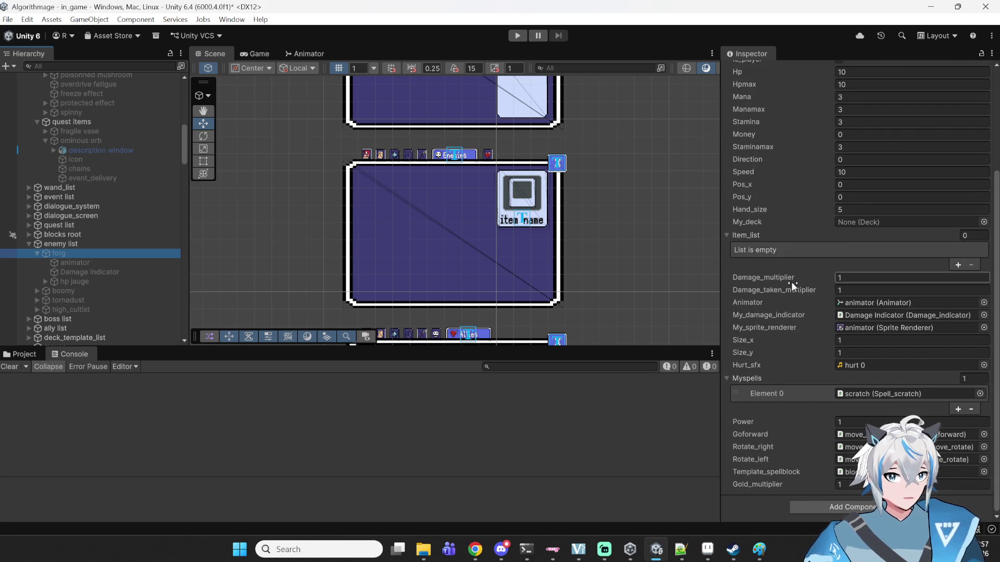
{"action": "scroll", "coordinate": [792, 282], "scroll_direction": "up", "scroll_amount": 4}
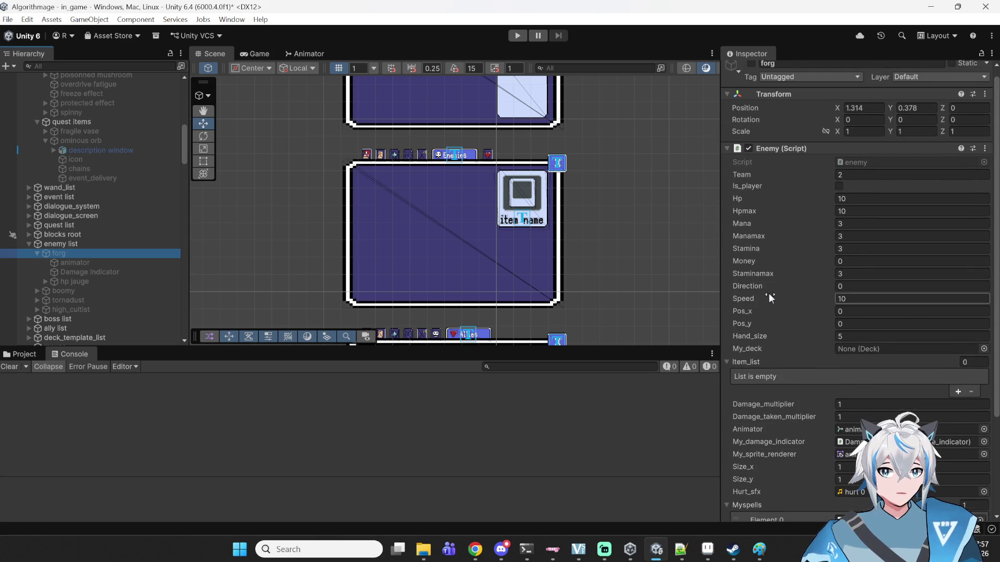
{"action": "double_click", "coordinate": [873, 165]}
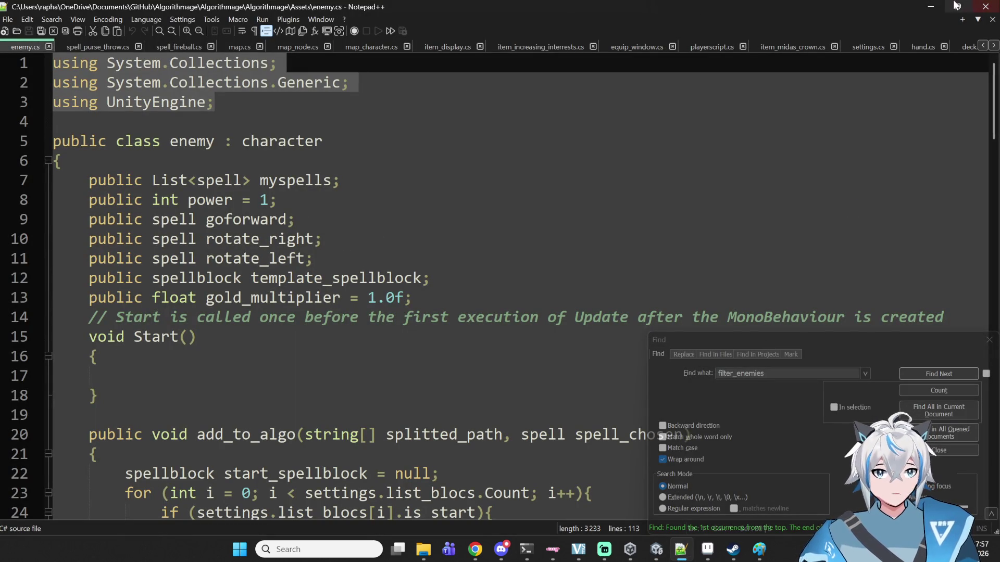
- Move enemy.cs to the end of Notepad++'s open files and go back to Unity
{"action": "mouse_move", "coordinate": [24, 46]}
{"action": "left_mouse_down"}
{"action": "mouse_move", "coordinate": [567, 66]}
{"action": "mouse_move", "coordinate": [964, 46]}
{"action": "left_mouse_up"}
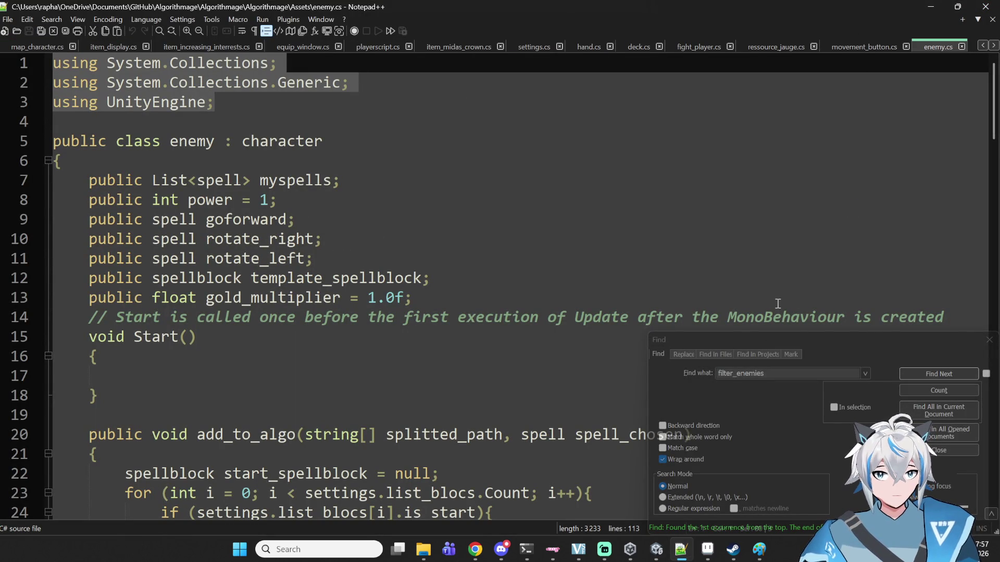
{"action": "left_click", "coordinate": [656, 549]}
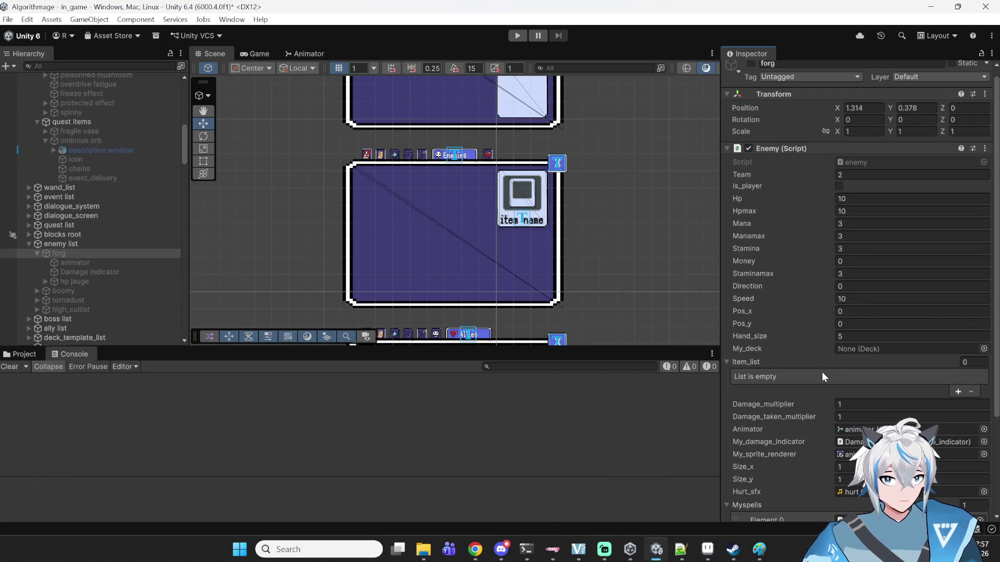
{"action": "scroll", "coordinate": [734, 440], "scroll_direction": "down", "scroll_amount": 4}
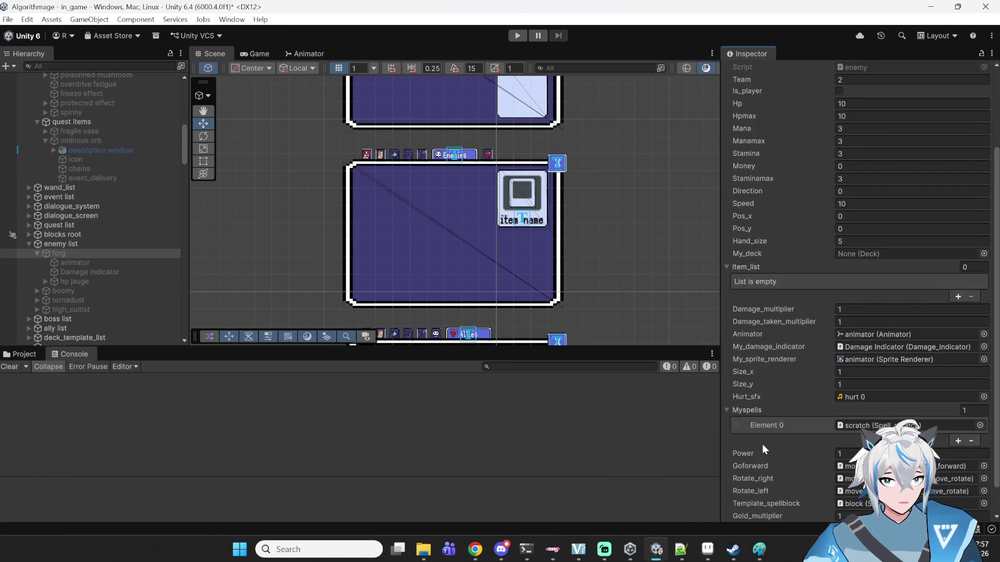
{"action": "scroll", "coordinate": [770, 440], "scroll_direction": "up", "scroll_amount": 5}
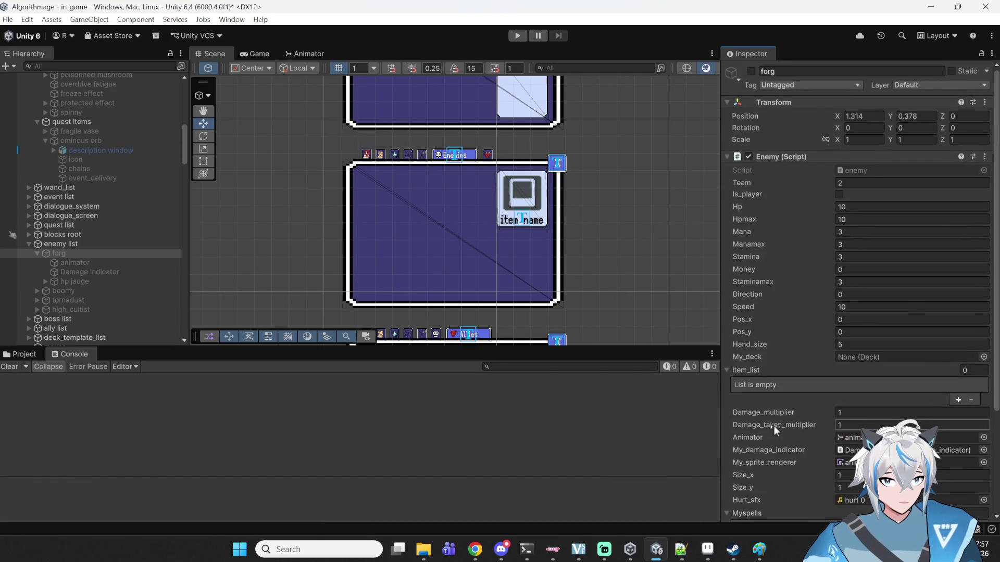
{"action": "mouse_move", "coordinate": [681, 549]}
{"action": "left_click", "coordinate": [661, 454]}
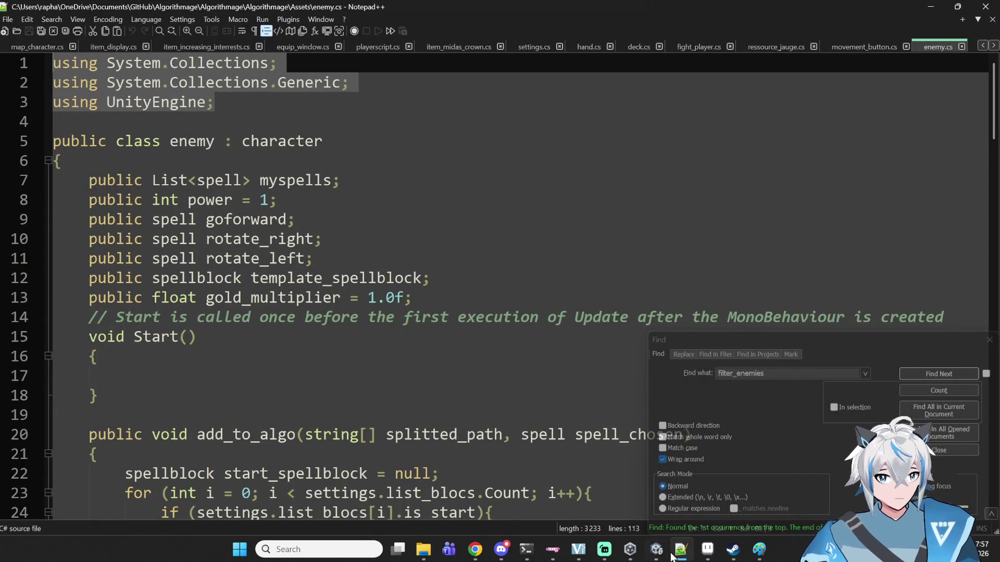
{"action": "left_click", "coordinate": [657, 550]}
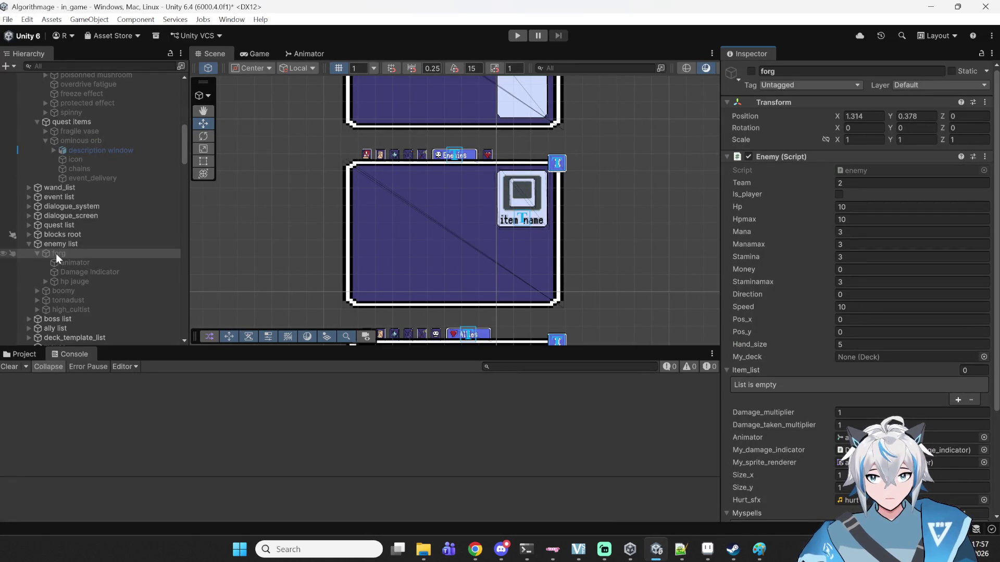
- Search the Project assets for 'charact' and open the character script
{"action": "left_click", "coordinate": [27, 352]}
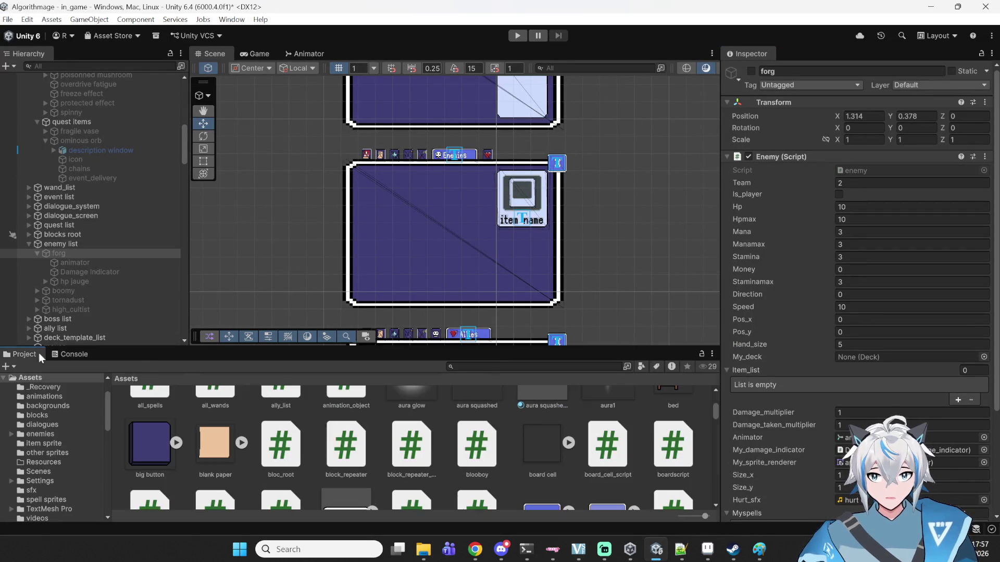
{"action": "left_click", "coordinate": [524, 366]}
{"action": "type", "text": "charact"}
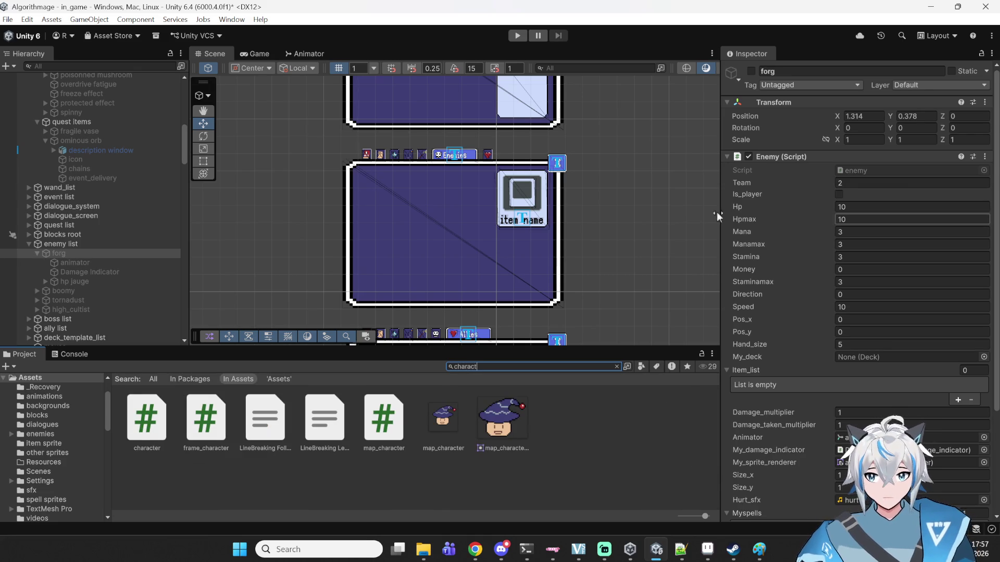
{"action": "double_click", "coordinate": [166, 411]}
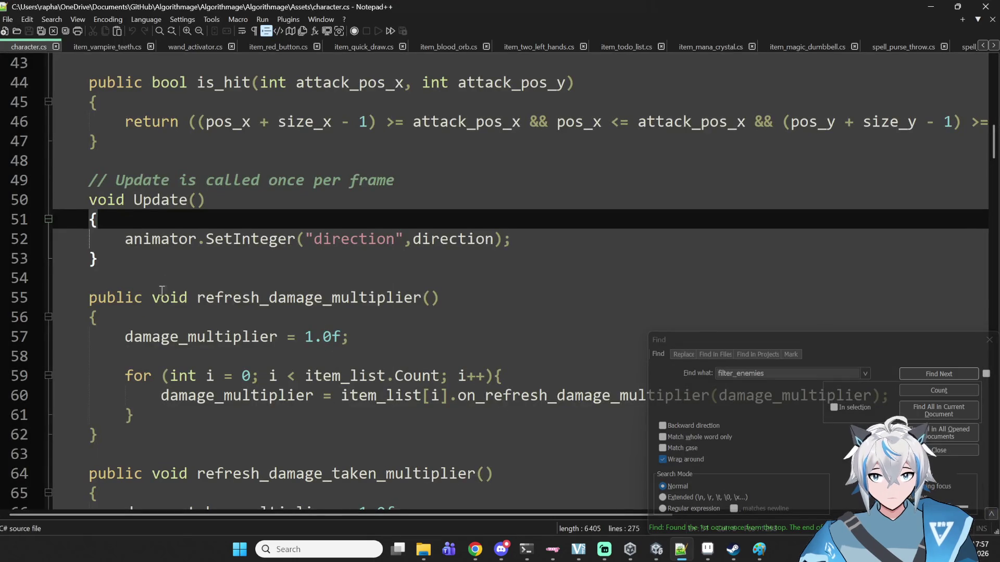
- Move character.cs to the end of the open files and look over map.cs
{"action": "scroll", "coordinate": [150, 237], "scroll_direction": "up", "scroll_amount": 15}
{"action": "scroll", "coordinate": [150, 237], "scroll_direction": "down", "scroll_amount": 5}
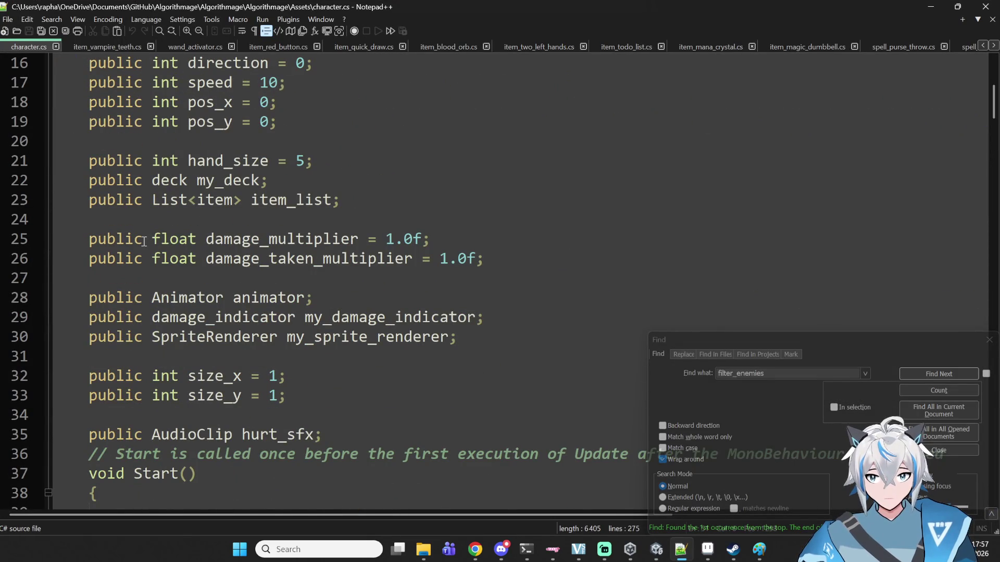
{"action": "scroll", "coordinate": [165, 241], "scroll_direction": "up", "scroll_amount": 5}
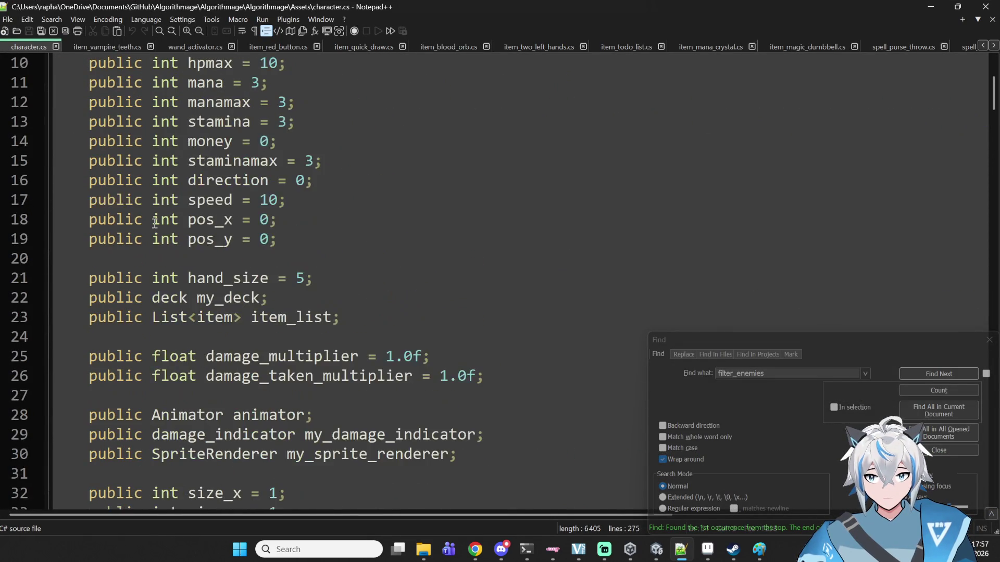
{"action": "scroll", "coordinate": [178, 246], "scroll_direction": "down", "scroll_amount": 7}
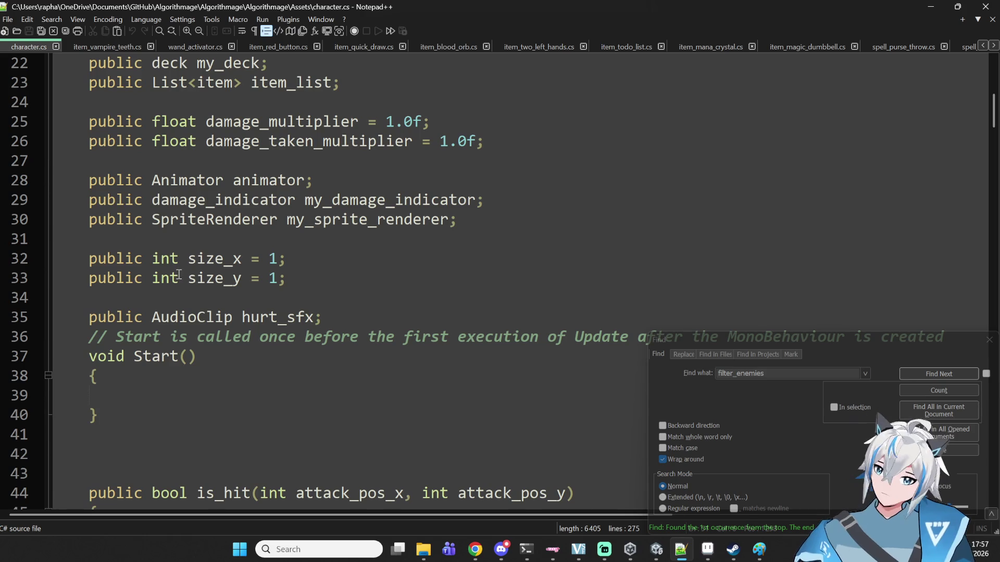
{"action": "left_click_drag", "start_coordinate": [28, 46], "coordinate": [963, 46]}
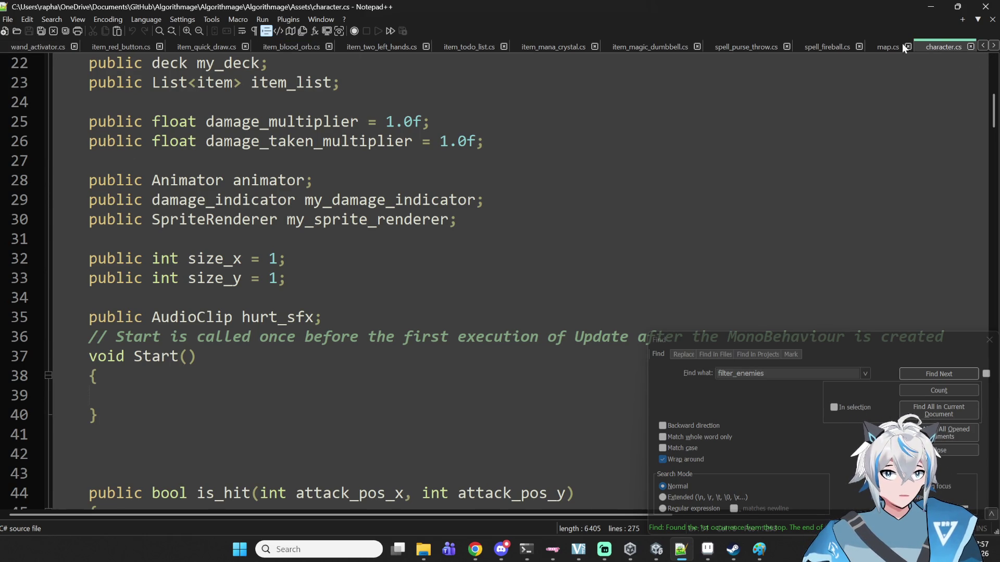
{"action": "left_click", "coordinate": [887, 47]}
{"action": "scroll", "coordinate": [171, 237], "scroll_direction": "up", "scroll_amount": 6}
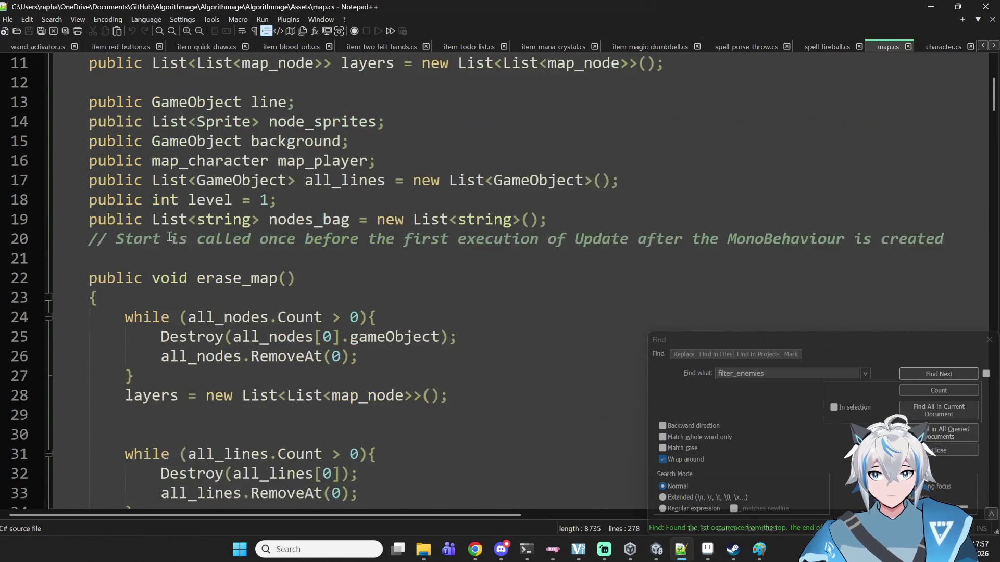
{"action": "scroll", "coordinate": [170, 237], "scroll_direction": "up", "scroll_amount": 2}
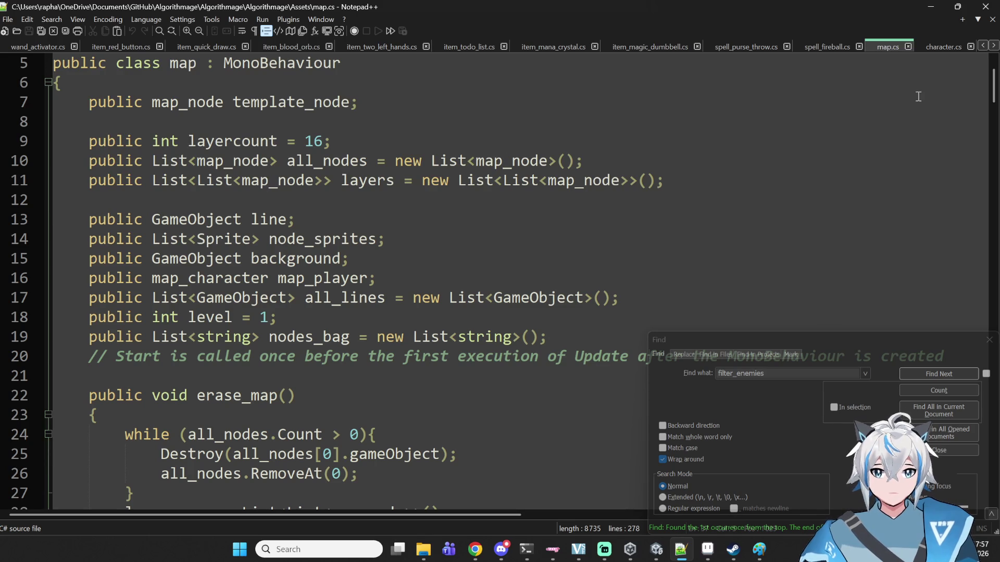
- Browse spell_fireball.cs, spell_purse_throw.cs, item_magic_dumbbell.cs, item_mana_crystal.cs and item_todo_list.cs
{"action": "left_click", "coordinate": [842, 43]}
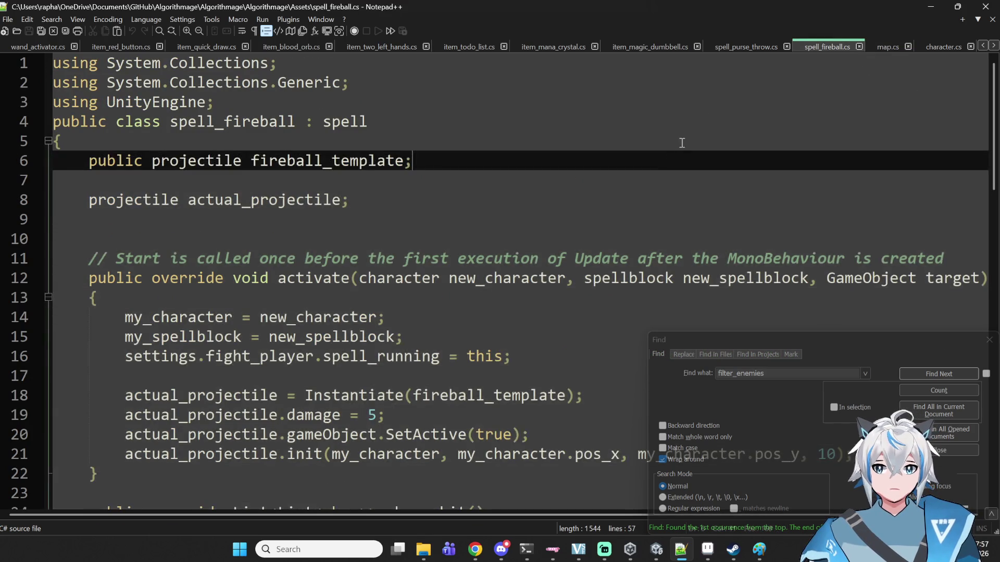
{"action": "left_click", "coordinate": [734, 47]}
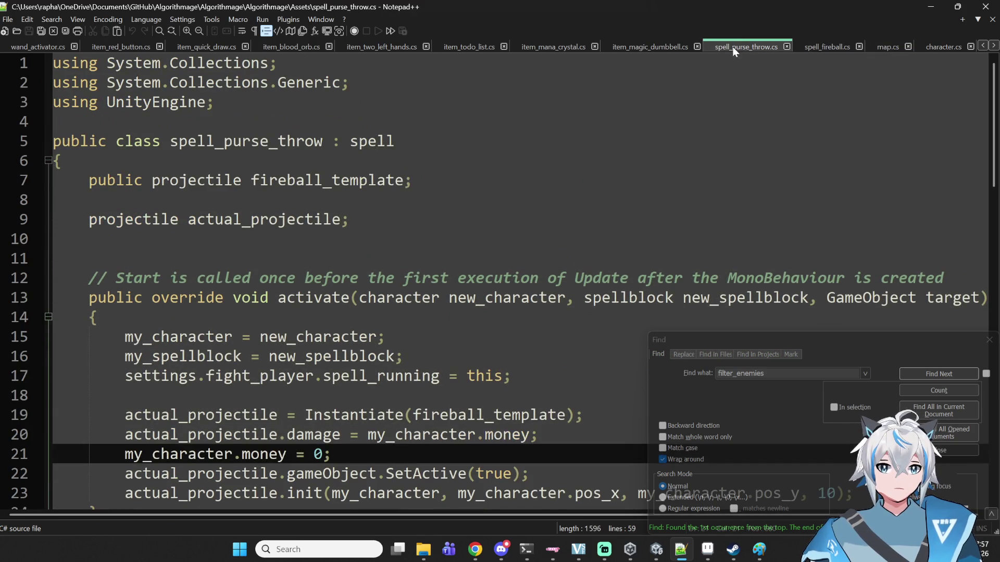
{"action": "left_click", "coordinate": [648, 44]}
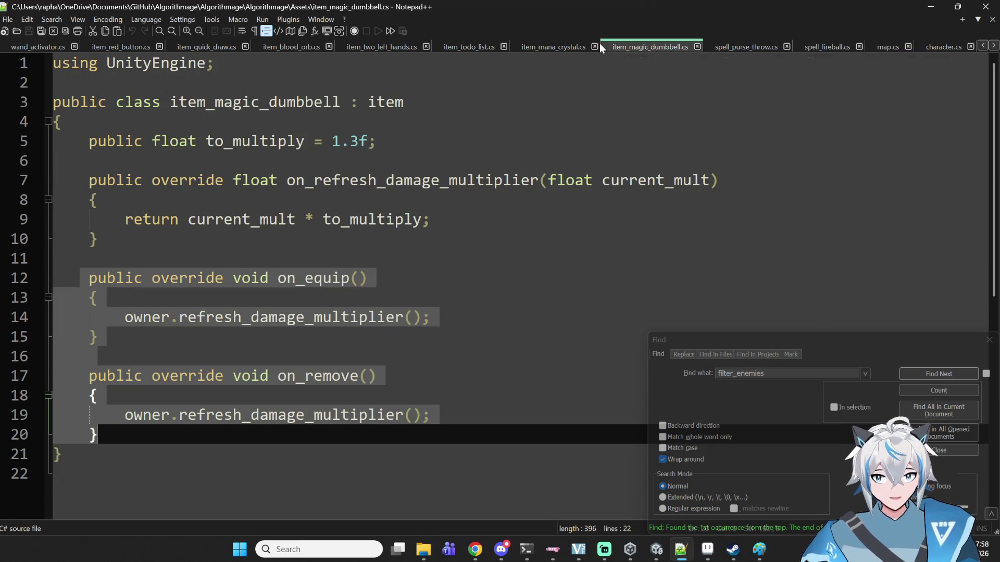
{"action": "left_click", "coordinate": [574, 45]}
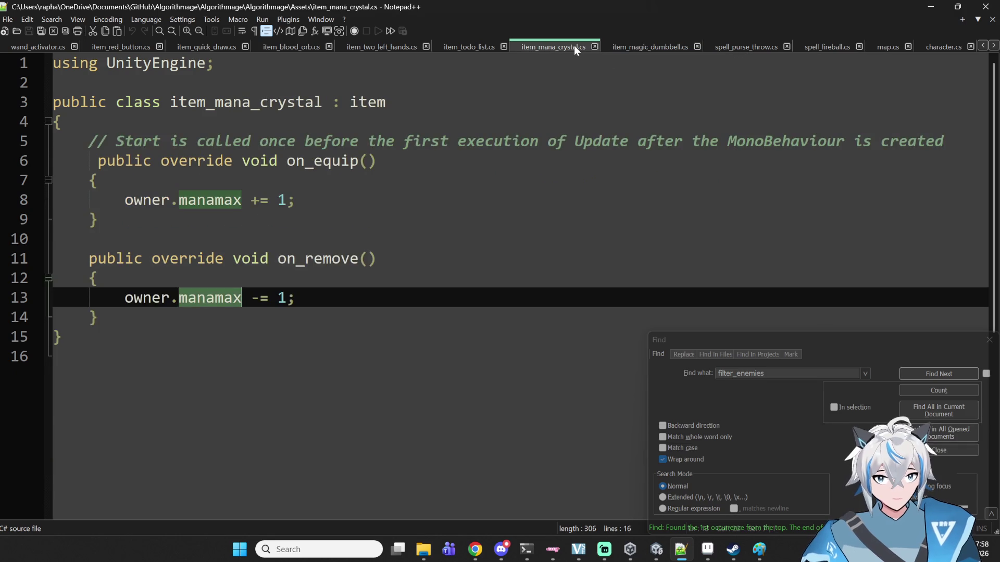
{"action": "left_click", "coordinate": [484, 50]}
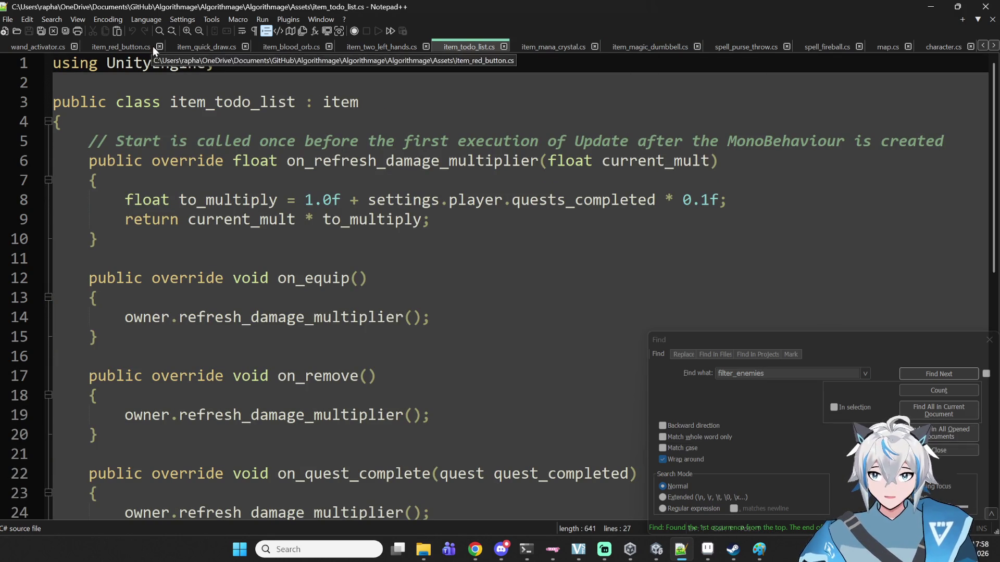
{"action": "scroll", "coordinate": [201, 46], "scroll_direction": "up", "scroll_amount": 4}
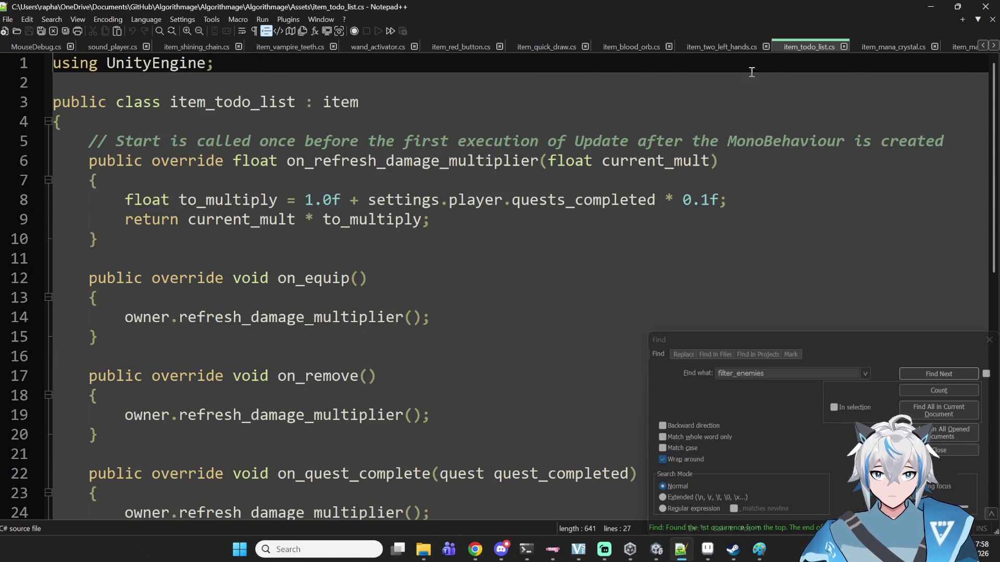
{"action": "scroll", "coordinate": [716, 71], "scroll_direction": "down", "scroll_amount": 6}
{"action": "scroll", "coordinate": [802, 50], "scroll_direction": "down", "scroll_amount": 5}
{"action": "scroll", "coordinate": [781, 49], "scroll_direction": "down", "scroll_amount": 3}
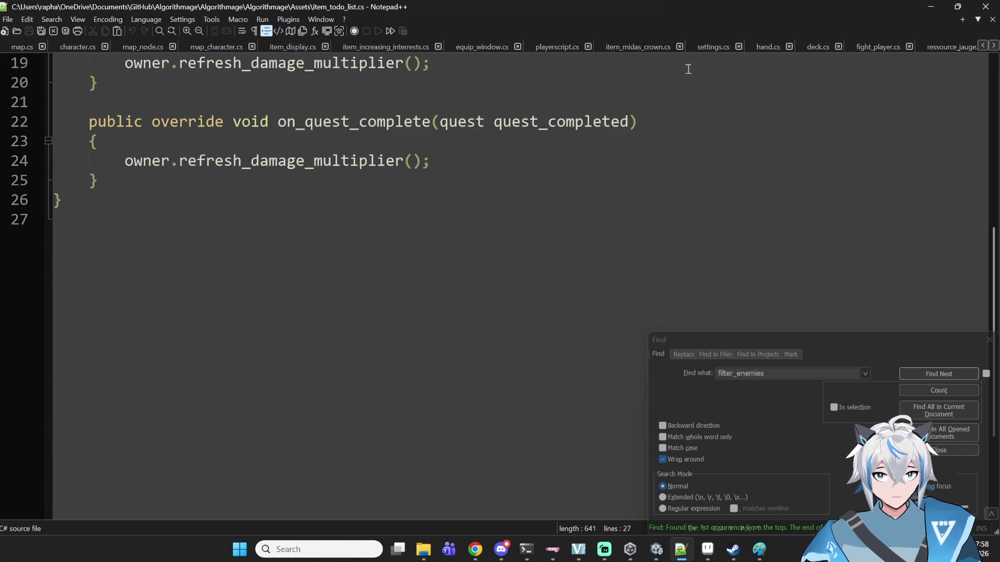
{"action": "scroll", "coordinate": [651, 83], "scroll_direction": "up", "scroll_amount": 3}
{"action": "scroll", "coordinate": [542, 44], "scroll_direction": "up", "scroll_amount": 5}
- Reposition character.cs among the files and look at display_template.cs and spell.cs
{"action": "left_click_drag", "start_coordinate": [517, 45], "coordinate": [992, 48]}
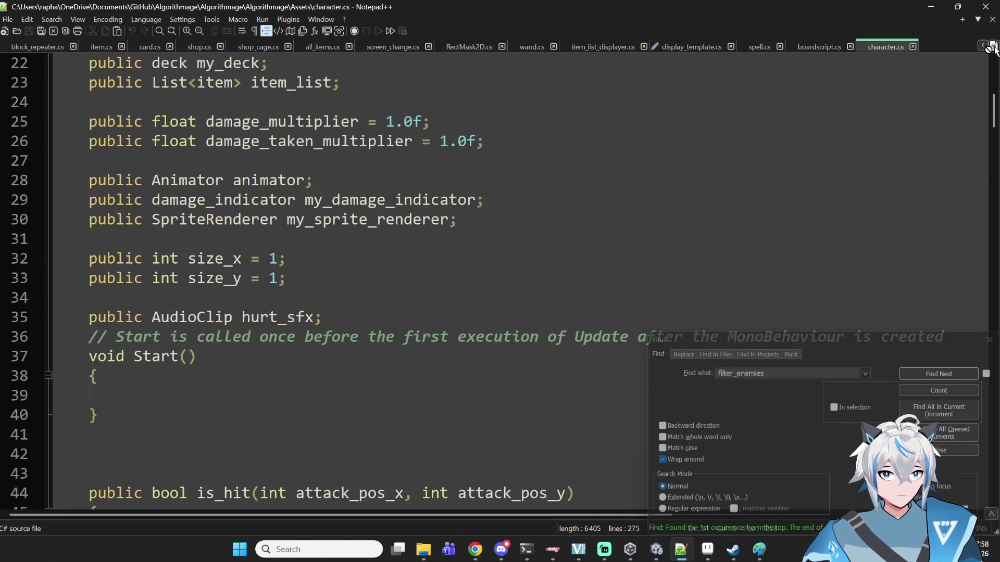
{"action": "left_click", "coordinate": [667, 46]}
{"action": "scroll", "coordinate": [567, 142], "scroll_direction": "up", "scroll_amount": 12}
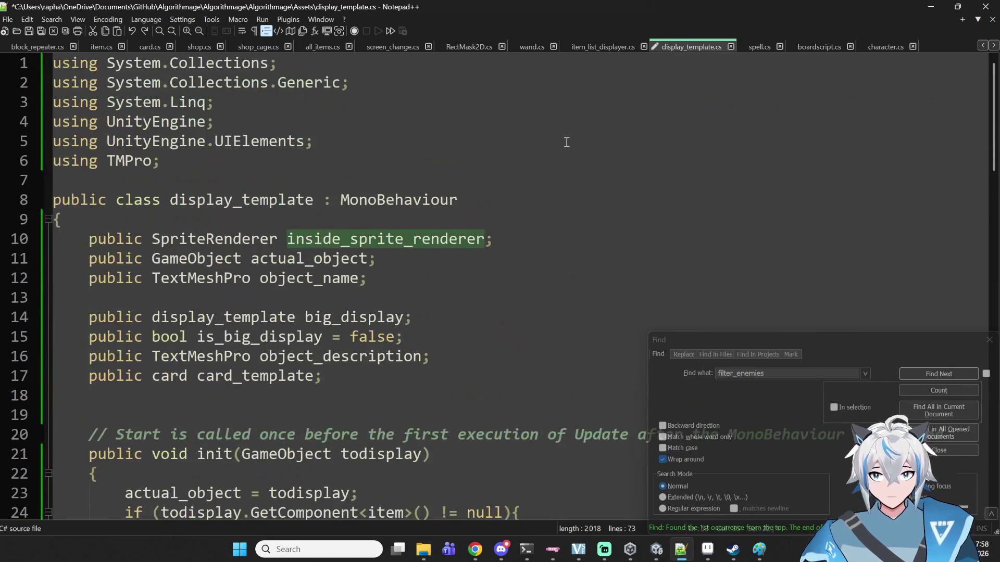
{"action": "left_click", "coordinate": [757, 47]}
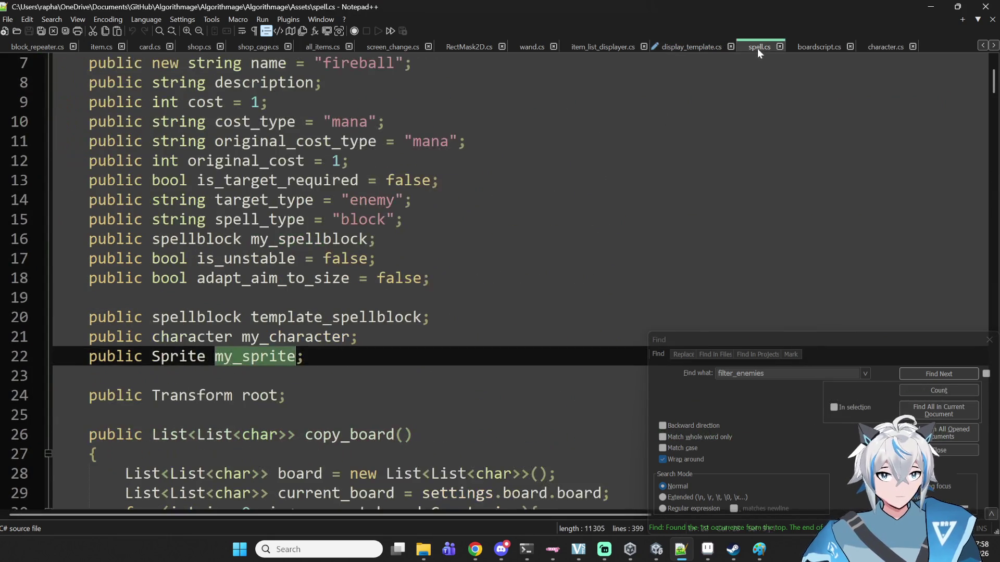
{"action": "scroll", "coordinate": [677, 158], "scroll_direction": "up", "scroll_amount": 1}
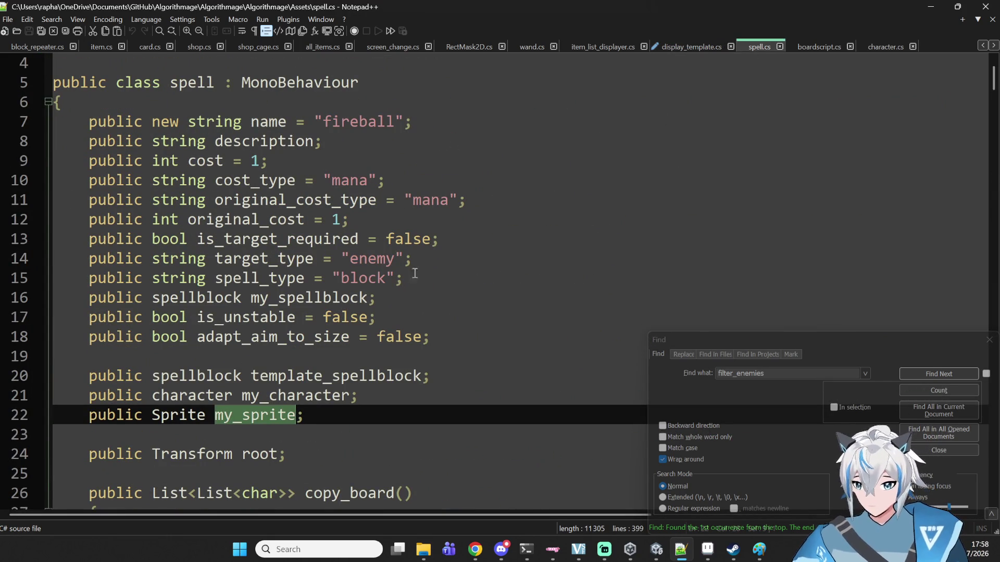
- Scroll through boardscript.cs fields, then return to display_template.cs and item_list_displayer.cs
{"action": "left_click", "coordinate": [819, 46]}
{"action": "scroll", "coordinate": [702, 154], "scroll_direction": "up", "scroll_amount": 20}
{"action": "scroll", "coordinate": [701, 160], "scroll_direction": "up", "scroll_amount": 4}
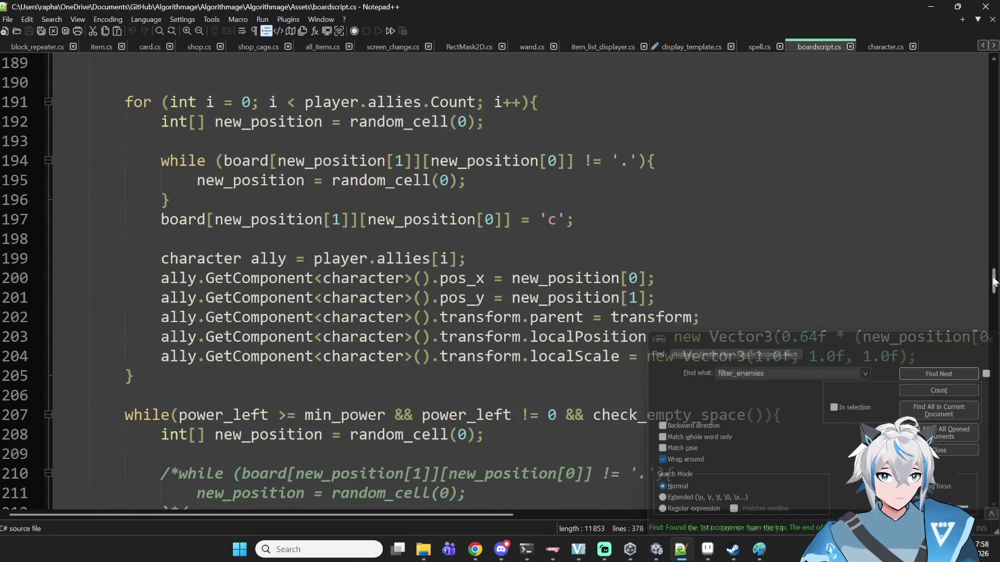
{"action": "scroll", "coordinate": [991, 281], "scroll_direction": "up", "scroll_amount": 20}
{"action": "scroll", "coordinate": [919, 129], "scroll_direction": "up", "scroll_amount": 1}
{"action": "scroll", "coordinate": [918, 129], "scroll_direction": "up", "scroll_amount": 1}
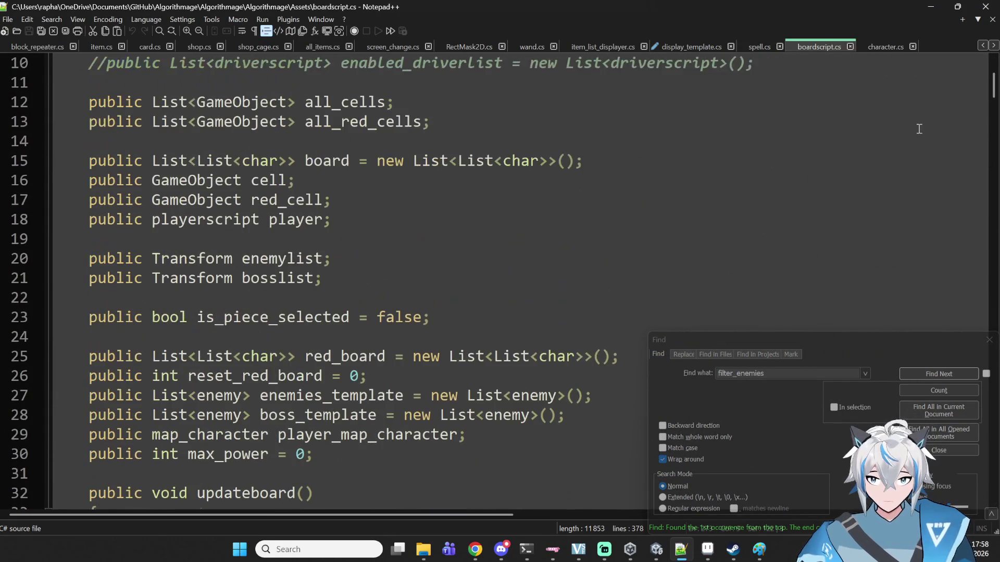
{"action": "scroll", "coordinate": [893, 134], "scroll_direction": "down", "scroll_amount": 1}
{"action": "scroll", "coordinate": [880, 141], "scroll_direction": "up", "scroll_amount": 2}
{"action": "scroll", "coordinate": [716, 133], "scroll_direction": "up", "scroll_amount": 2}
{"action": "left_click", "coordinate": [680, 46]}
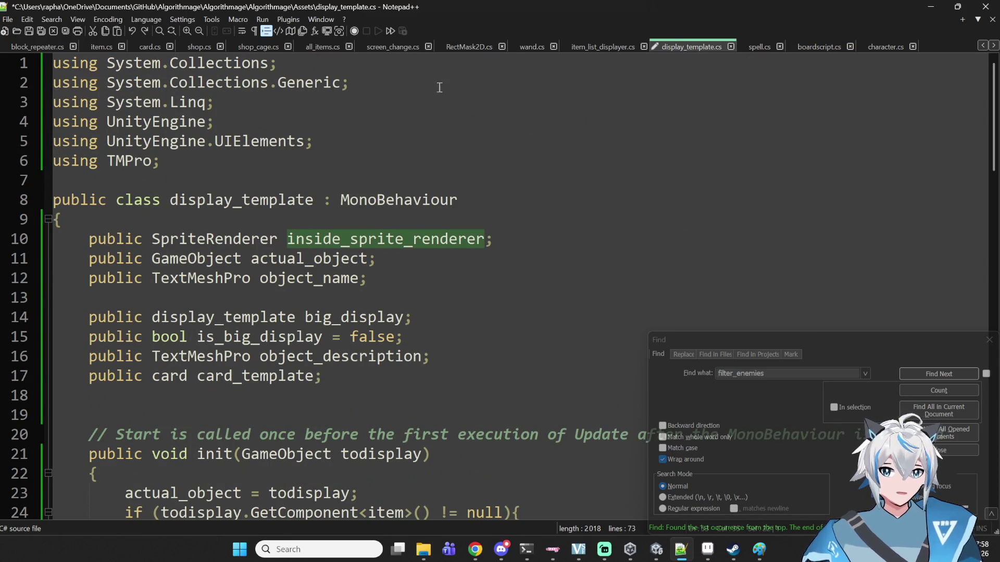
{"action": "left_click", "coordinate": [601, 43]}
- Save display_template.cs and select its inside_sprite_renderer field name
{"action": "scroll", "coordinate": [880, 293], "scroll_direction": "up", "scroll_amount": 16}
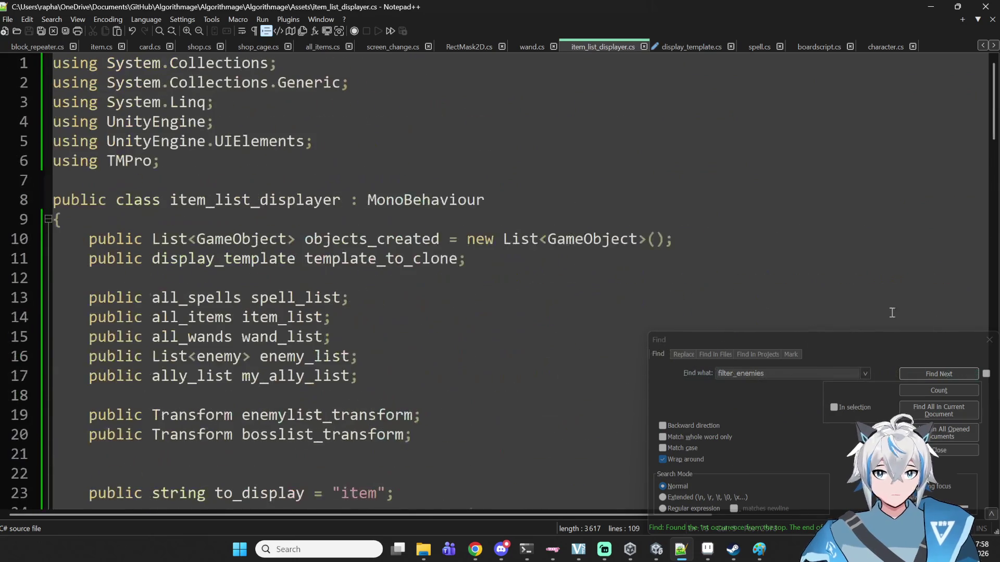
{"action": "scroll", "coordinate": [879, 293], "scroll_direction": "down", "scroll_amount": 1}
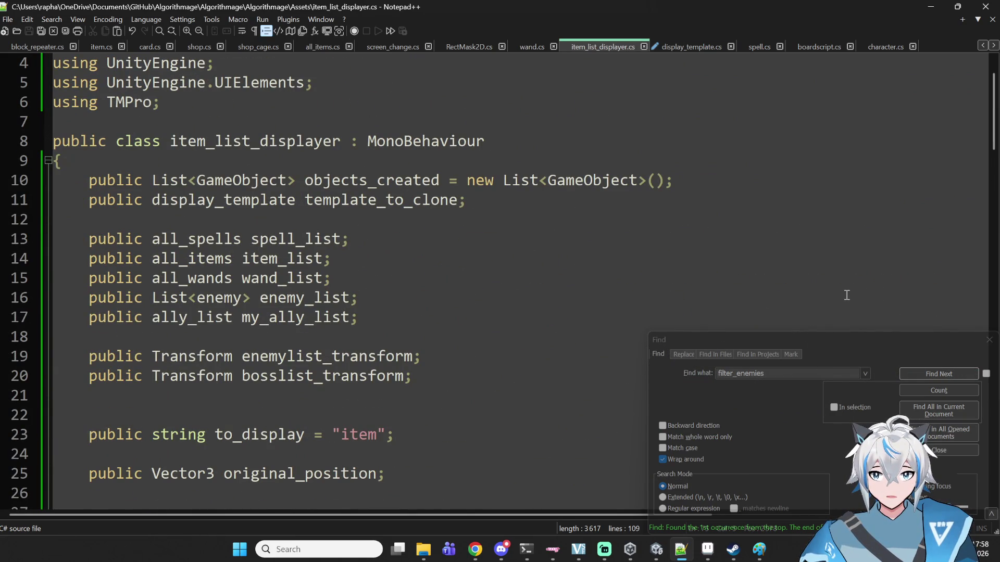
{"action": "scroll", "coordinate": [846, 295], "scroll_direction": "down", "scroll_amount": 1}
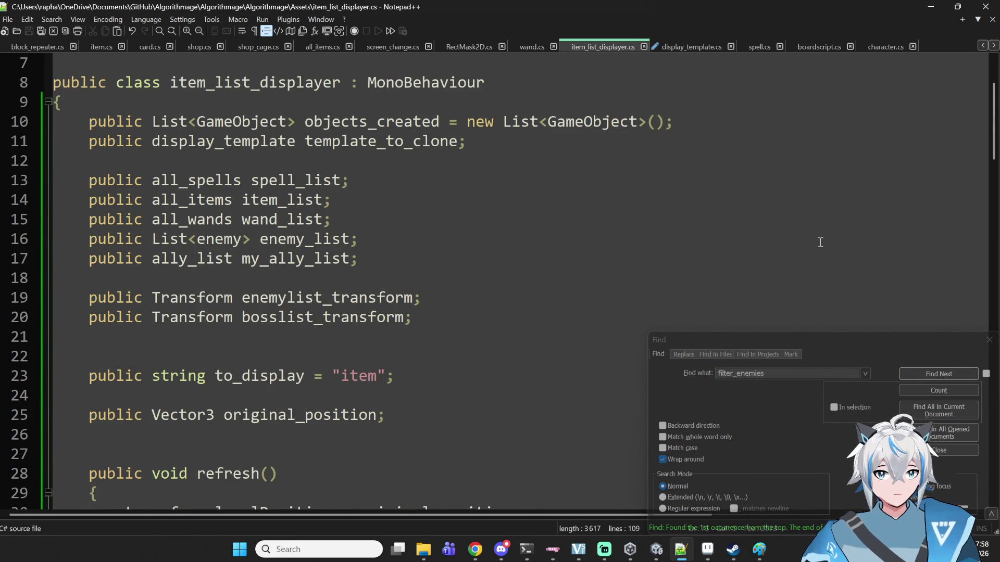
{"action": "left_click", "coordinate": [680, 48]}
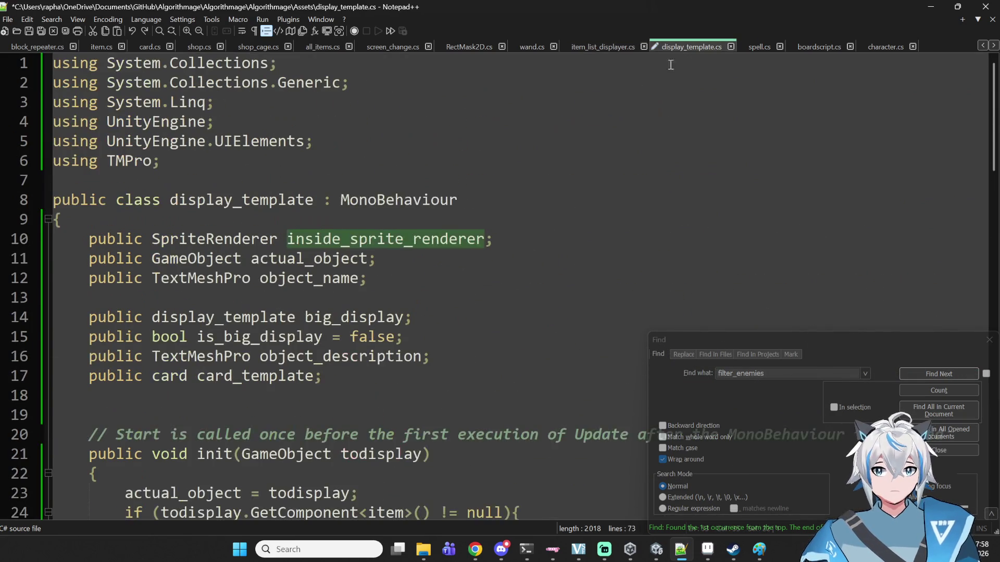
{"action": "key", "text": "ctrl+s"}
{"action": "double_click", "coordinate": [441, 243]}
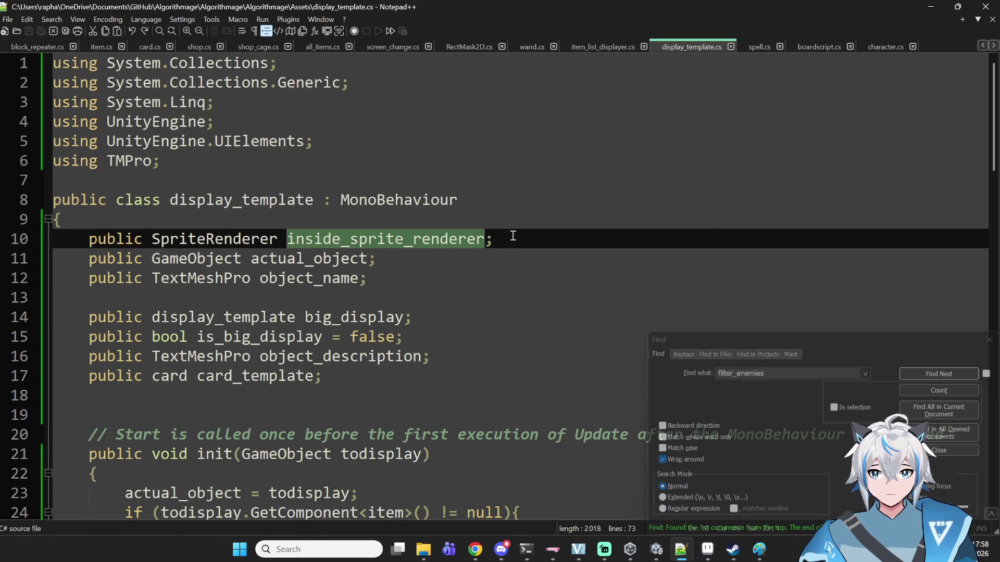
{"action": "left_click", "coordinate": [578, 47]}
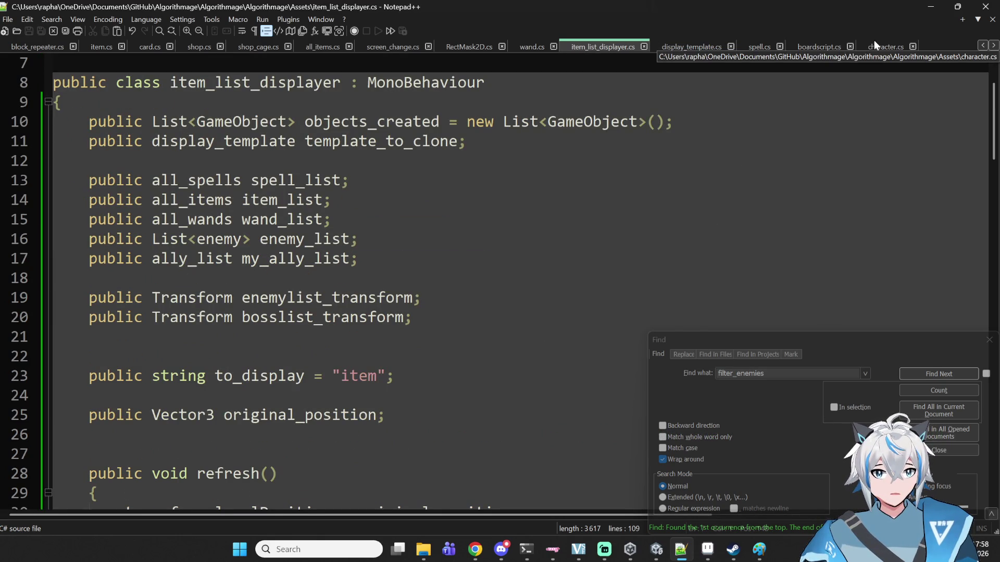
- Search character.cs for 'descrip', confirming it has no description field
{"action": "left_click", "coordinate": [875, 43]}
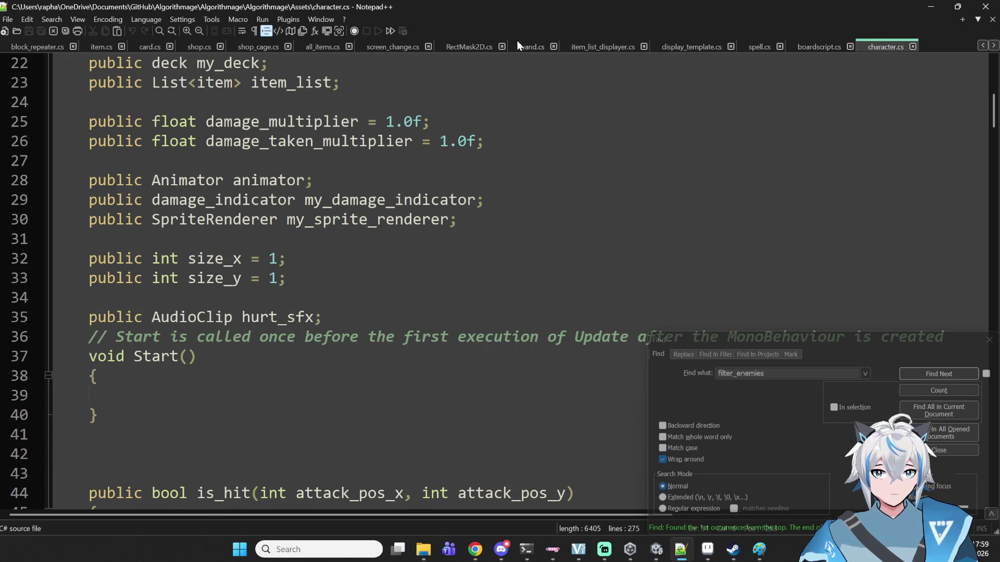
{"action": "scroll", "coordinate": [496, 168], "scroll_direction": "up", "scroll_amount": 3}
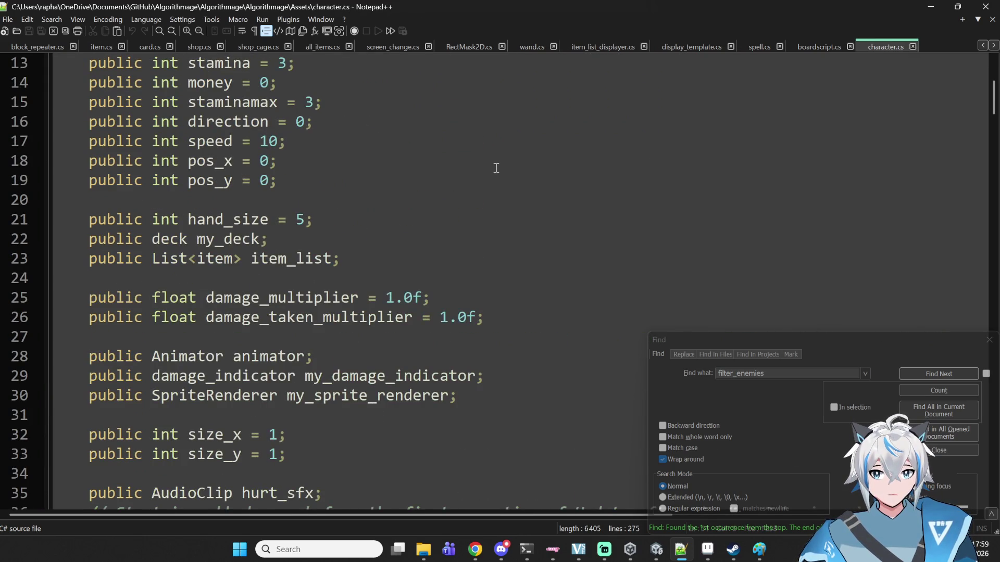
{"action": "scroll", "coordinate": [497, 168], "scroll_direction": "down", "scroll_amount": 2}
{"action": "scroll", "coordinate": [425, 200], "scroll_direction": "up", "scroll_amount": 6}
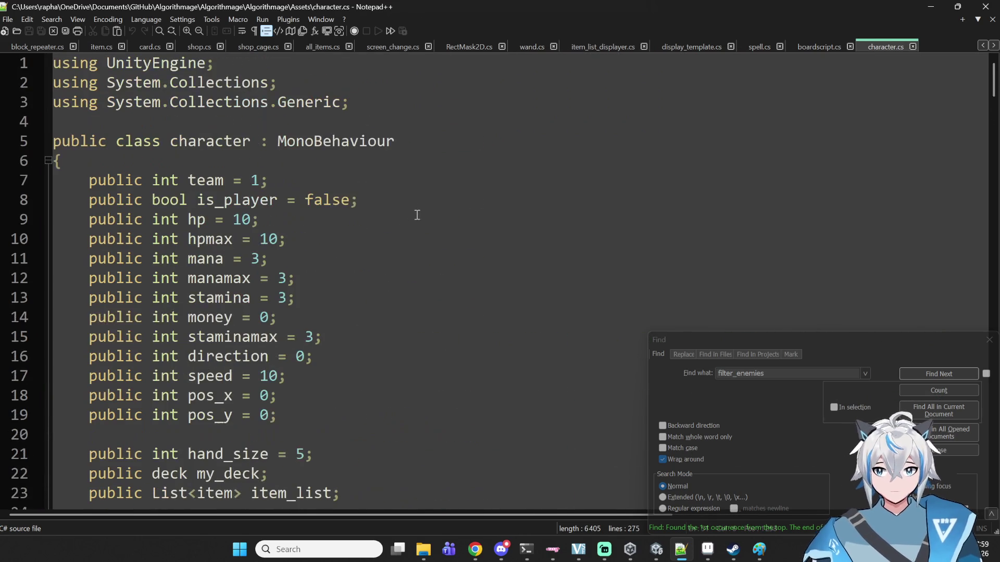
{"action": "key", "text": "ctrl+f"}
{"action": "type", "text": "descrip"}
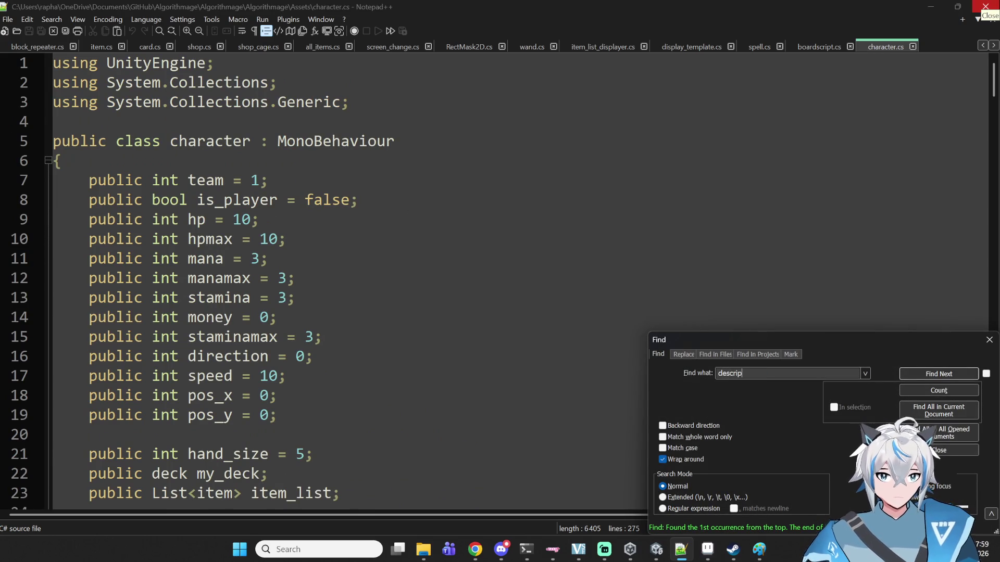
{"action": "key", "text": "Return"}
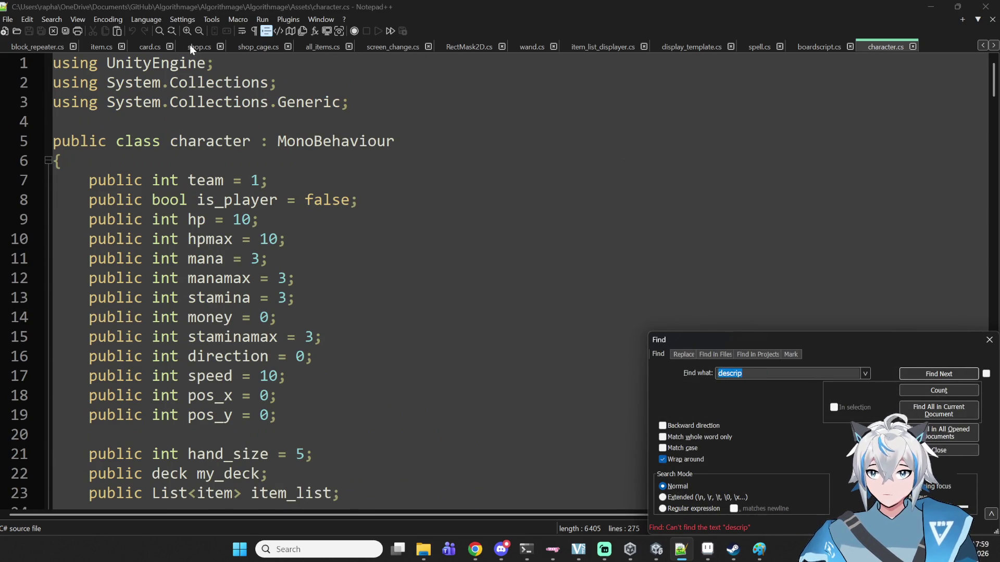
{"action": "left_click", "coordinate": [656, 549]}
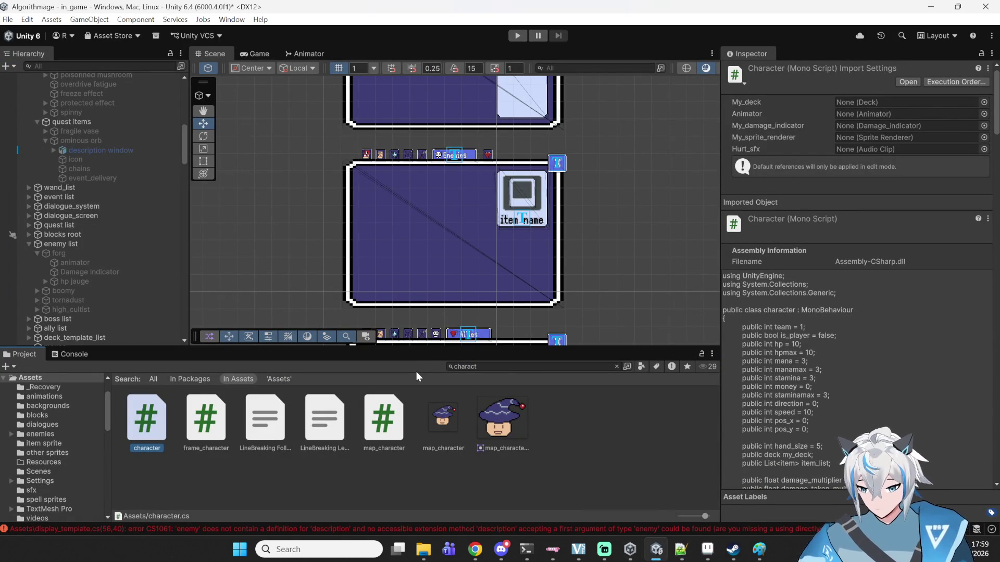
- Search the Project assets for 'enemy' and open the enemy script
{"action": "left_click", "coordinate": [512, 367]}
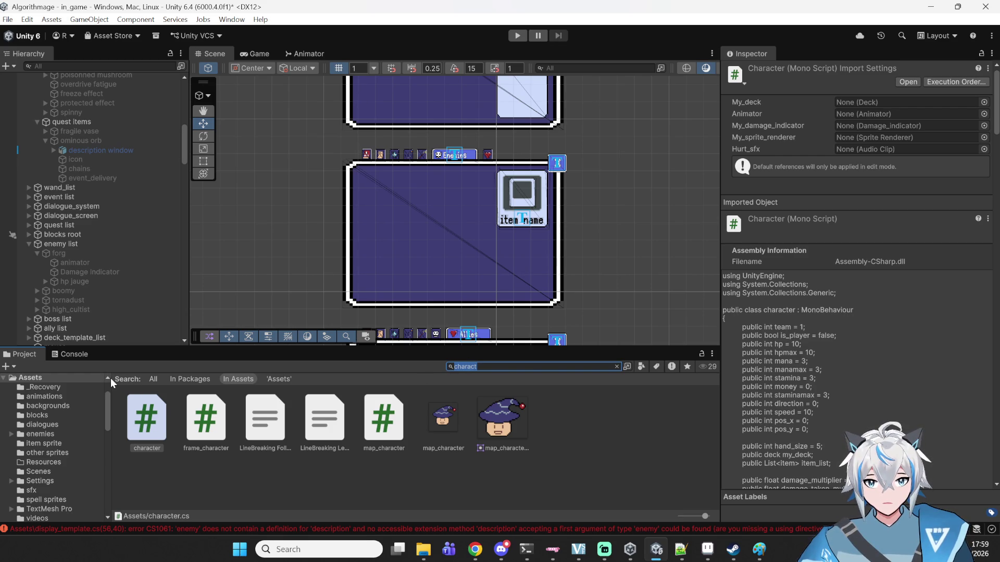
{"action": "type", "text": "enemy"}
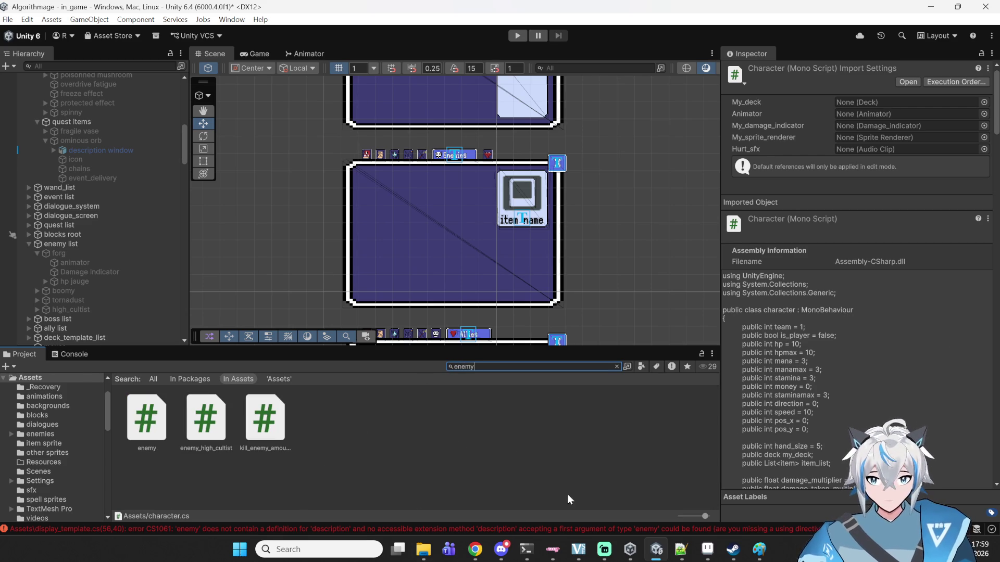
{"action": "double_click", "coordinate": [137, 419]}
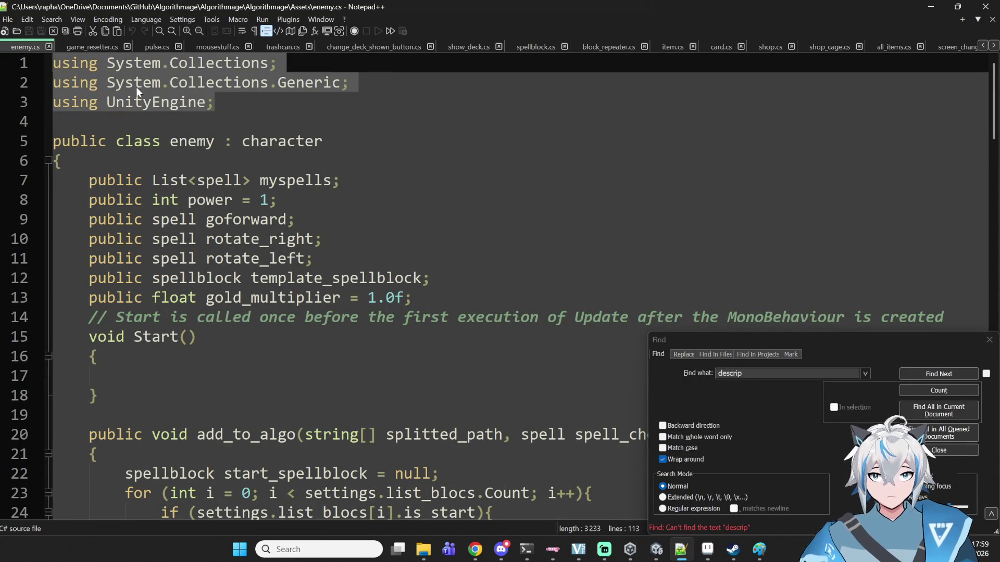
- Add 'public string description = "";' on line 24 of character.cs and save it
{"action": "scroll", "coordinate": [936, 44], "scroll_direction": "down", "scroll_amount": 5}
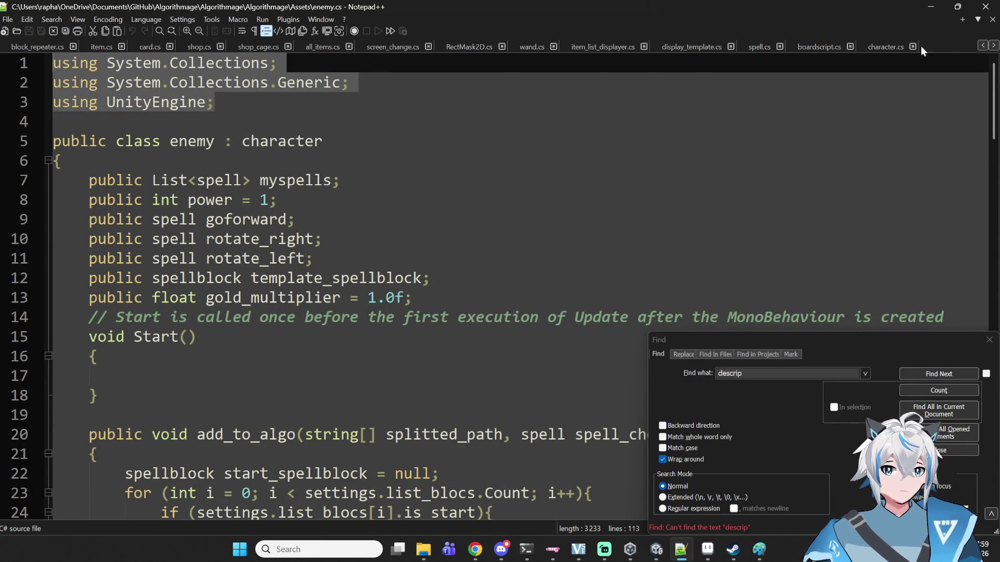
{"action": "left_click", "coordinate": [880, 46]}
{"action": "scroll", "coordinate": [135, 261], "scroll_direction": "down", "scroll_amount": 2}
{"action": "left_click", "coordinate": [152, 340]}
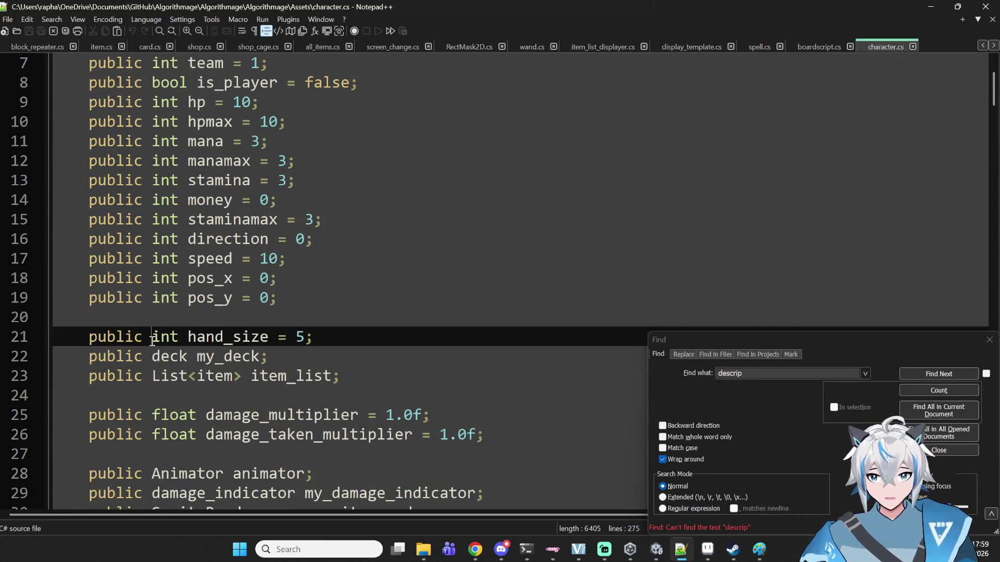
{"action": "left_click", "coordinate": [159, 392]}
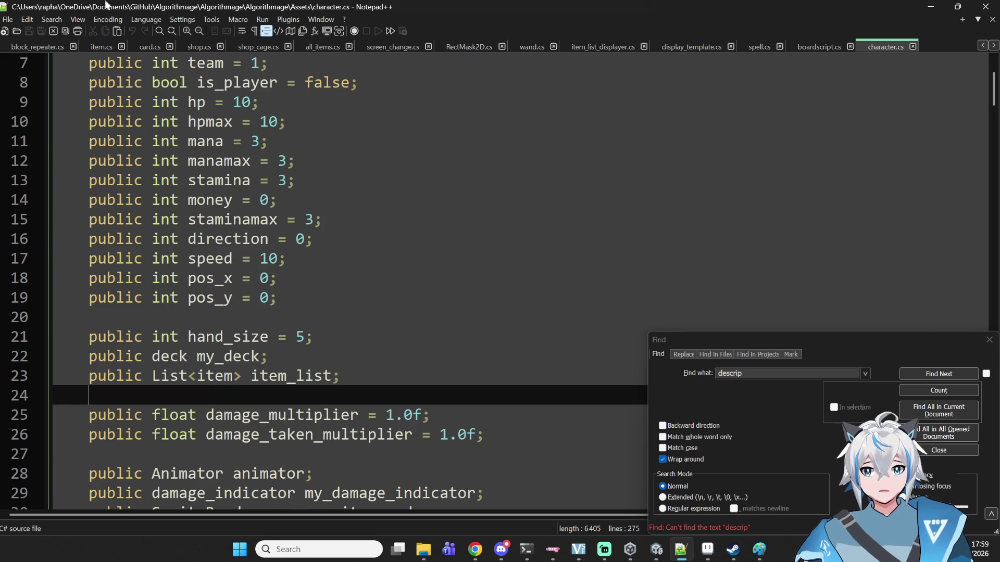
{"action": "type", "text": "o"}
{"action": "key", "text": "BackSpace"}
{"action": "type", "text": "publ"}
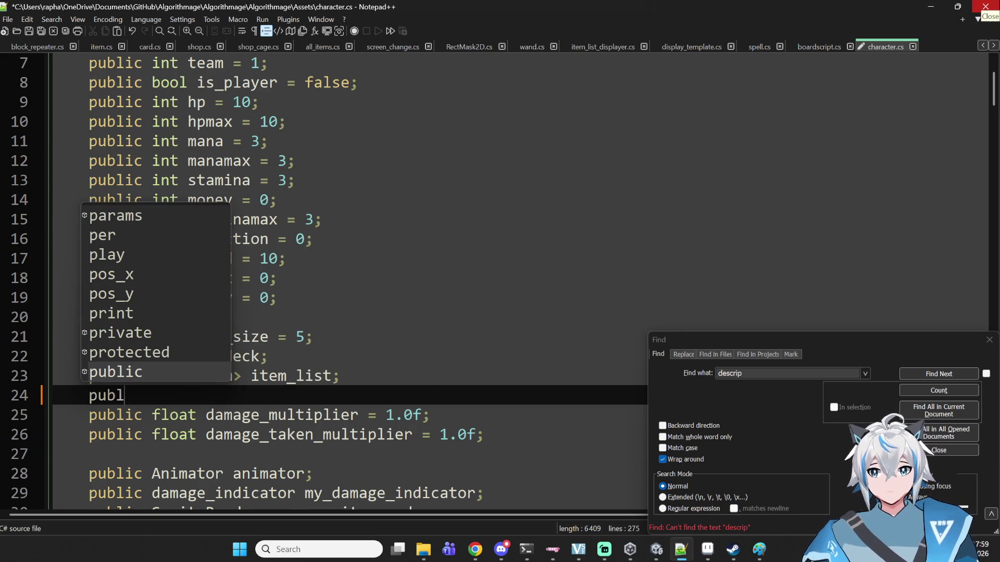
{"action": "type", "text": "ic string descr"}
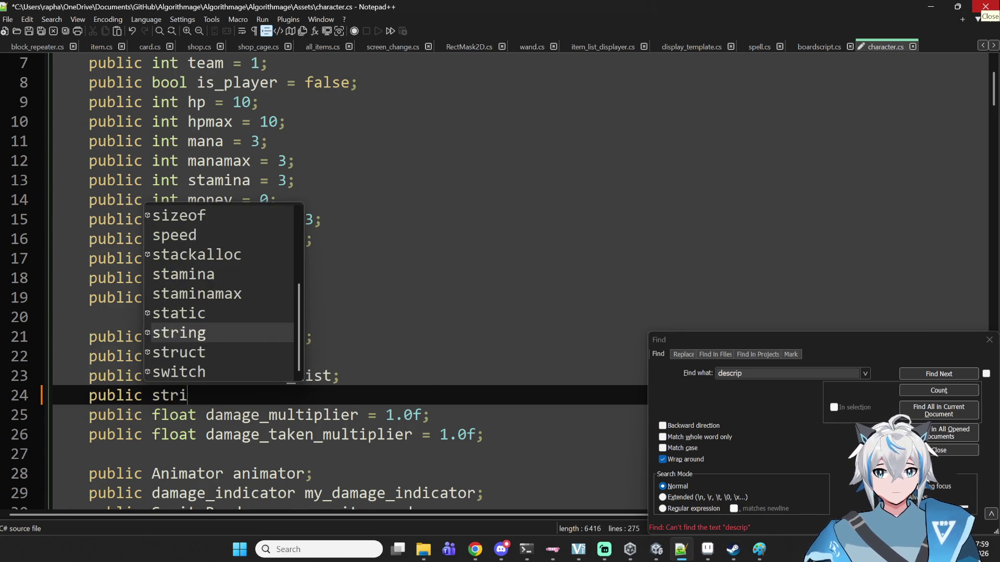
{"action": "type", "text": "iption;"}
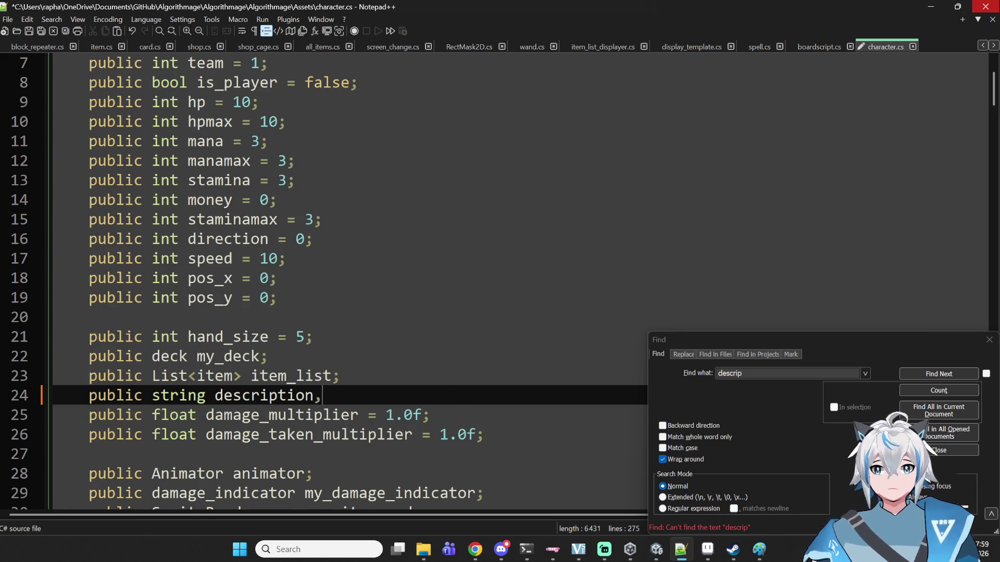
{"action": "type", "text": " = \"\""}
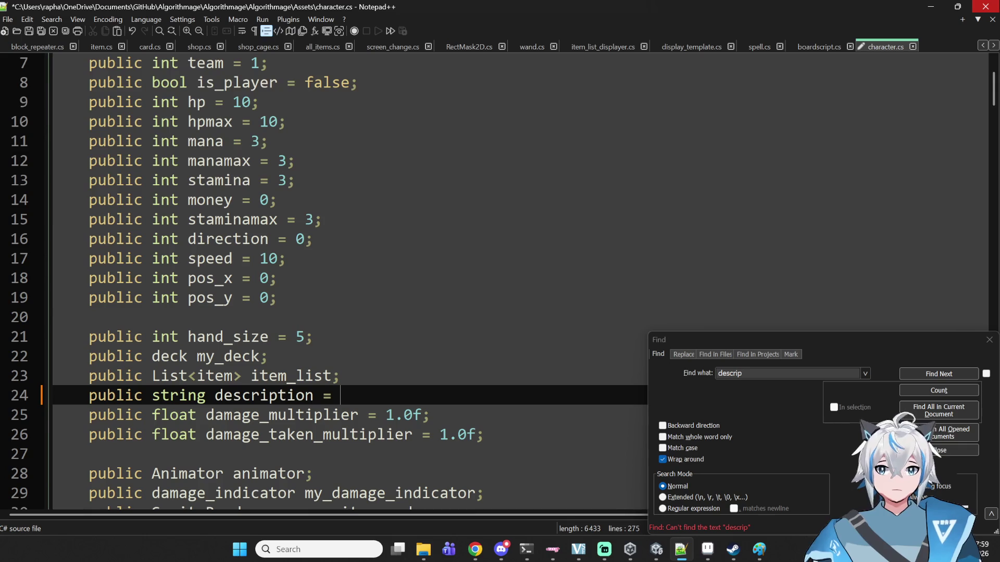
{"action": "key", "text": "ctrl+s"}
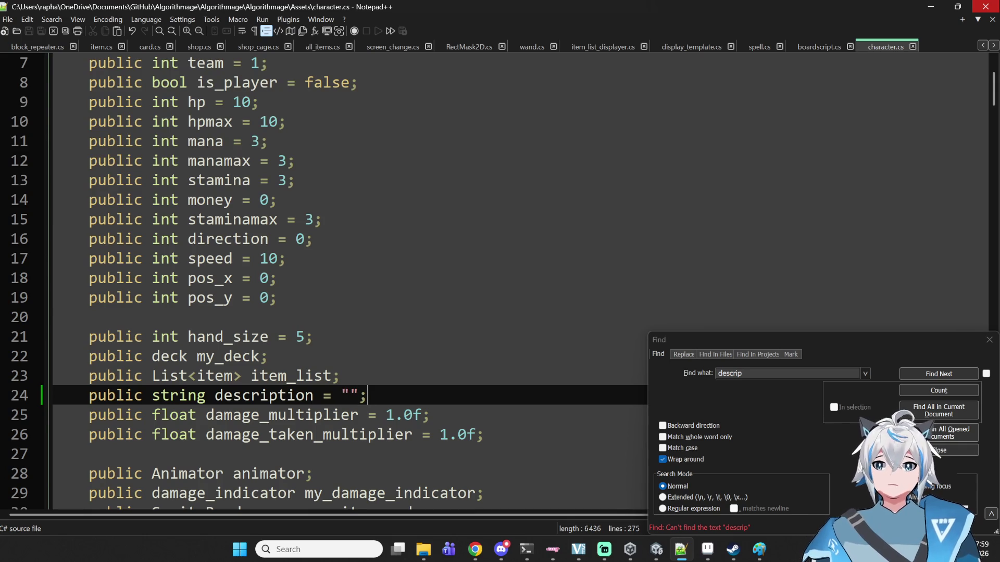
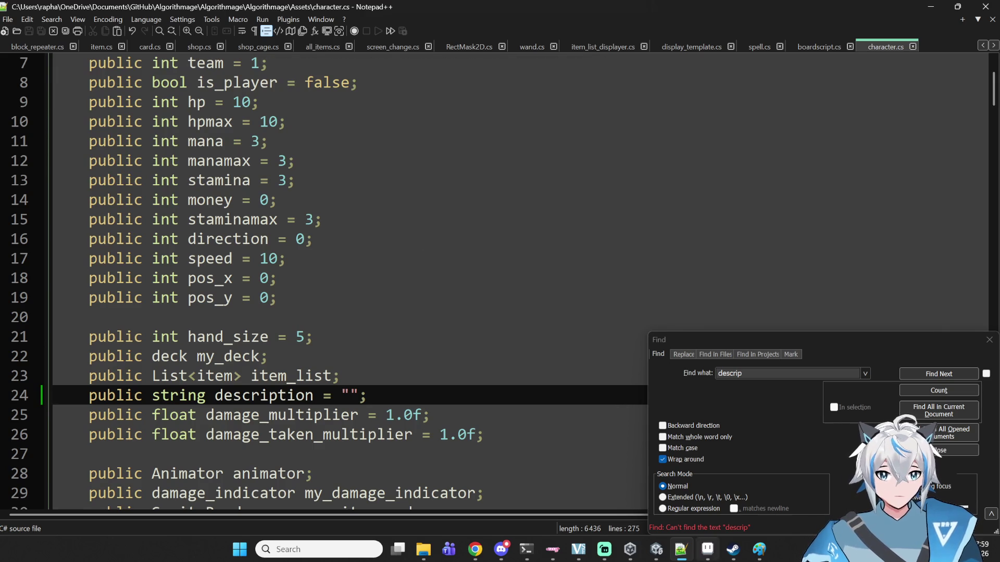
- Read the CS1061 error that enemy lacks my_sprite, then open display_template.cs at the failing line
{"action": "left_click", "coordinate": [662, 554]}
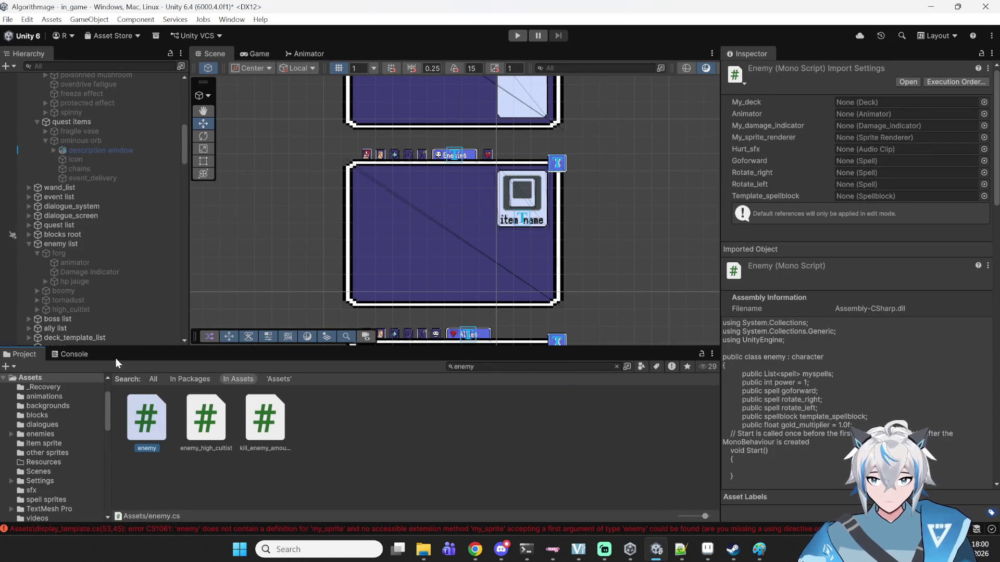
{"action": "left_click", "coordinate": [76, 358]}
{"action": "left_click", "coordinate": [192, 409]}
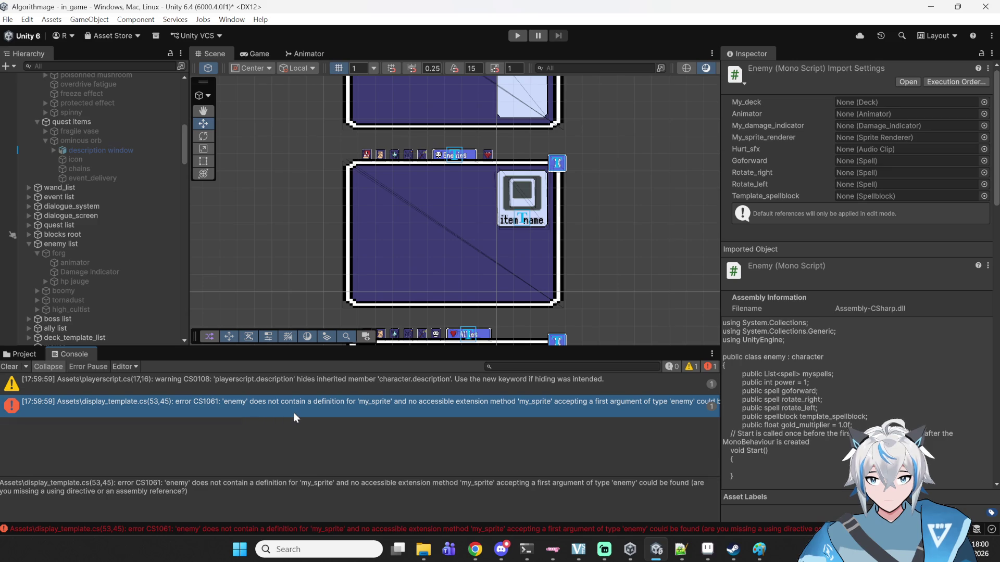
{"action": "double_click", "coordinate": [127, 413]}
- Look through character.cs and the other scripts to find the my_sprite_renderer field name
{"action": "scroll", "coordinate": [354, 282], "scroll_direction": "down", "scroll_amount": 14}
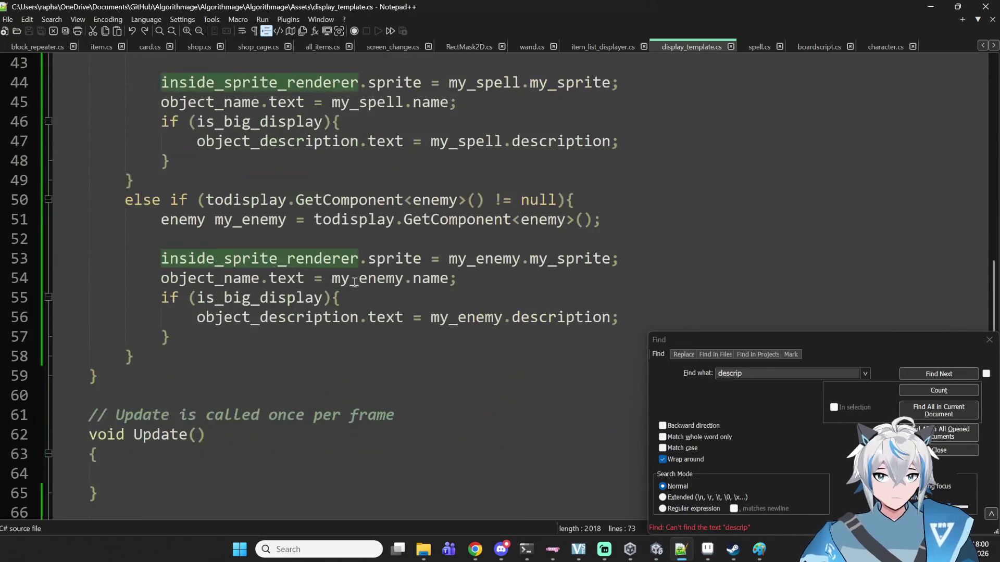
{"action": "double_click", "coordinate": [569, 259]}
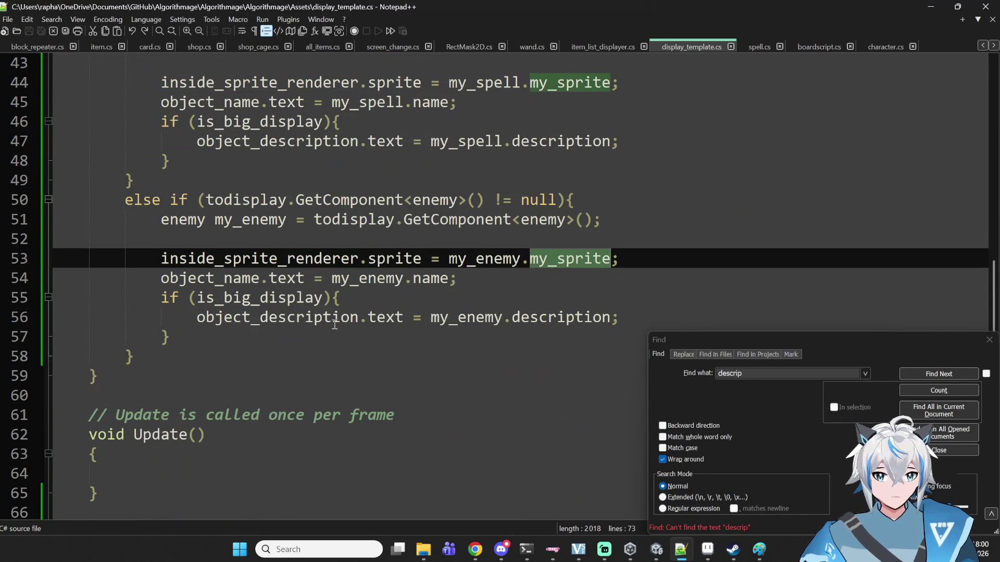
{"action": "mouse_move", "coordinate": [691, 557]}
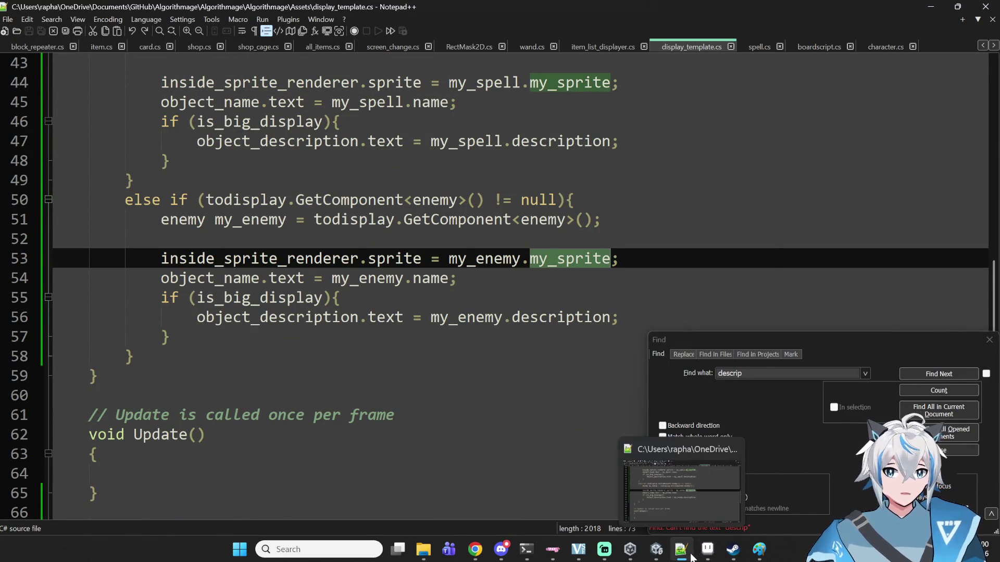
{"action": "left_click", "coordinate": [888, 48]}
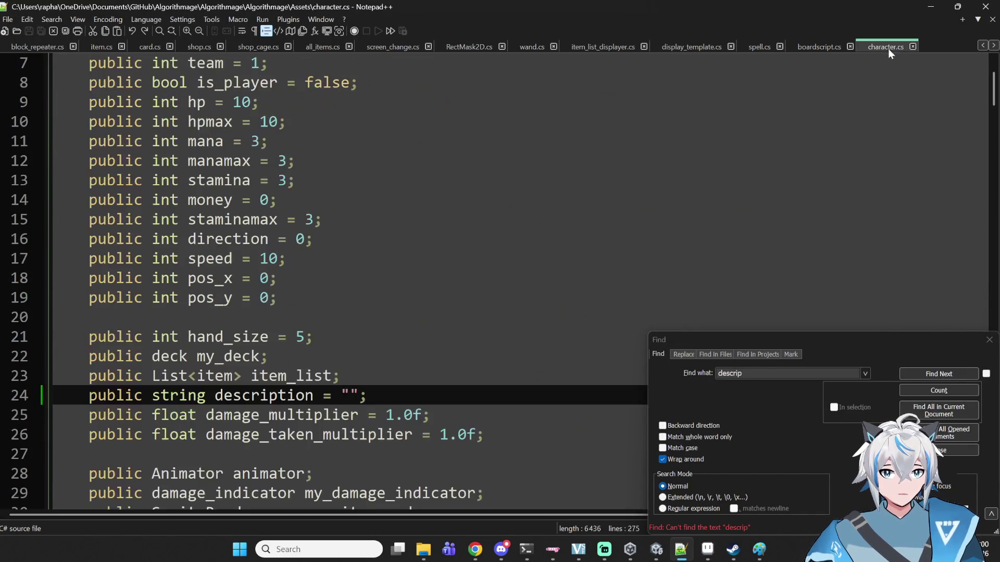
{"action": "scroll", "coordinate": [450, 302], "scroll_direction": "down", "scroll_amount": 2}
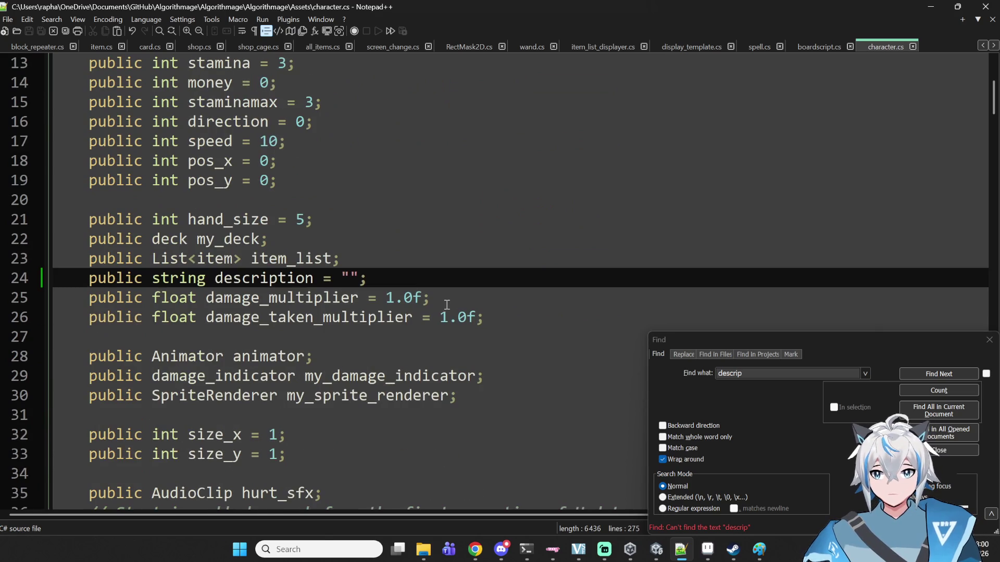
{"action": "left_click", "coordinate": [262, 360]}
{"action": "double_click", "coordinate": [374, 396]}
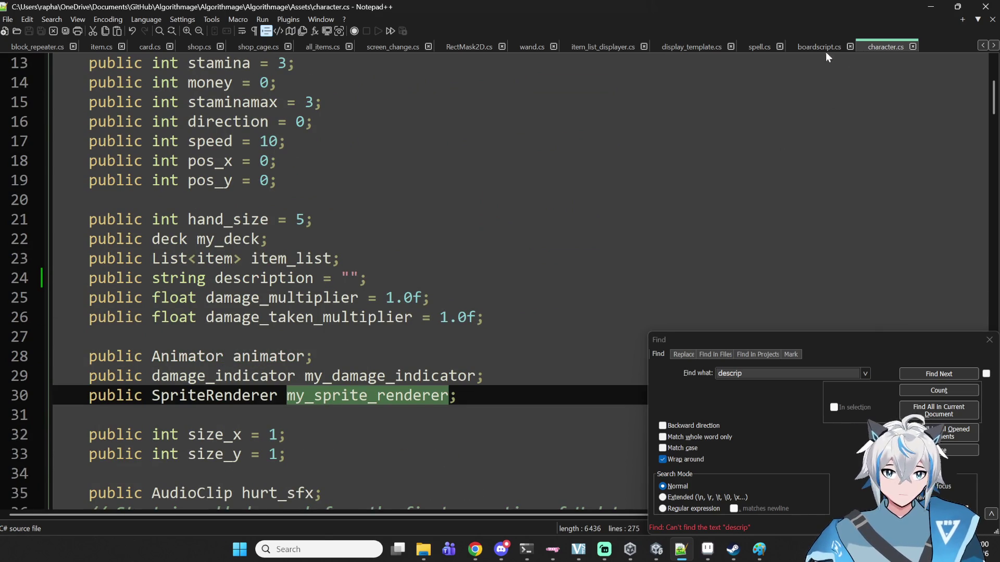
{"action": "left_click", "coordinate": [818, 48]}
{"action": "scroll", "coordinate": [459, 436], "scroll_direction": "down", "scroll_amount": 11}
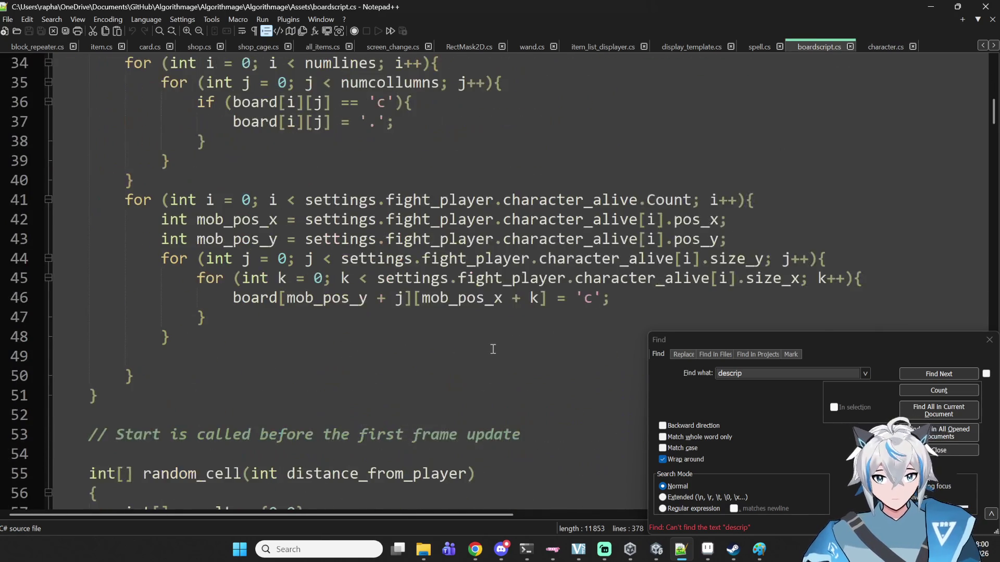
{"action": "scroll", "coordinate": [492, 348], "scroll_direction": "up", "scroll_amount": 5}
{"action": "left_click", "coordinate": [759, 46]}
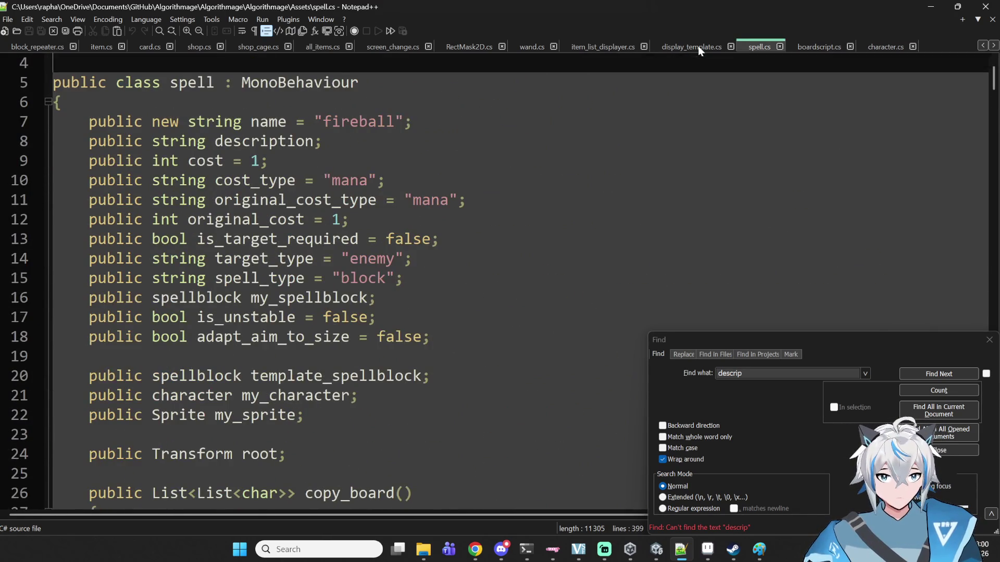
{"action": "left_click", "coordinate": [698, 47]}
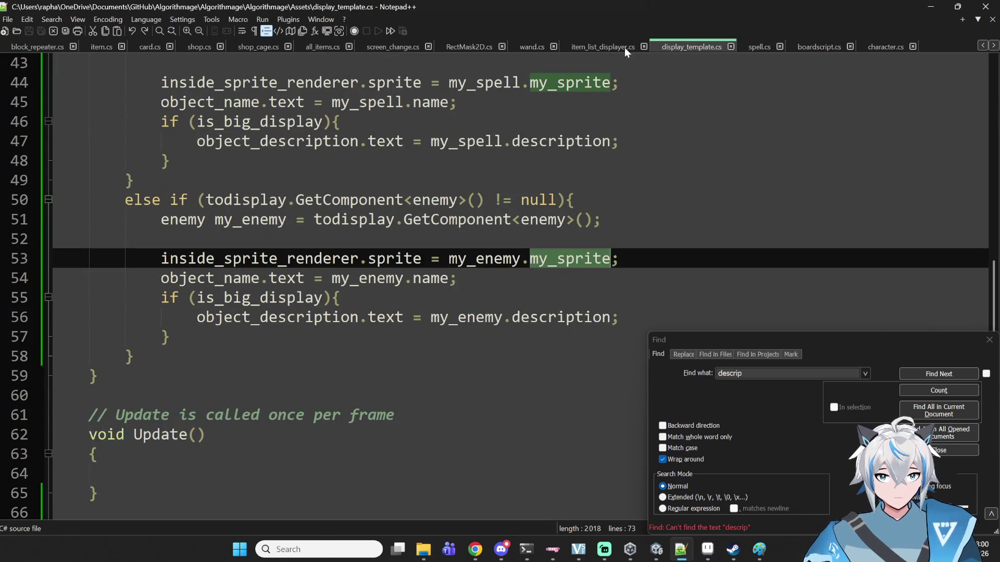
- Change line 53 to use my_enemy.my_sprite_renderer.sprite and save display_template.cs
{"action": "left_click", "coordinate": [494, 258]}
{"action": "double_click", "coordinate": [538, 256]}
{"action": "type", "text": "my_sprite_renderer"}
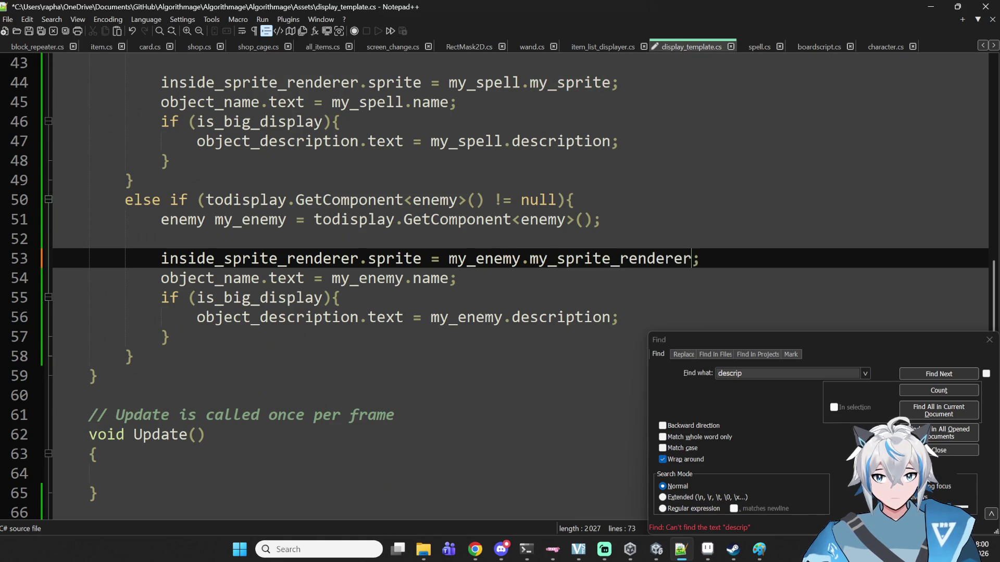
{"action": "type", "text": ".sprite"}
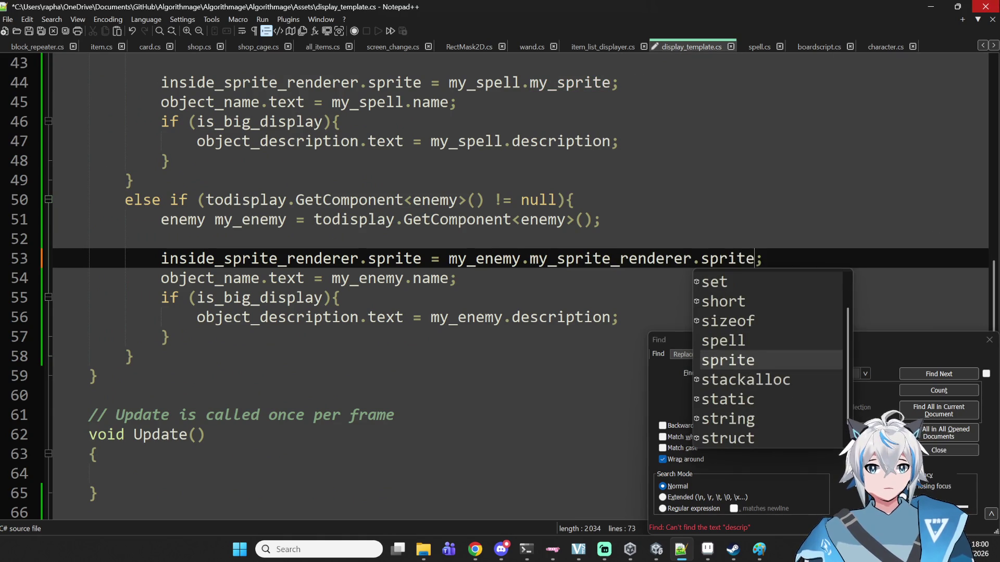
{"action": "key", "text": "ctrl+s"}
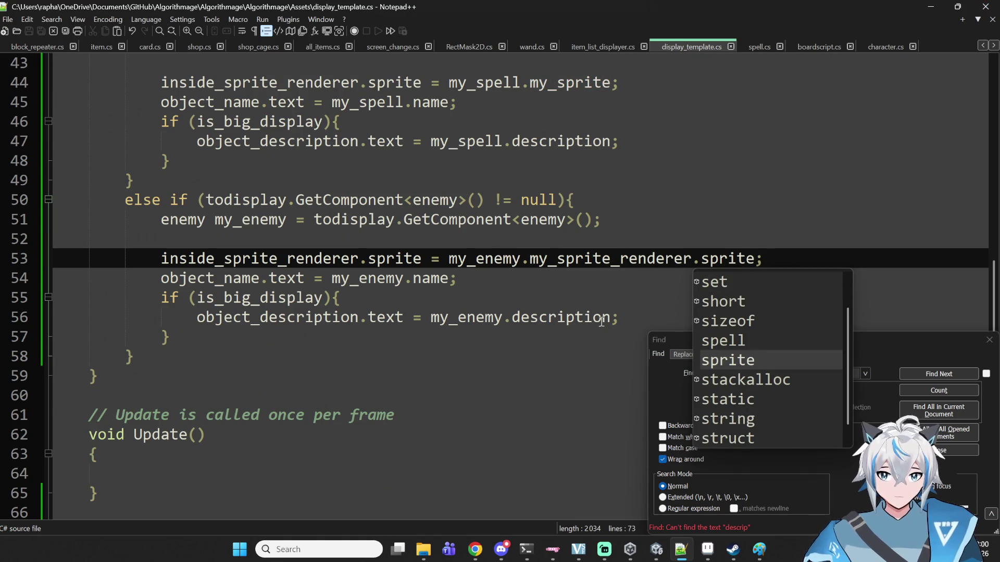
{"action": "left_click", "coordinate": [542, 302]}
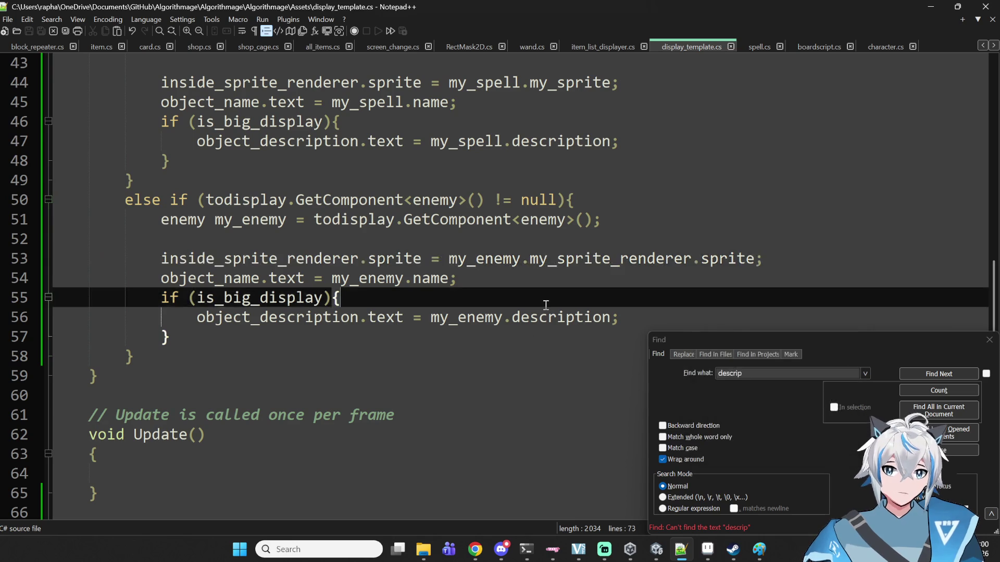
{"action": "left_click", "coordinate": [533, 317]}
{"action": "mouse_move", "coordinate": [687, 547]}
{"action": "left_click", "coordinate": [656, 550]}
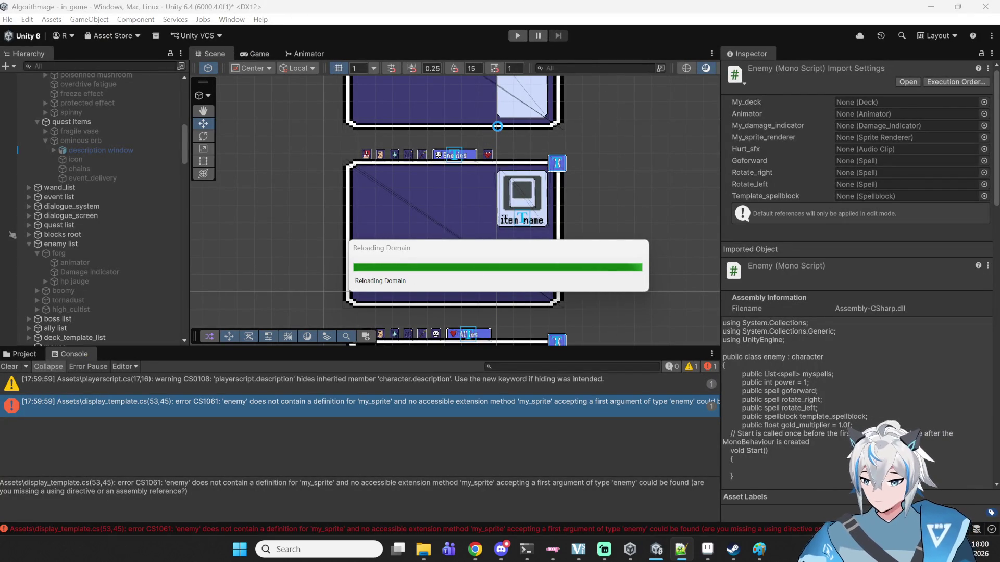
- Check the YouTube Music tab in the browser, then return to Unity
{"action": "left_click", "coordinate": [474, 558]}
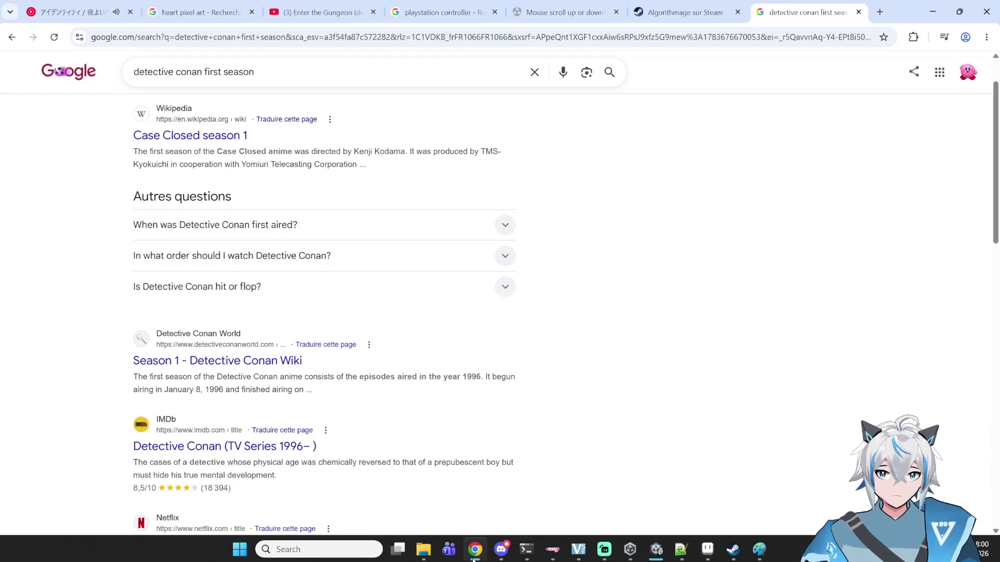
{"action": "left_click", "coordinate": [132, 13]}
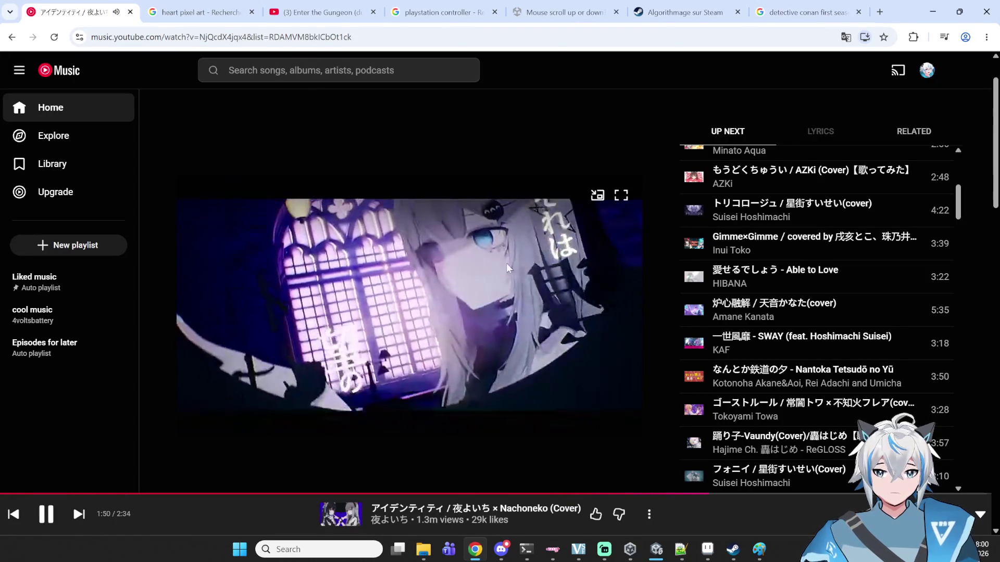
{"action": "left_click", "coordinate": [936, 5]}
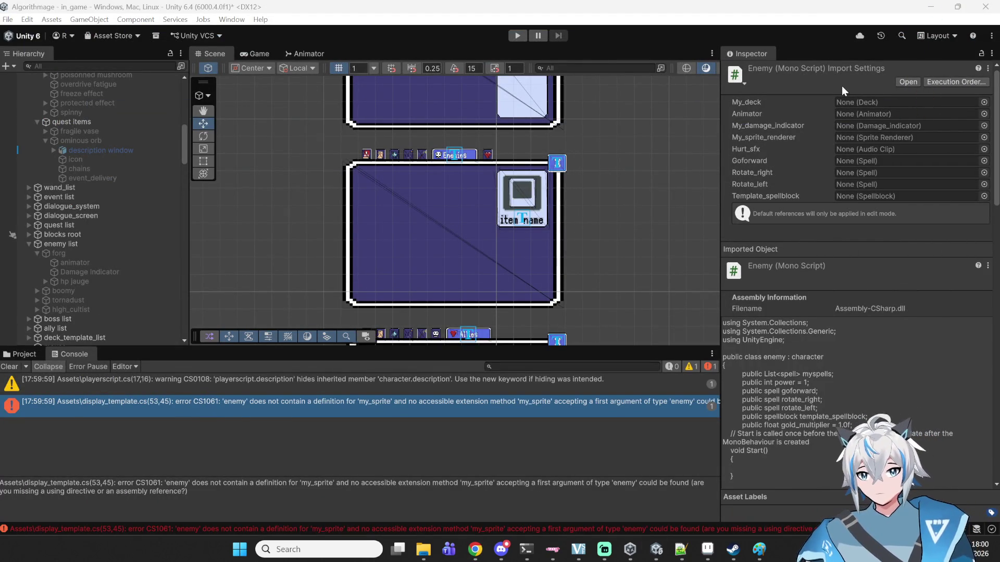
- Find the forg enemy under enemy list in the Hierarchy and select it
{"action": "left_click", "coordinate": [43, 65]}
{"action": "scroll", "coordinate": [656, 211], "scroll_direction": "up", "scroll_amount": 2}
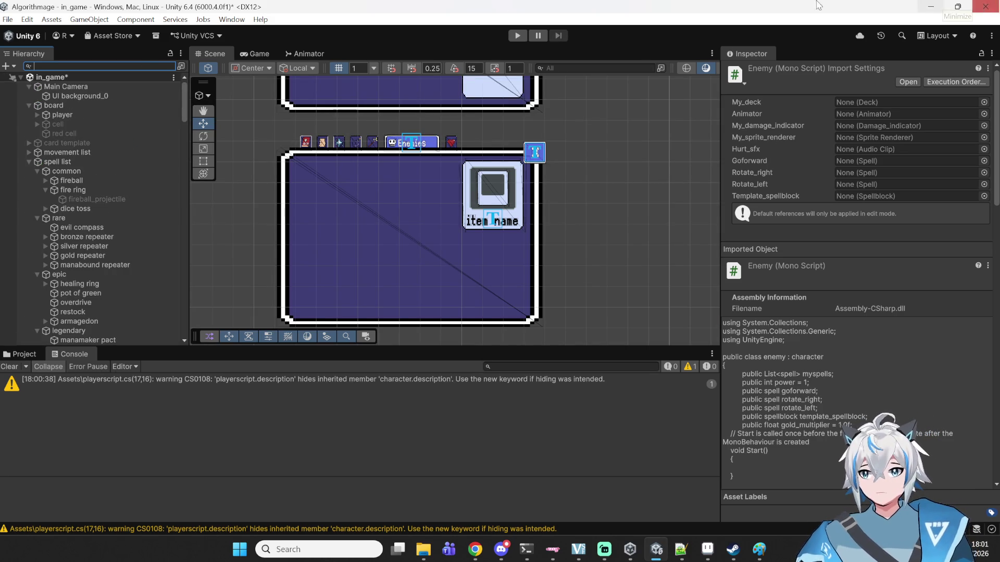
{"action": "scroll", "coordinate": [69, 176], "scroll_direction": "down", "scroll_amount": 5}
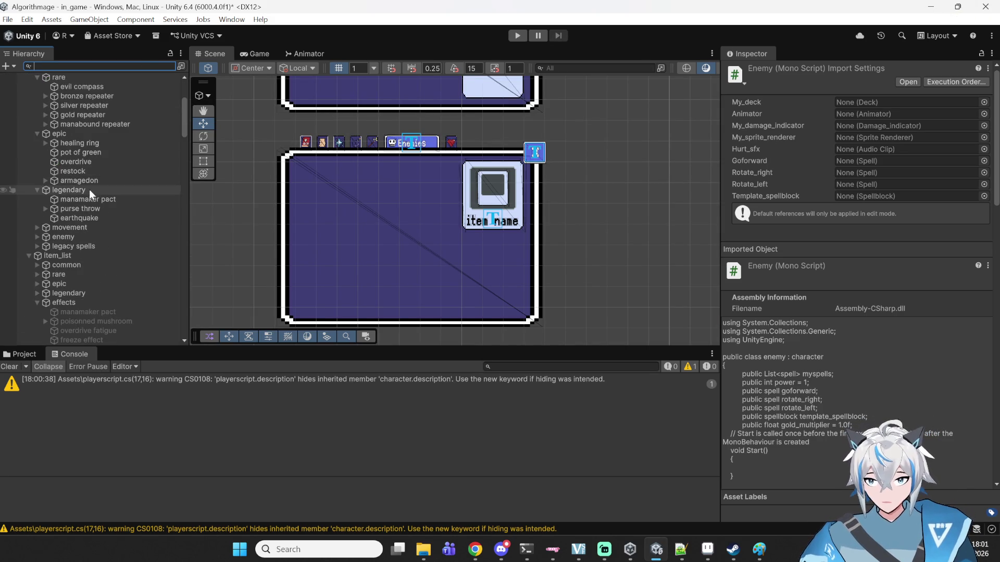
{"action": "scroll", "coordinate": [79, 272], "scroll_direction": "down", "scroll_amount": 6}
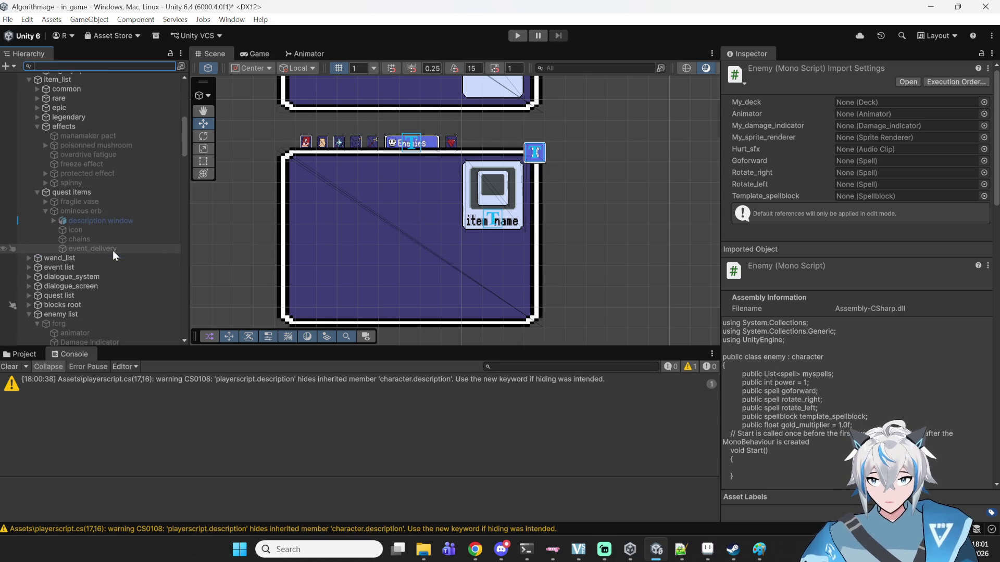
{"action": "scroll", "coordinate": [94, 263], "scroll_direction": "down", "scroll_amount": 4}
{"action": "left_click", "coordinate": [140, 217]}
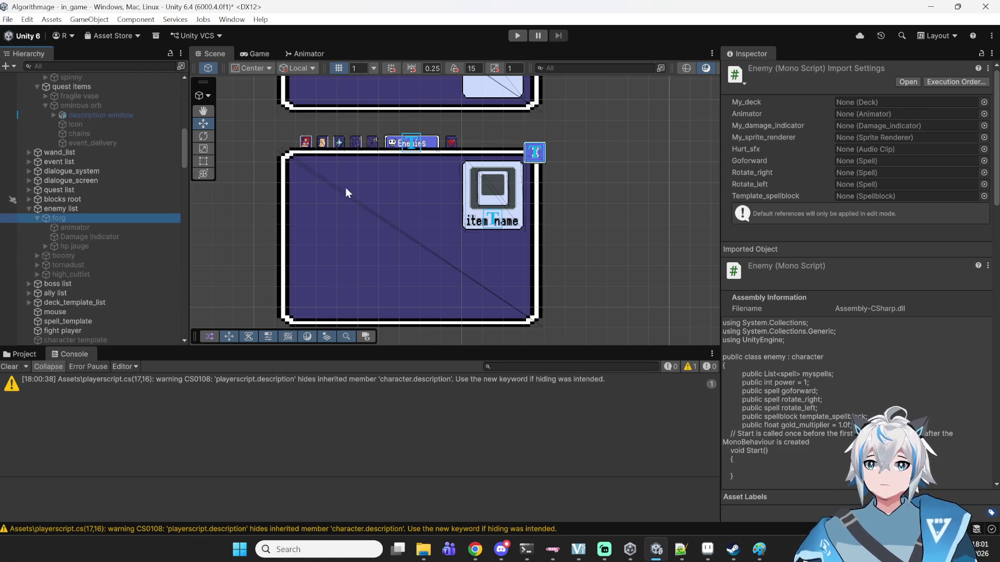
{"action": "scroll", "coordinate": [807, 180], "scroll_direction": "down", "scroll_amount": 3}
{"action": "left_click", "coordinate": [839, 119]}
- Set forg's Team to 2 and add 'It is said that it can leap up to…' to its Description
{"action": "type", "text": "2"}
{"action": "left_click", "coordinate": [844, 348]}
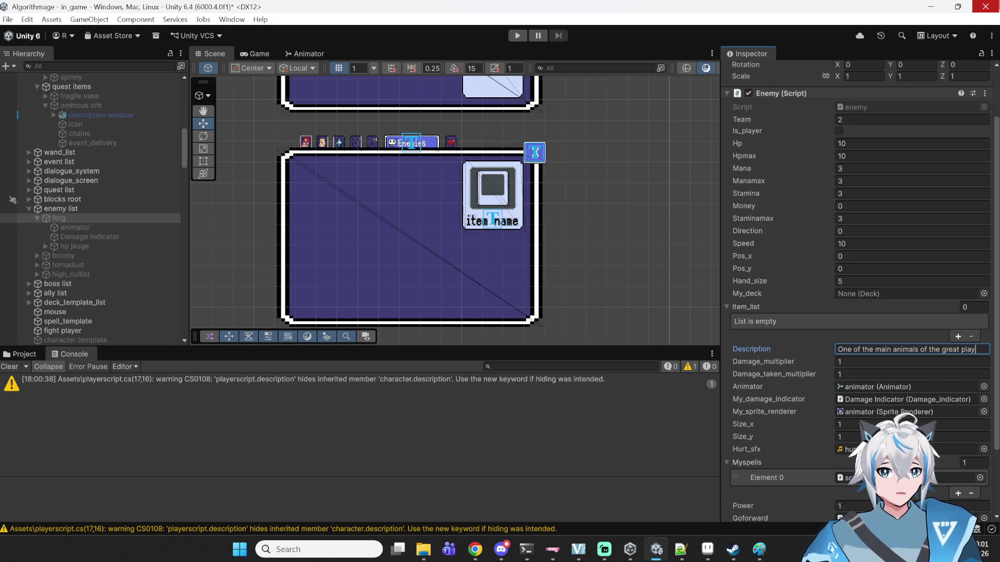
{"action": "type", "text": "u,"}
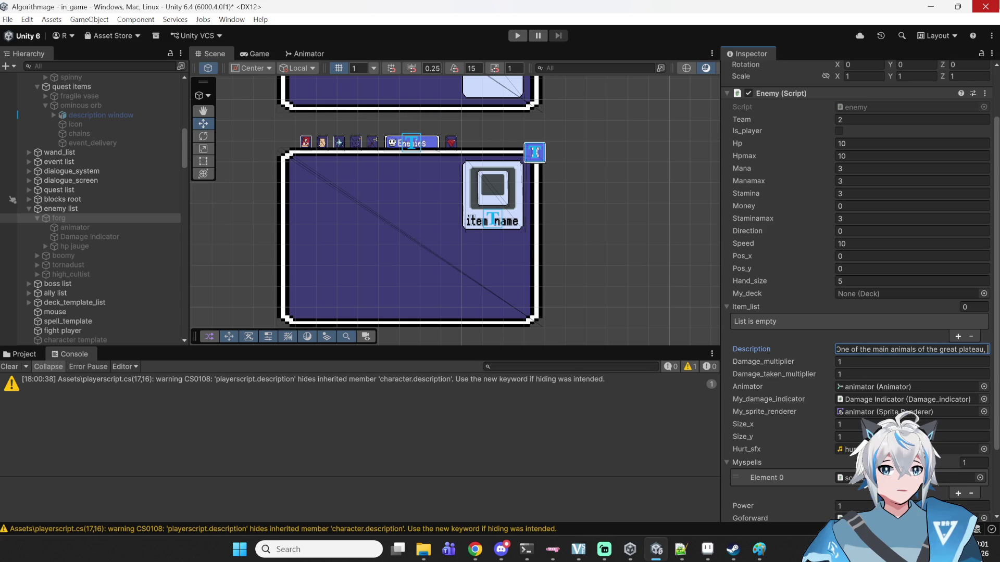
{"action": "key", "text": "BackSpace"}
{"action": "key", "text": "BackSpace"}
{"action": "type", "text": ". It i"}
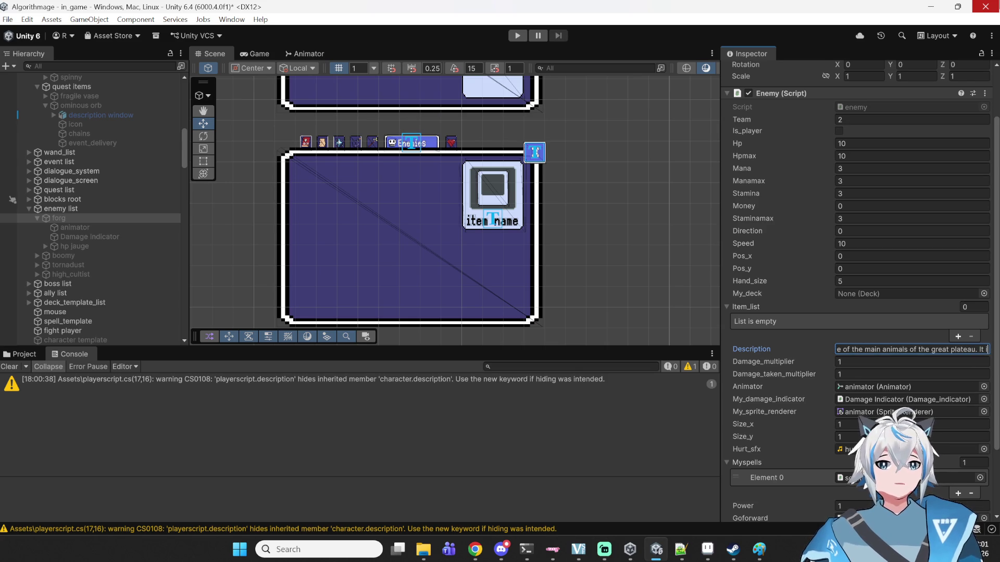
{"action": "type", "text": "s said that i"}
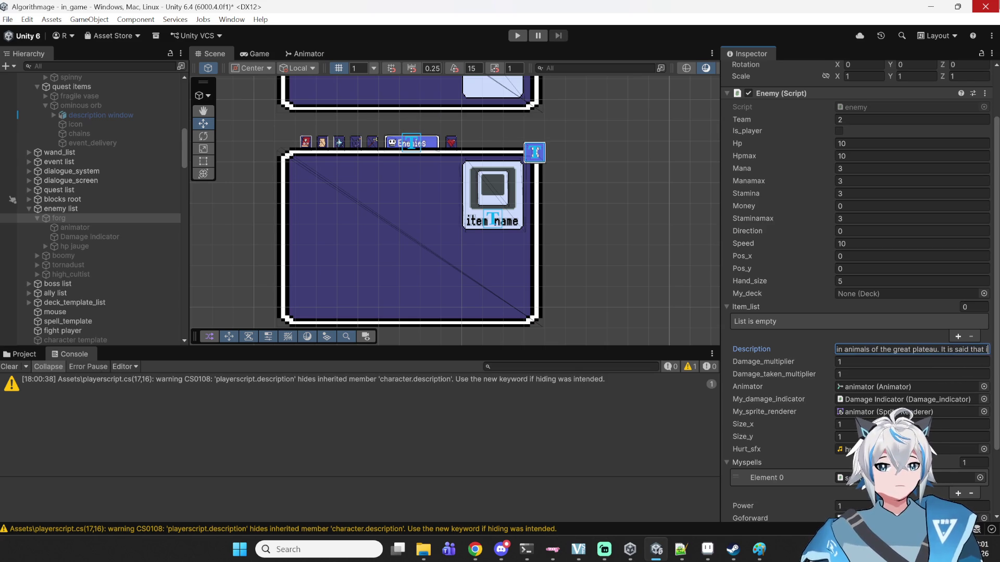
{"action": "type", "text": "t can lea"}
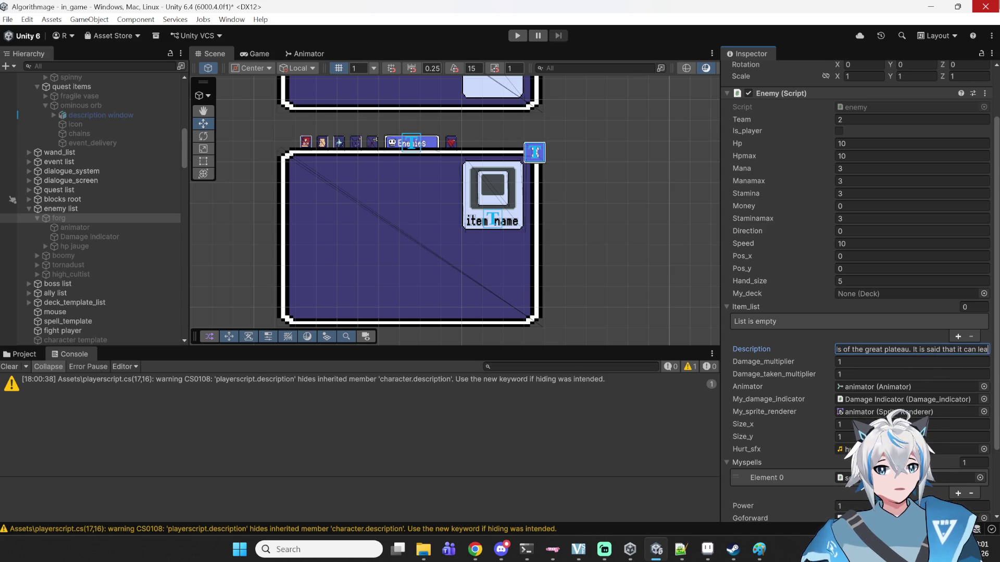
{"action": "type", "text": "p up to"}
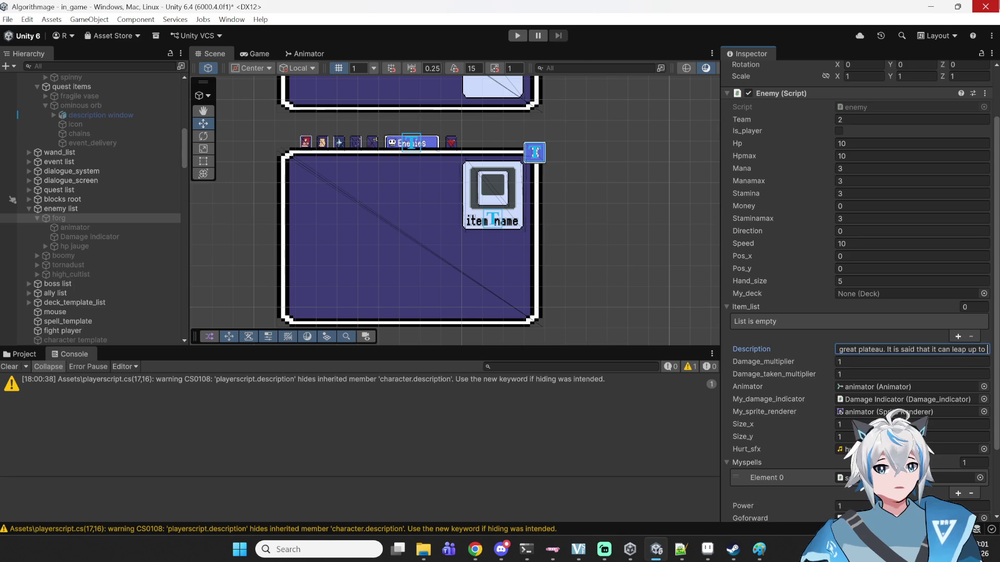
{"action": "type", "text": " 15"}
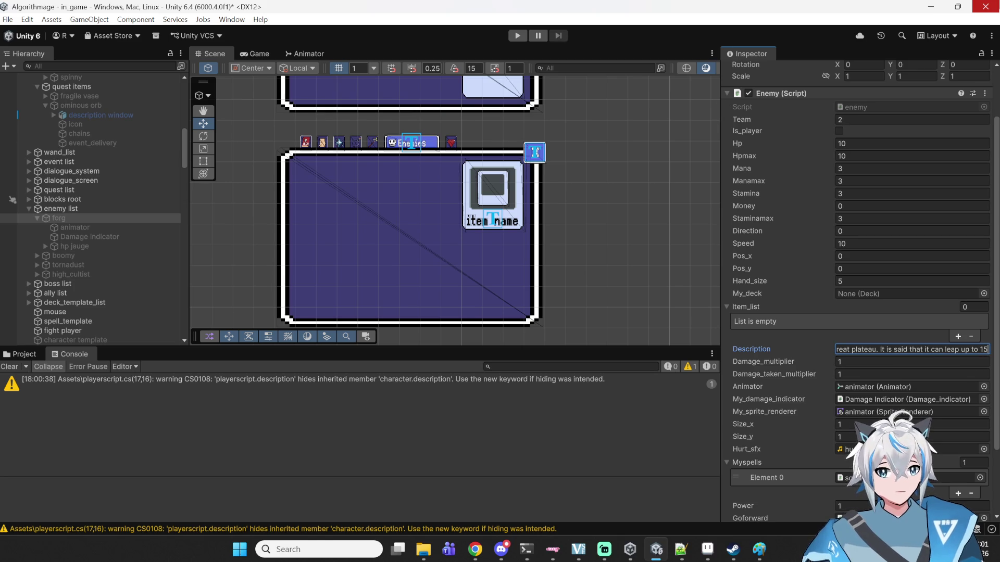
{"action": "type", "text": " f"}
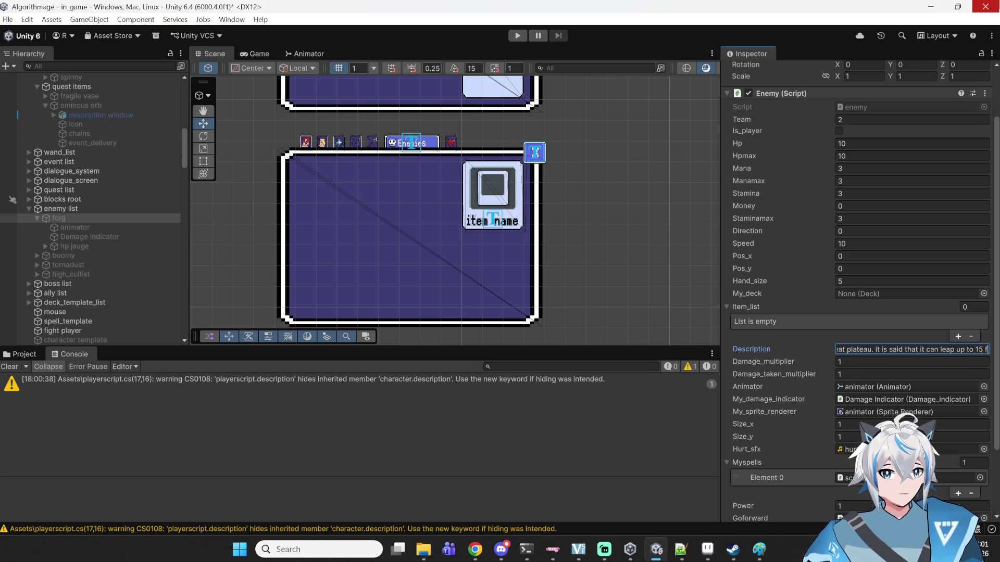
{"action": "type", "text": "eets inr"}
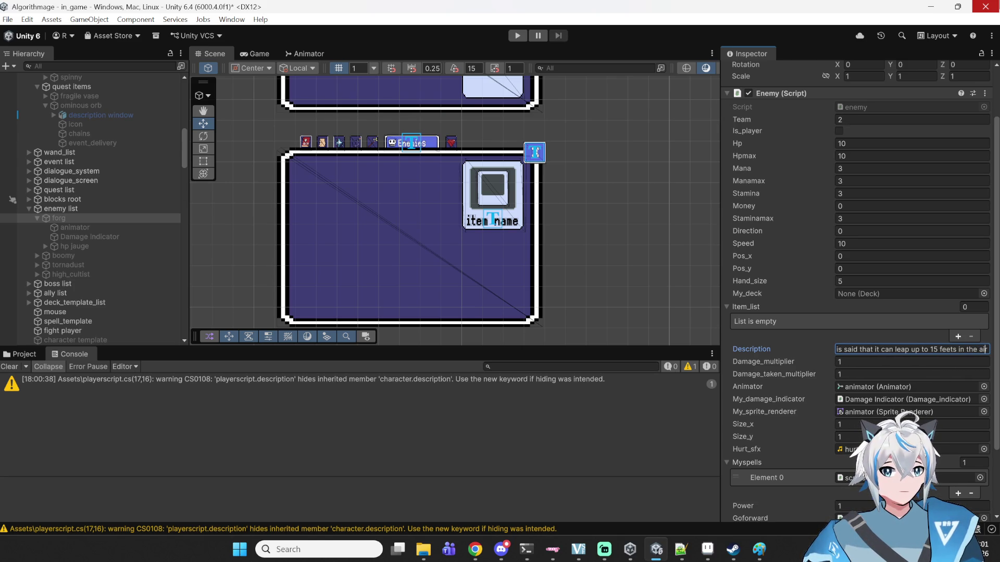
- Change forg's leap distance to '7 meters in the air!', then select boomy
{"action": "key", "text": "BackSpace"}
{"action": "key", "text": "BackSpace"}
{"action": "key", "text": "BackSpace"}
{"action": "type", "text": "%"}
{"action": "key", "text": "BackSpace"}
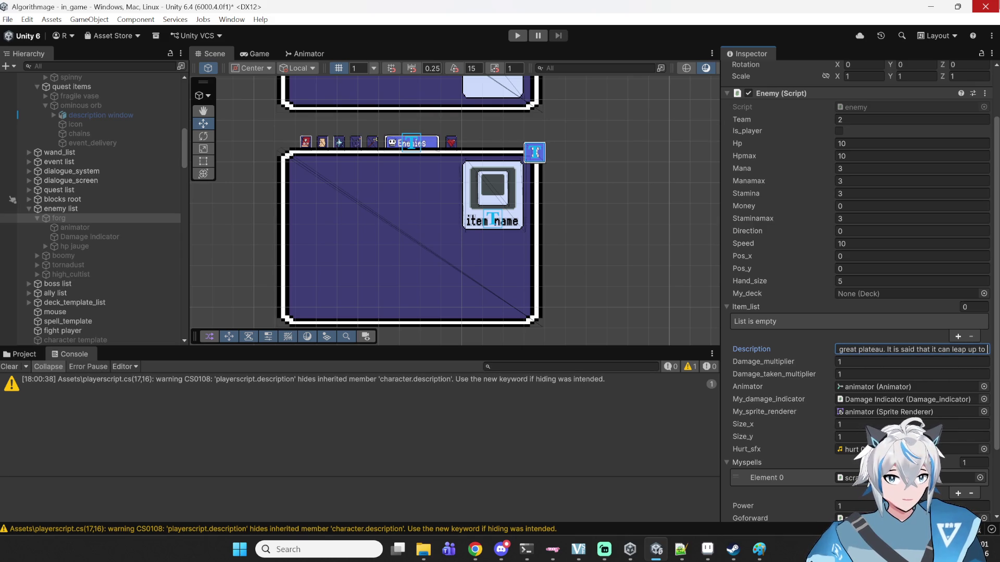
{"action": "type", "text": "5"}
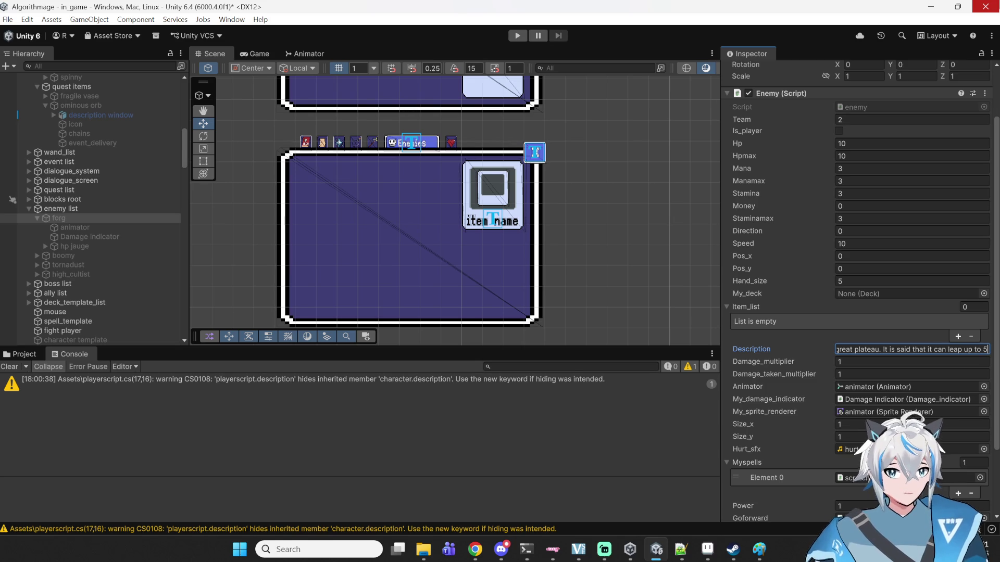
{"action": "type", "text": " meters"}
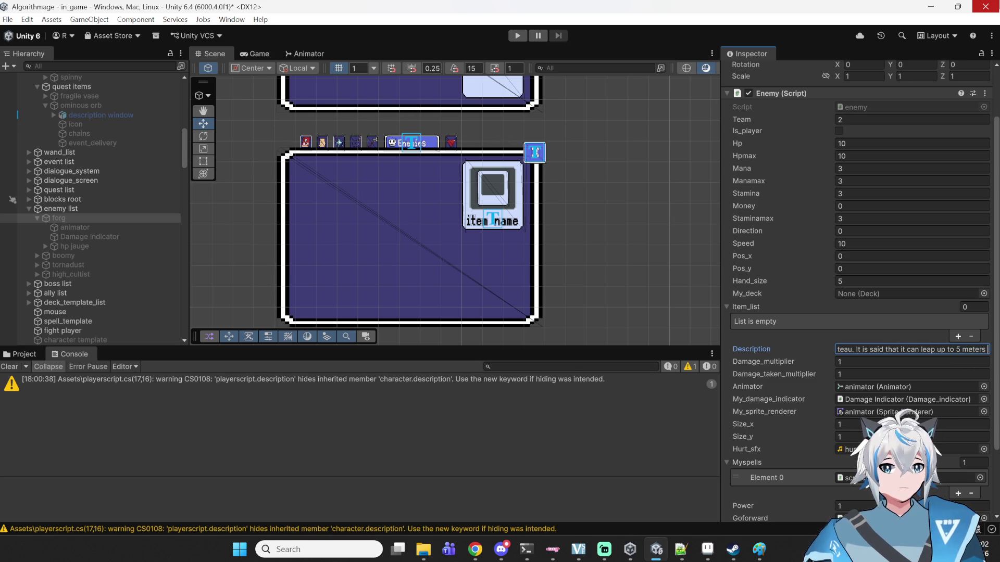
{"action": "key", "text": "Delete"}
{"action": "key", "text": "Delete"}
{"action": "key", "text": "Delete"}
{"action": "type", "text": "7 meters in the air"}
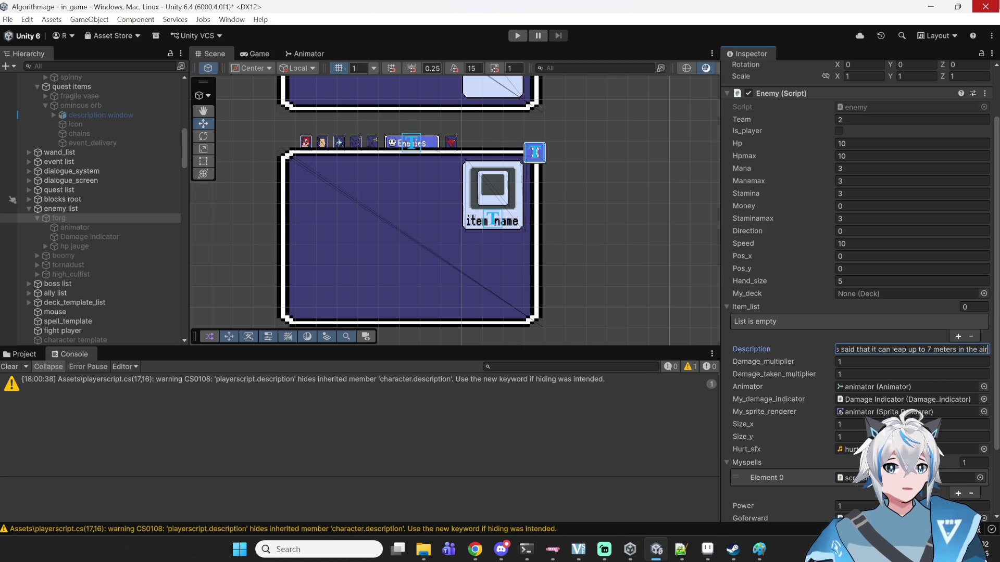
{"action": "type", "text": "."}
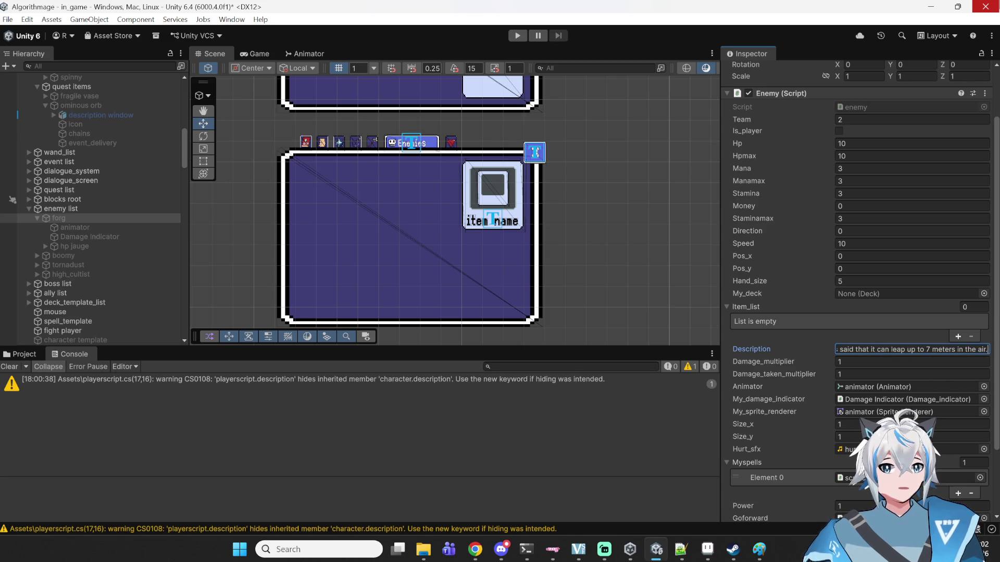
{"action": "key", "text": "BackSpace"}
{"action": "type", "text": "!"}
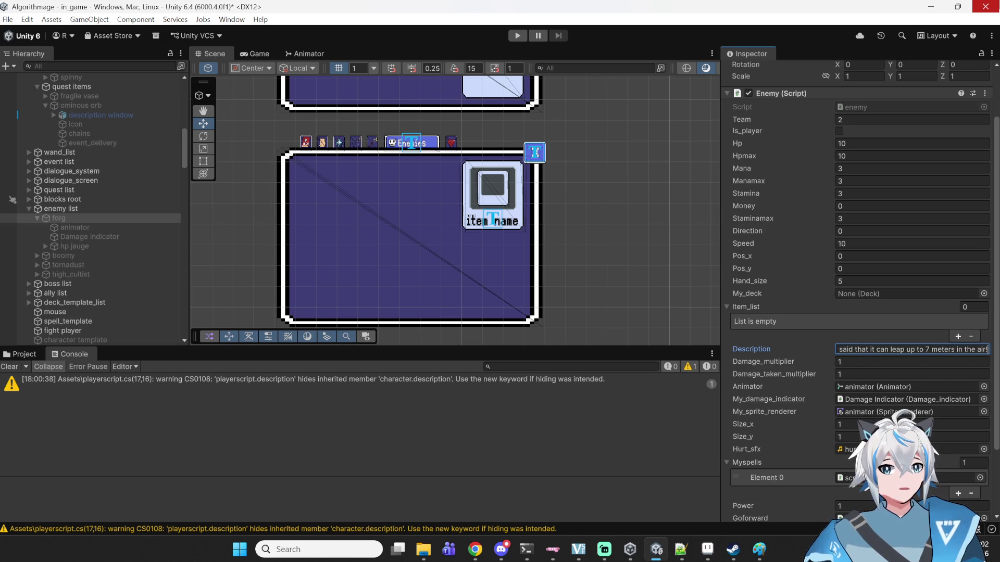
{"action": "key", "text": "Return"}
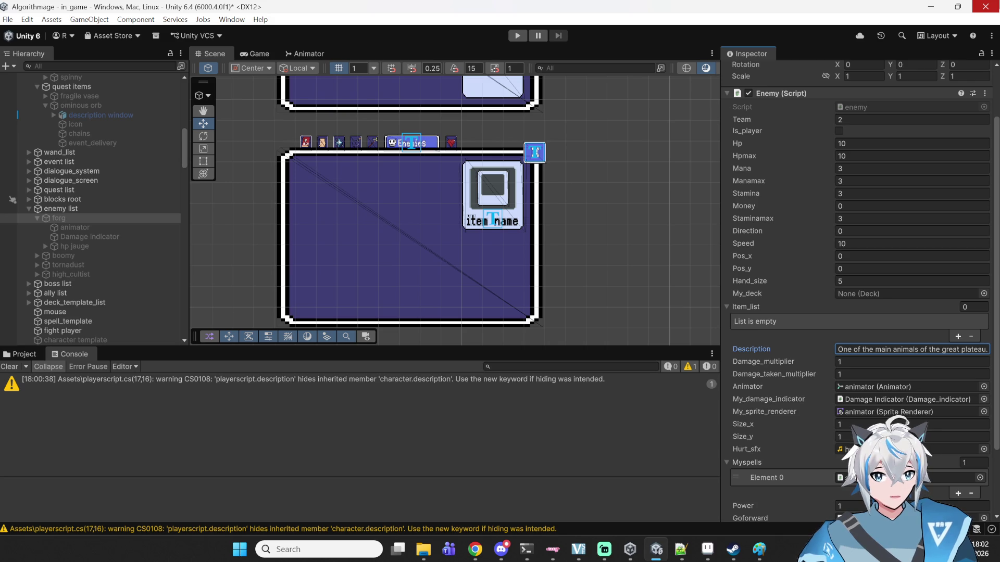
{"action": "key", "text": "Return"}
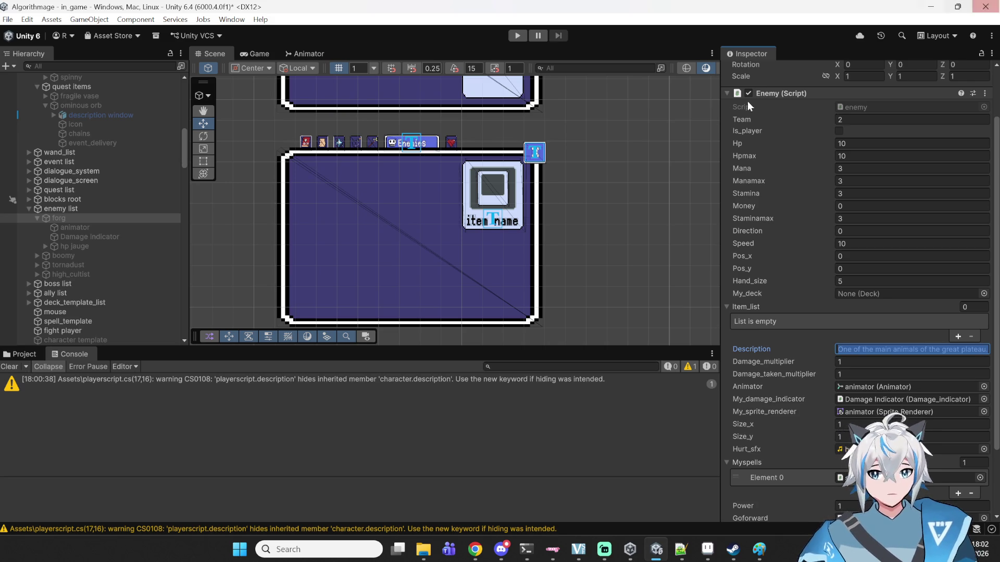
{"action": "left_click", "coordinate": [72, 256]}
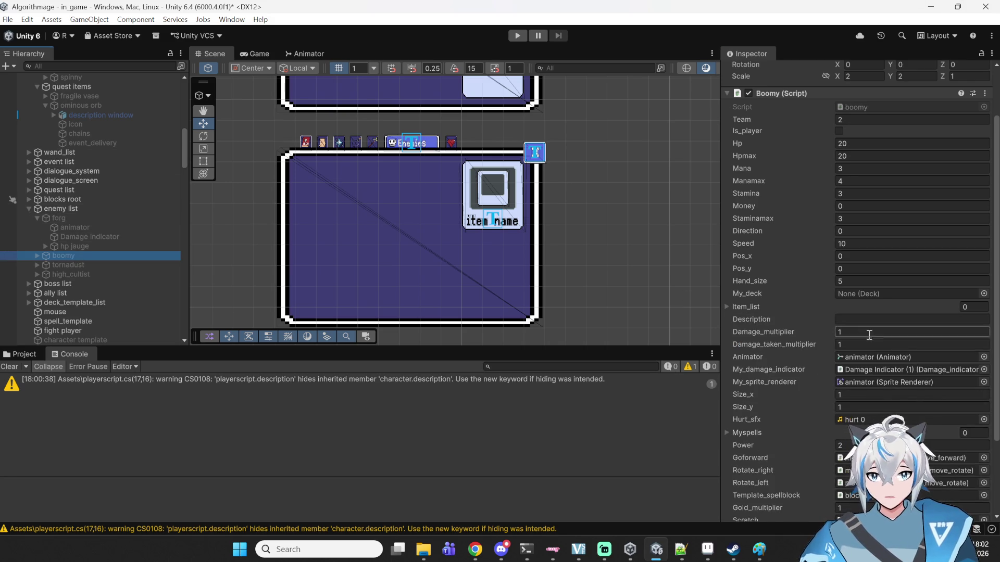
{"action": "left_click", "coordinate": [893, 320]}
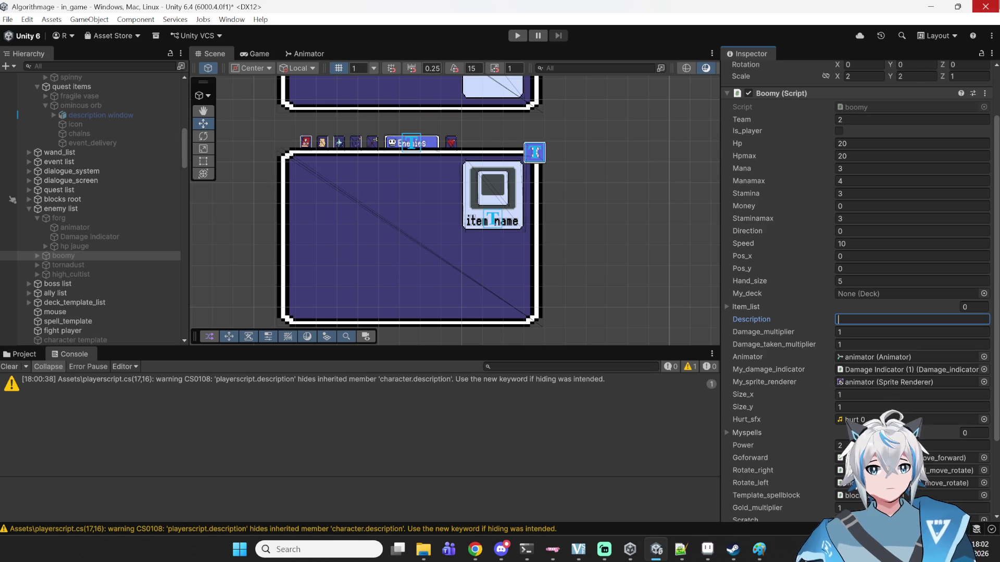
- Write boomy's description: 'It will follow his preys to detonate on them, it is still unknown how this species is not endangered.'
{"action": "type", "text": "It will follow his preys "}
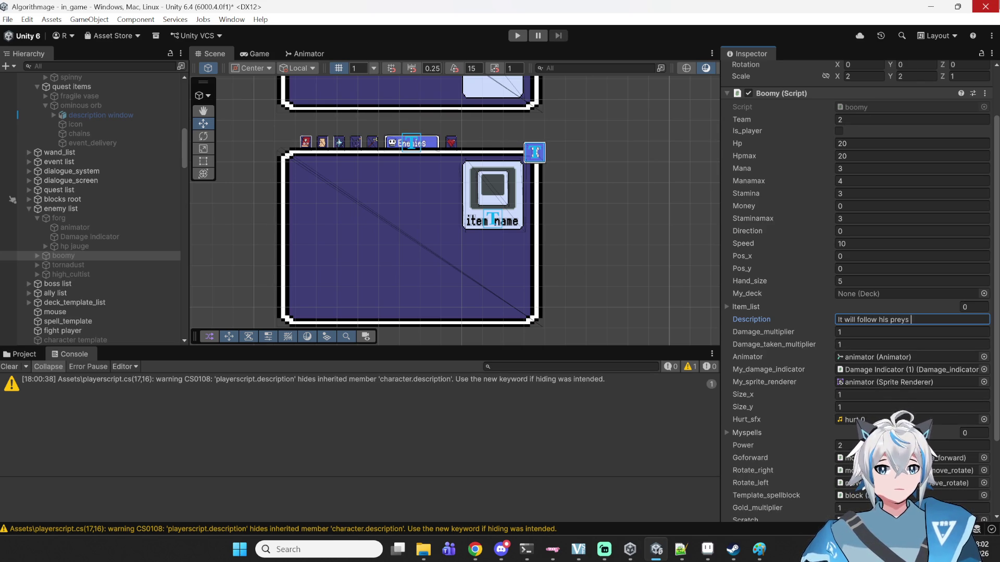
{"action": "type", "text": "to detonate on them,"}
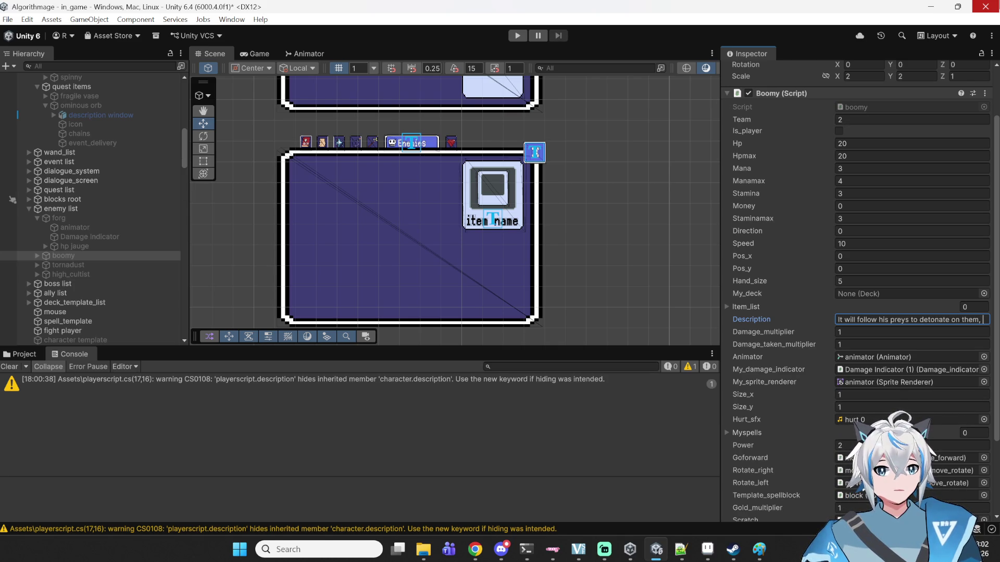
{"action": "type", "text": "it is still"}
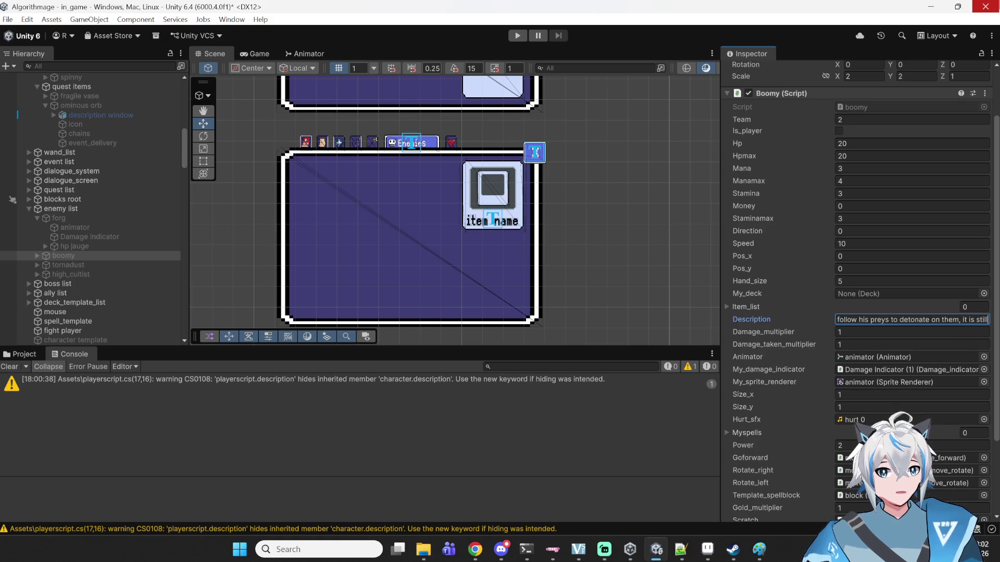
{"action": "type", "text": " unknown "}
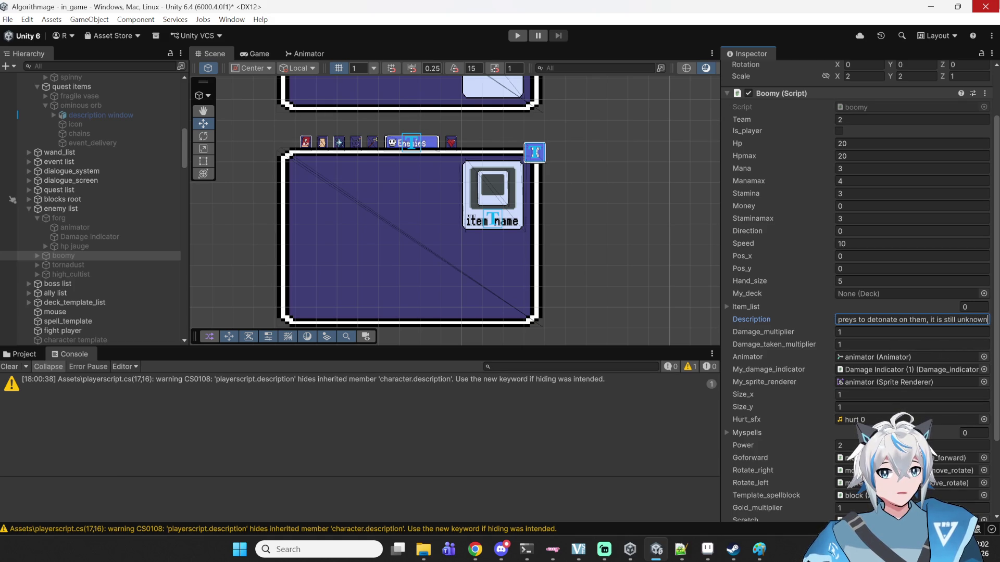
{"action": "type", "text": "how"}
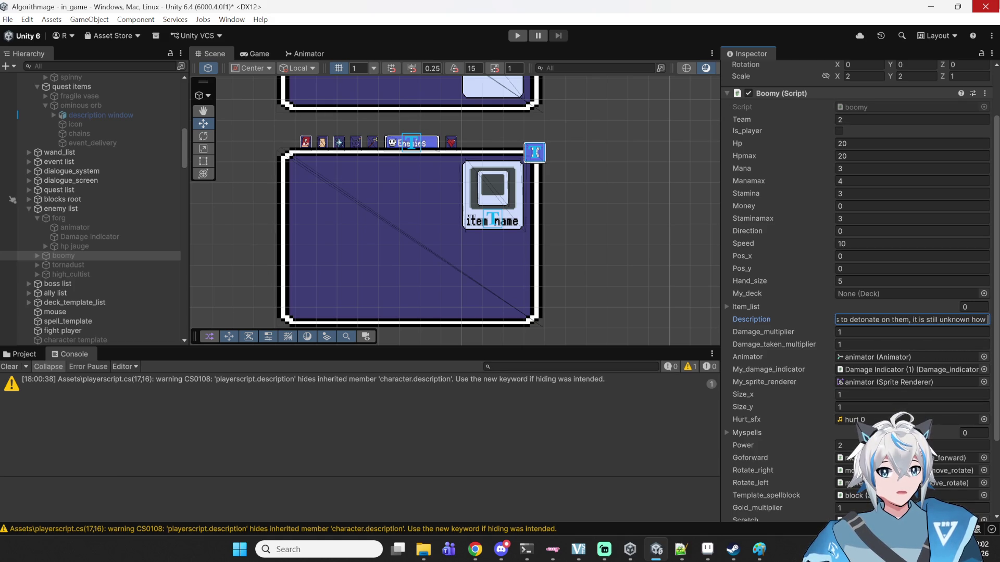
{"action": "type", "text": " this specie"}
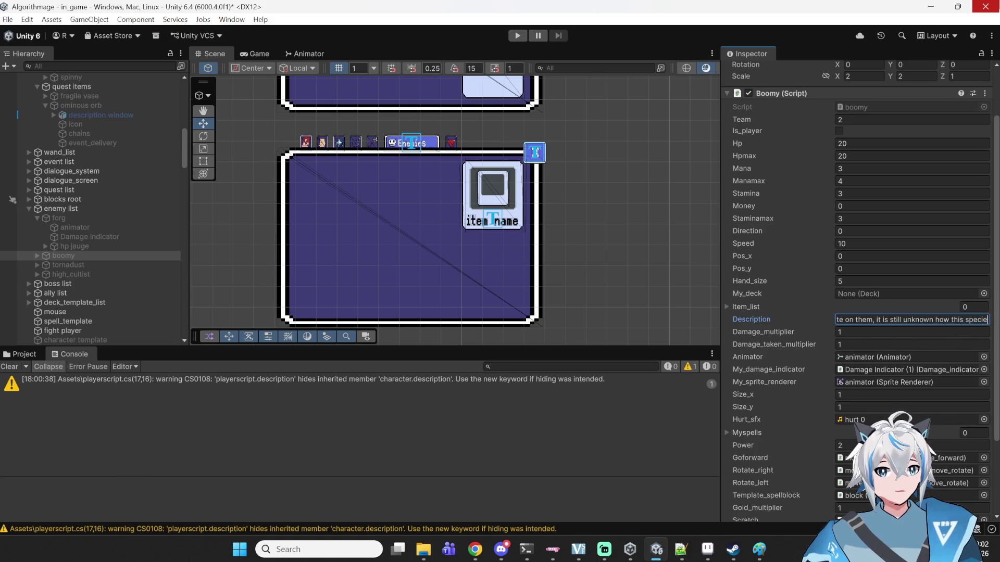
{"action": "type", "text": "s is not end"}
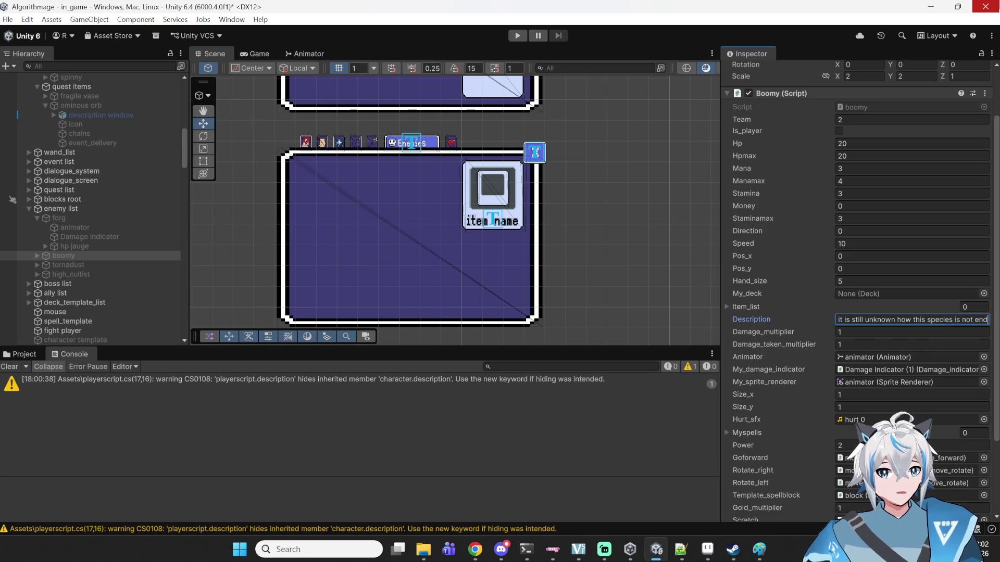
{"action": "type", "text": "angered."}
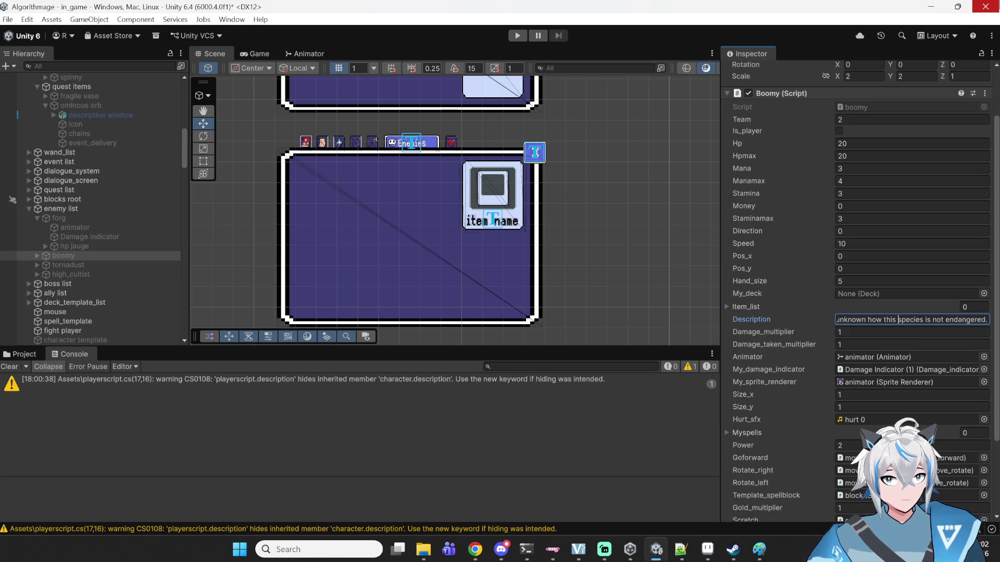
{"action": "key", "text": "Left"}
{"action": "key", "text": "Left"}
{"action": "key", "text": "Left"}
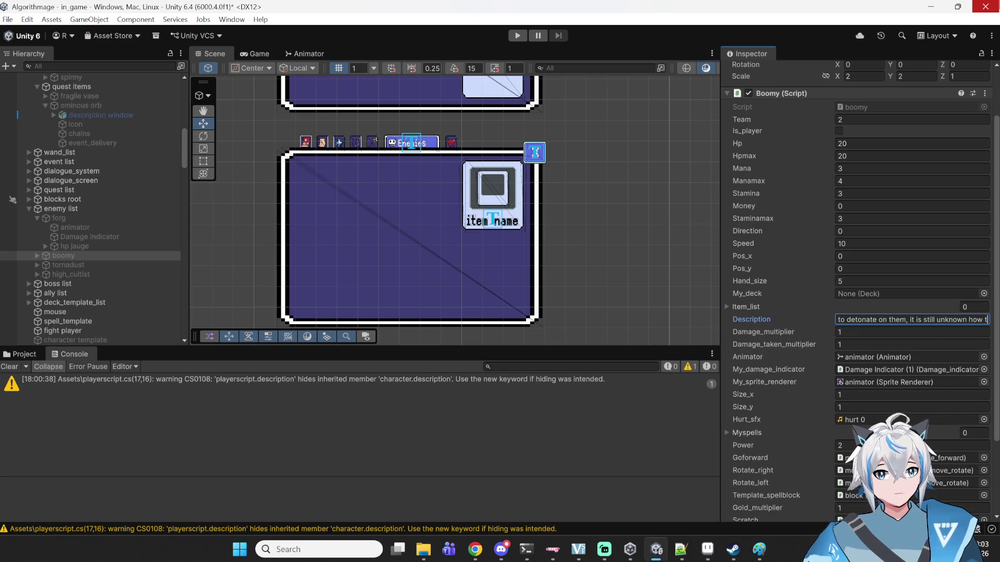
{"action": "key", "text": "Right"}
{"action": "key", "text": "Right"}
{"action": "key", "text": "Right"}
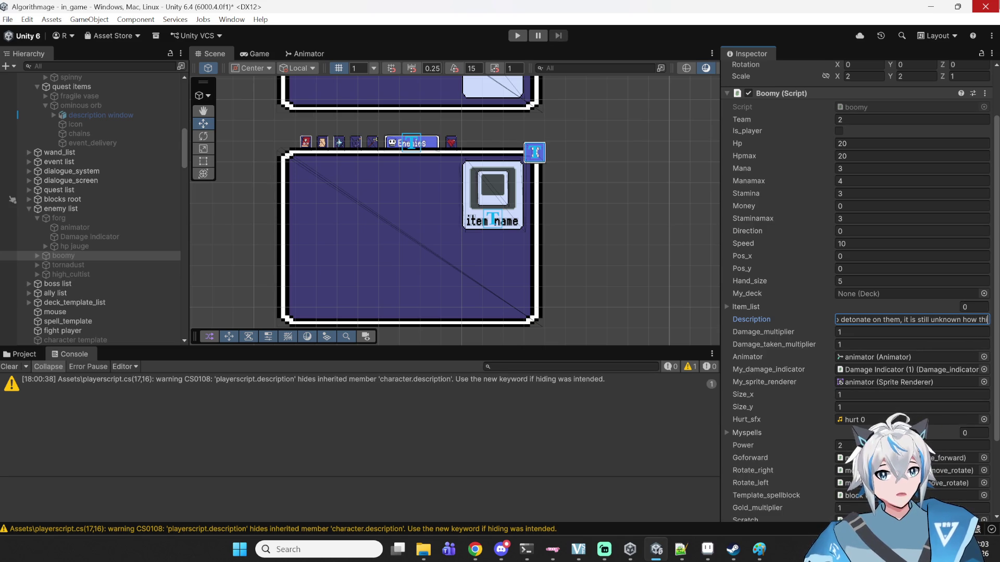
{"action": "type", "text": "is not endangered."}
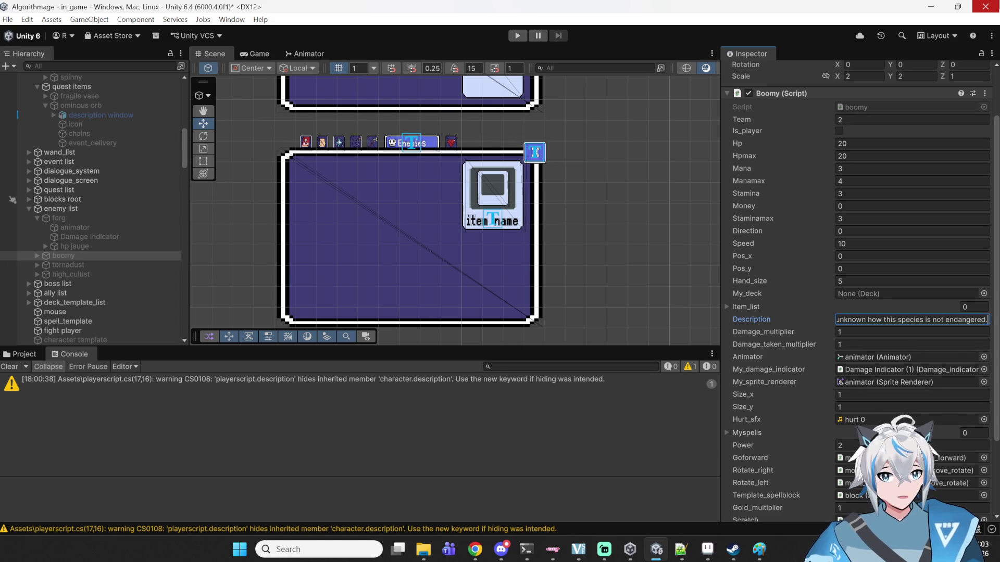
{"action": "key", "text": "Home"}
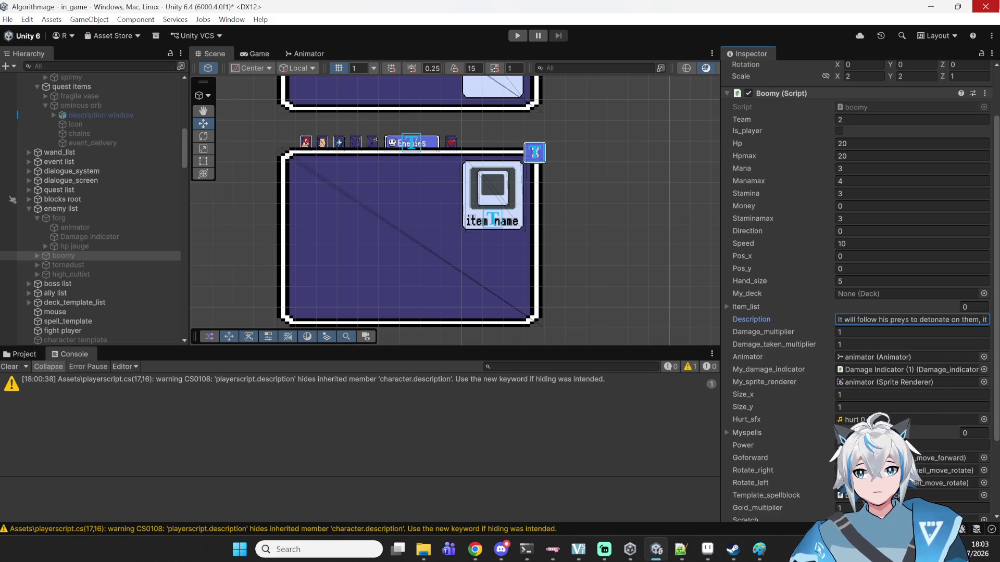
{"action": "left_click", "coordinate": [82, 267]}
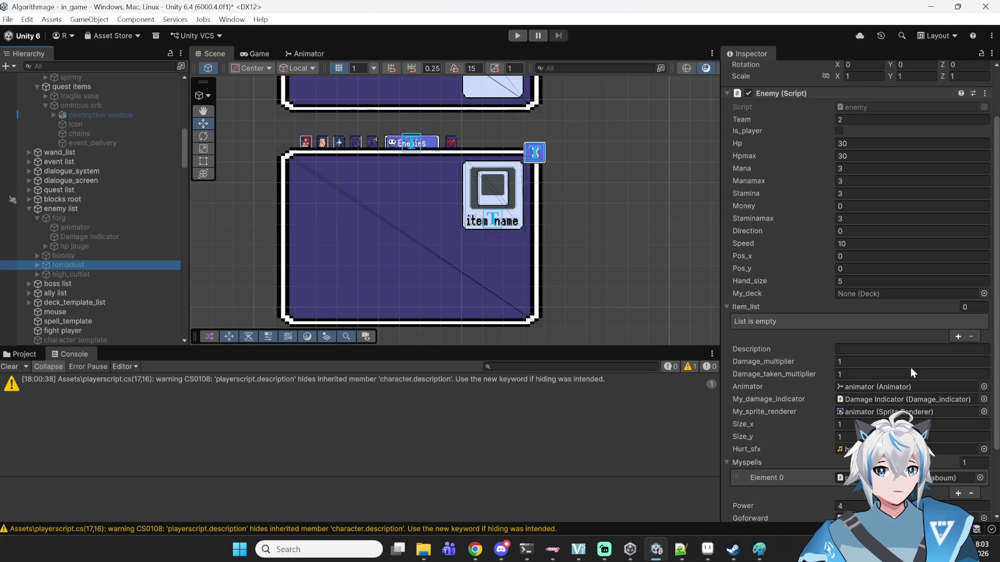
- Enter tornadust's description about catching preys in its tornado until they're too confused to fight back
{"action": "left_click", "coordinate": [906, 349]}
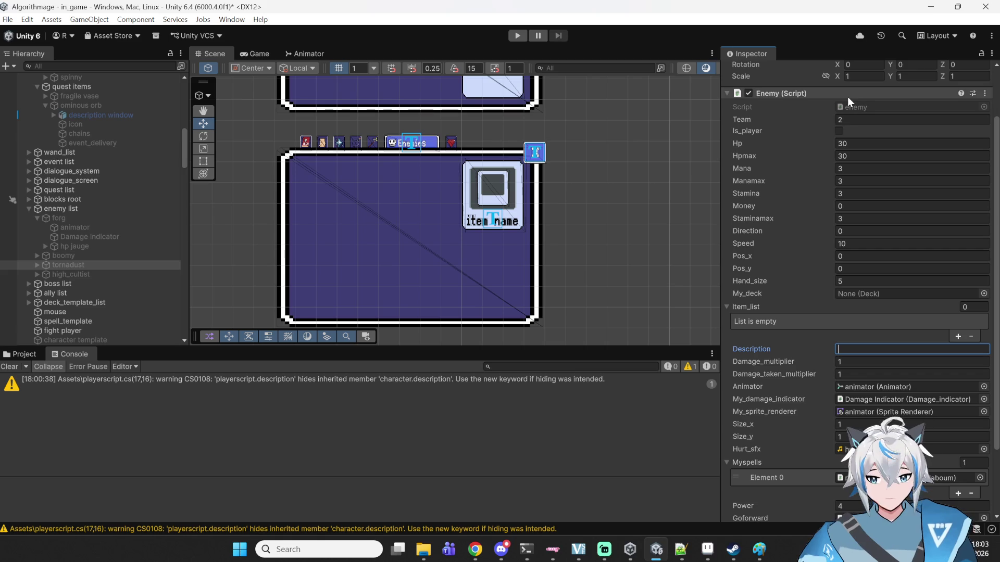
{"action": "type", "text": "It catches it's sp"}
{"action": "key", "text": "BackSpace"}
{"action": "key", "text": "BackSpace"}
{"action": "type", "text": "preys in the center of it"}
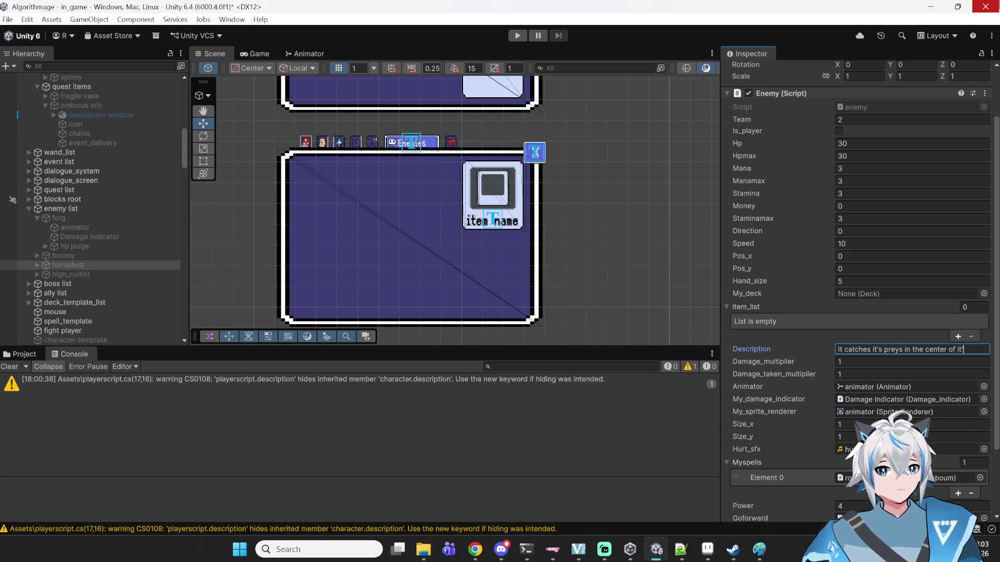
{"action": "type", "text": "do"}
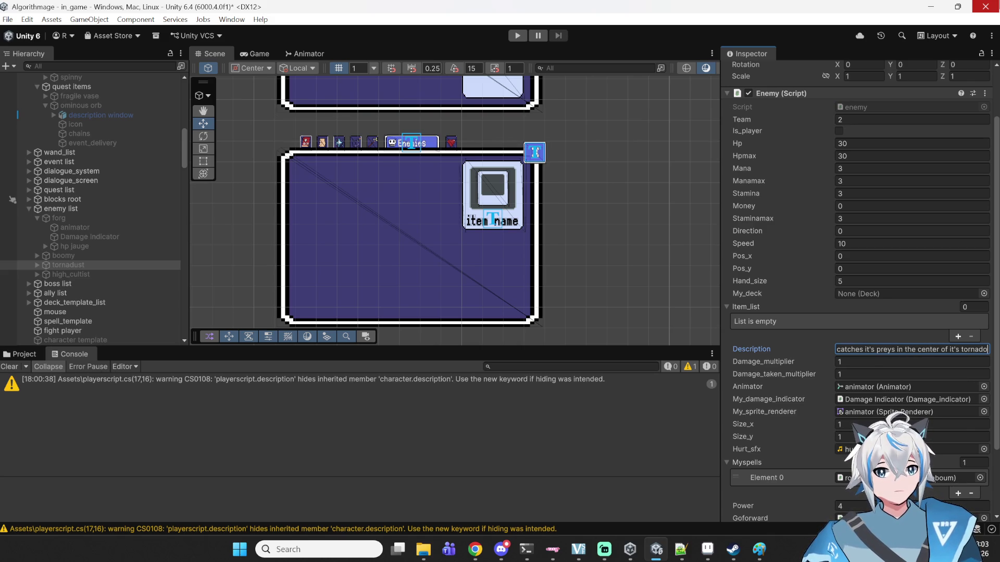
{"action": "type", "text": ". T"}
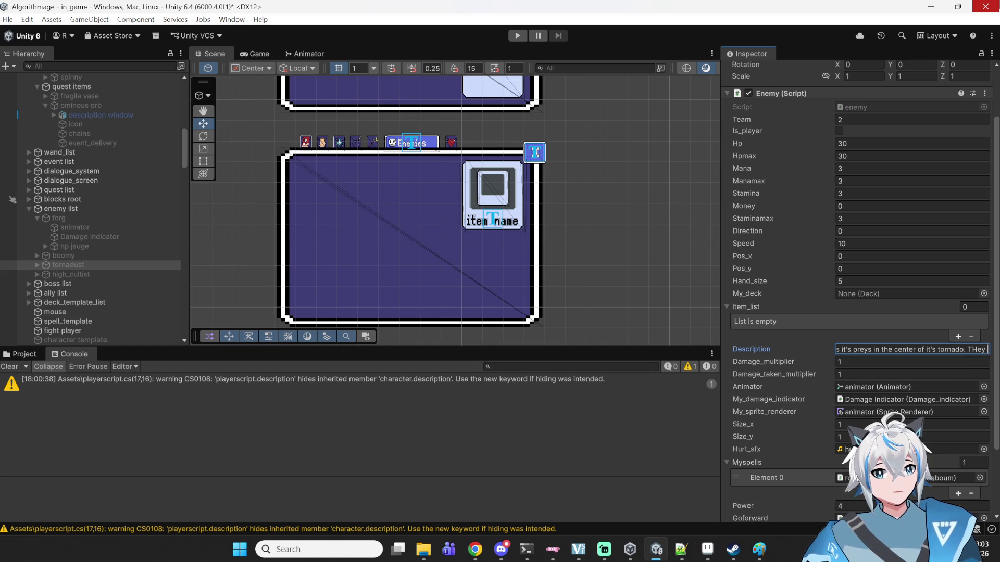
{"action": "type", "text": "hey t"}
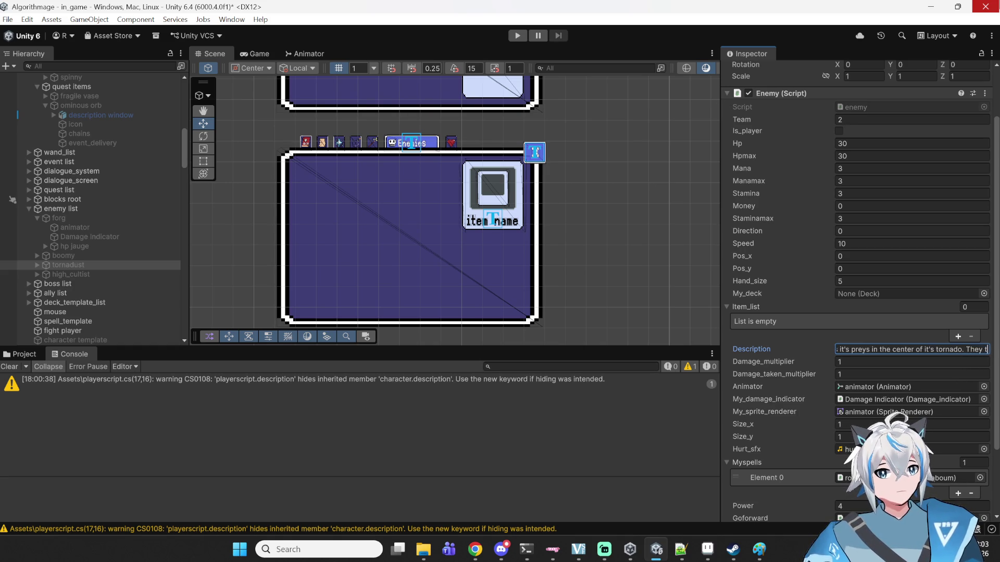
{"action": "type", "text": "hen become"}
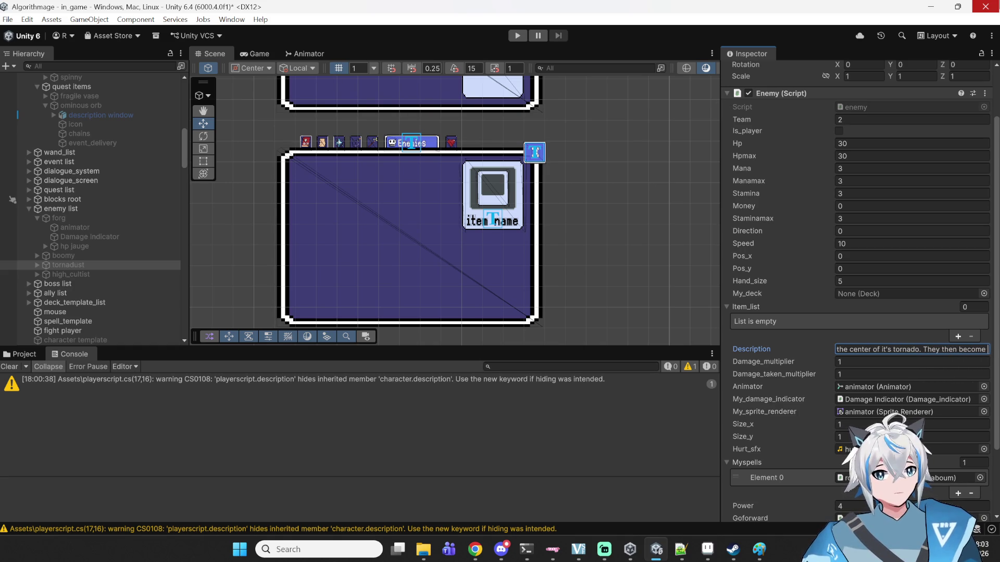
{"action": "type", "text": " too con"}
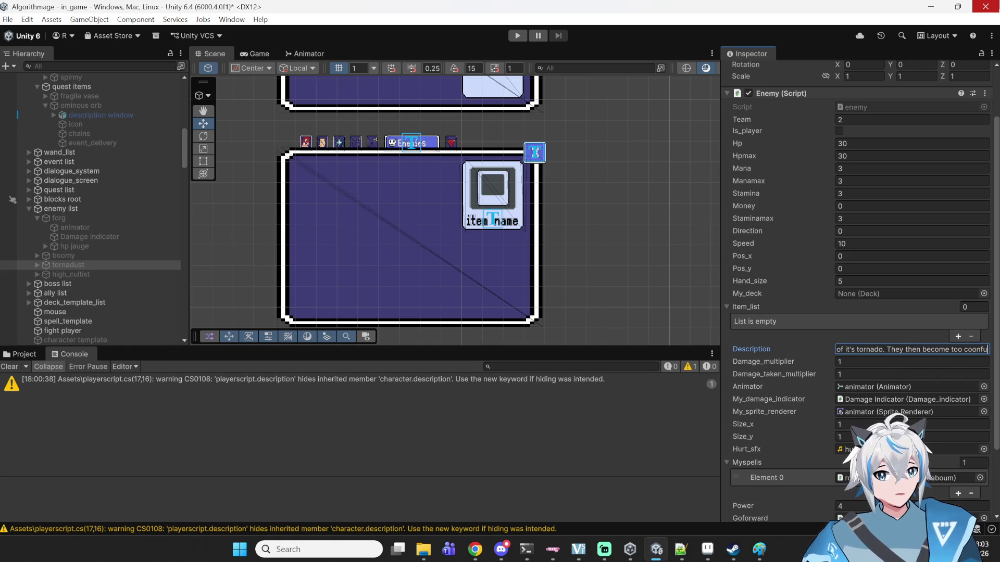
{"action": "type", "text": "fused t"}
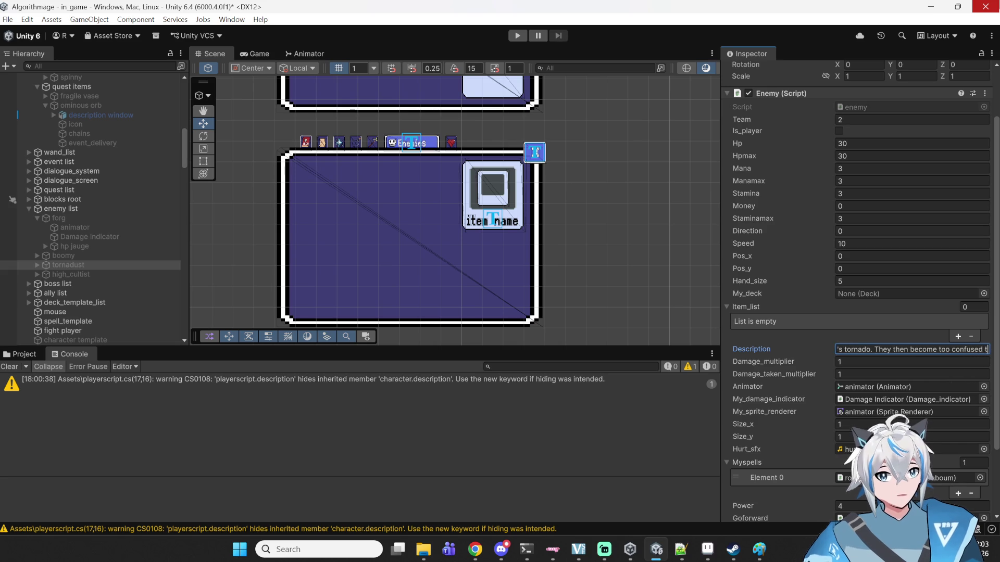
{"action": "type", "text": "o fight back."}
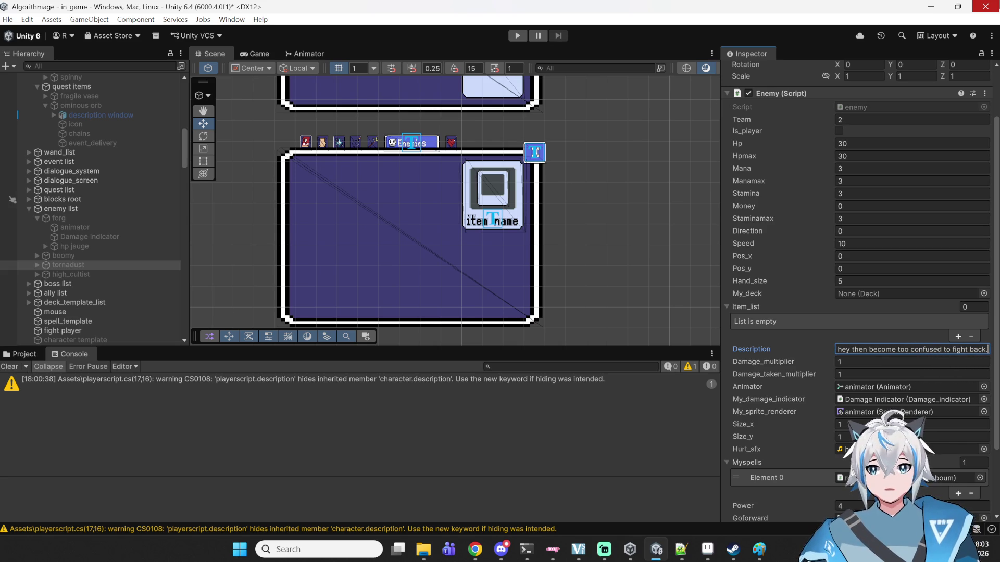
{"action": "key", "text": "Return"}
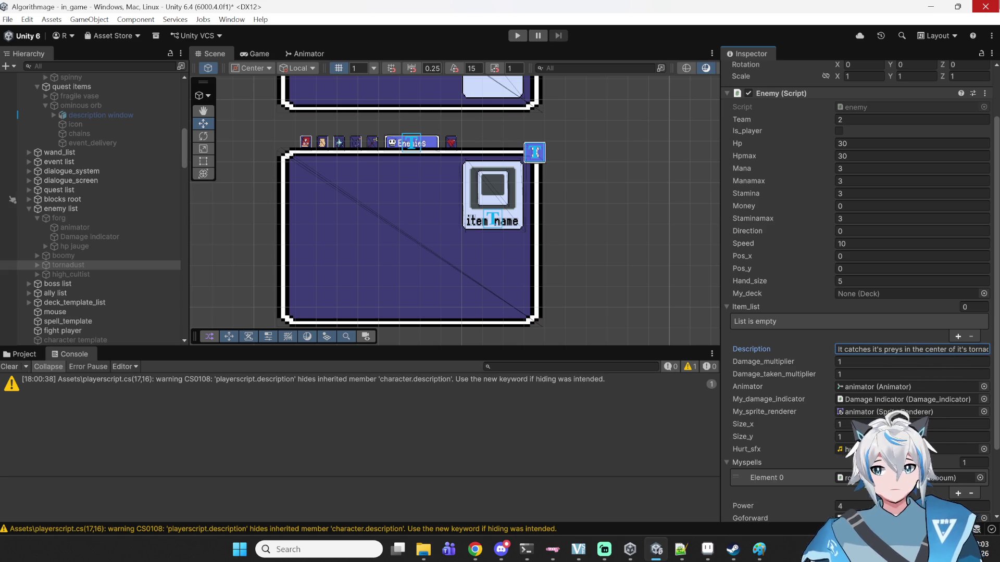
- Select high_cultist and start editing its Description field
{"action": "left_click", "coordinate": [159, 275]}
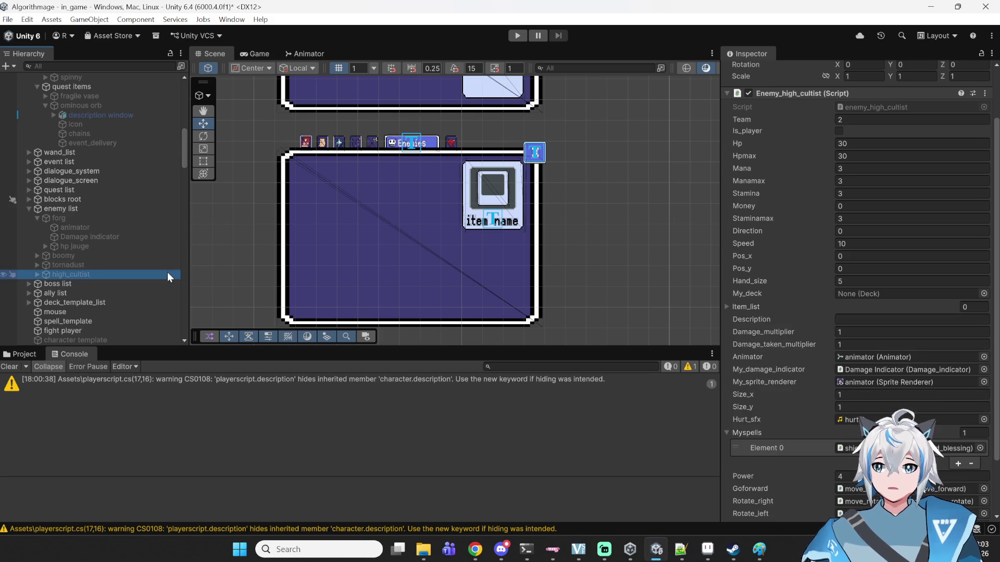
{"action": "left_click", "coordinate": [874, 322]}
{"action": "scroll", "coordinate": [460, 257], "scroll_direction": "down", "scroll_amount": 3}
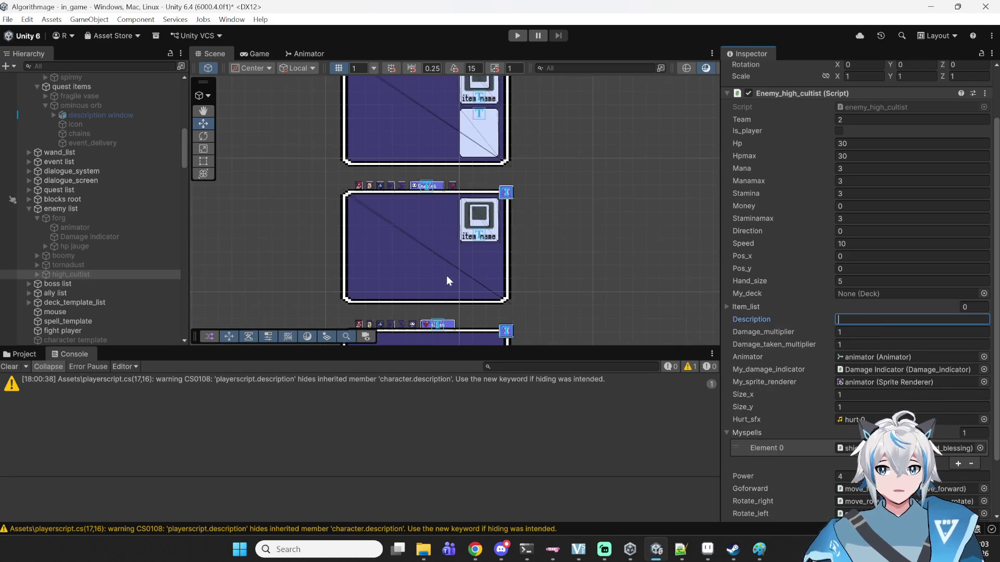
{"action": "scroll", "coordinate": [457, 270], "scroll_direction": "down", "scroll_amount": 2}
{"action": "scroll", "coordinate": [467, 208], "scroll_direction": "down", "scroll_amount": 2}
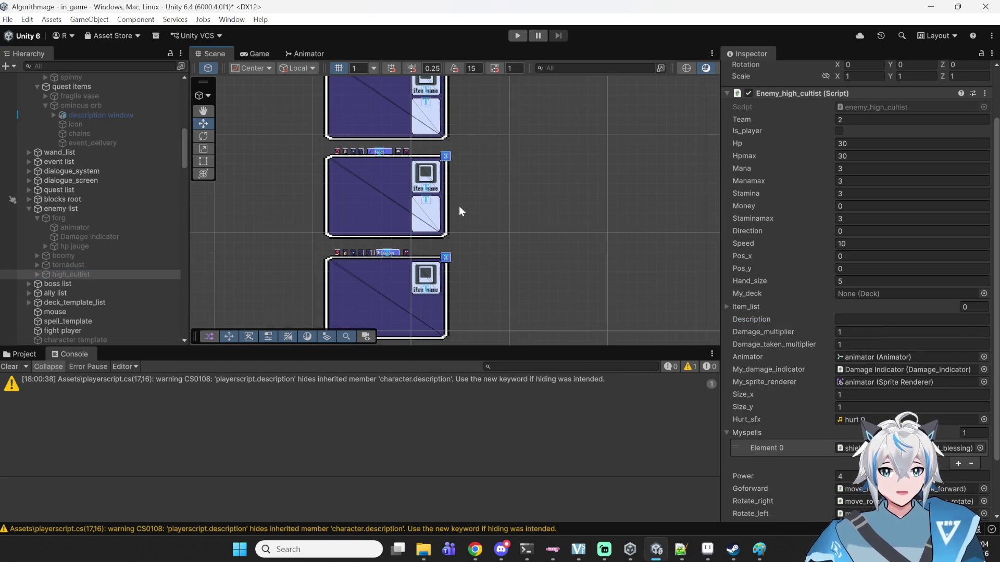
{"action": "scroll", "coordinate": [458, 218], "scroll_direction": "down", "scroll_amount": 2}
{"action": "scroll", "coordinate": [523, 157], "scroll_direction": "down", "scroll_amount": 2}
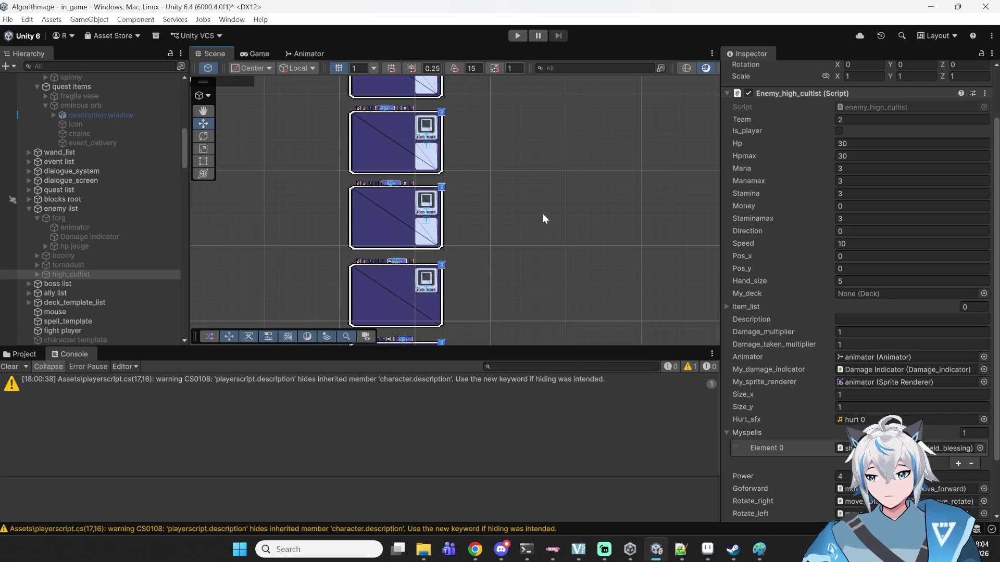
{"action": "scroll", "coordinate": [541, 229], "scroll_direction": "up", "scroll_amount": 3}
{"action": "type", "text": "a cultist that has obtained high proficiency"}
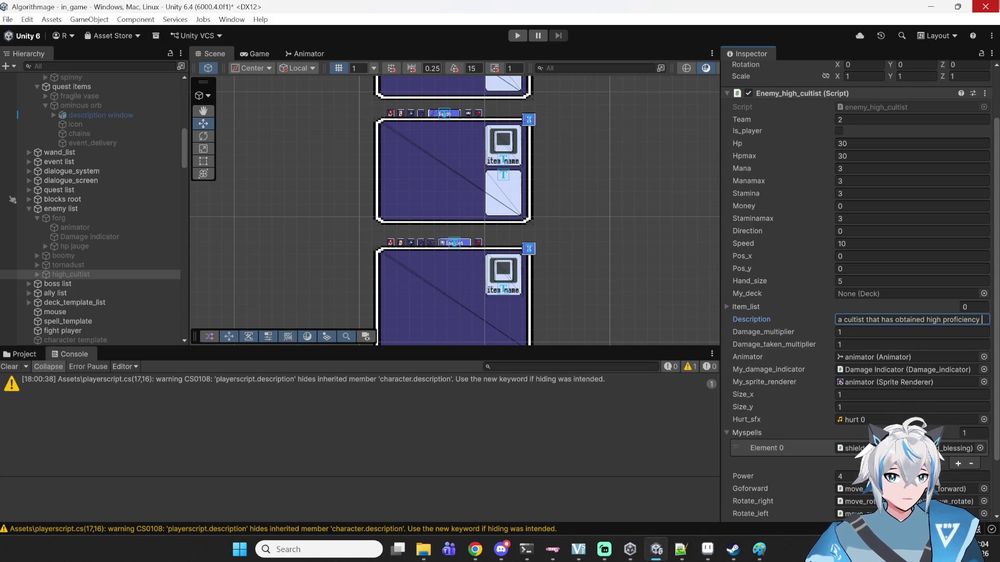
- Describe high_cultist as proficient in protection magic, for adventurers to defeat before fighting other monsters
{"action": "type", "text": "in protection magic. "}
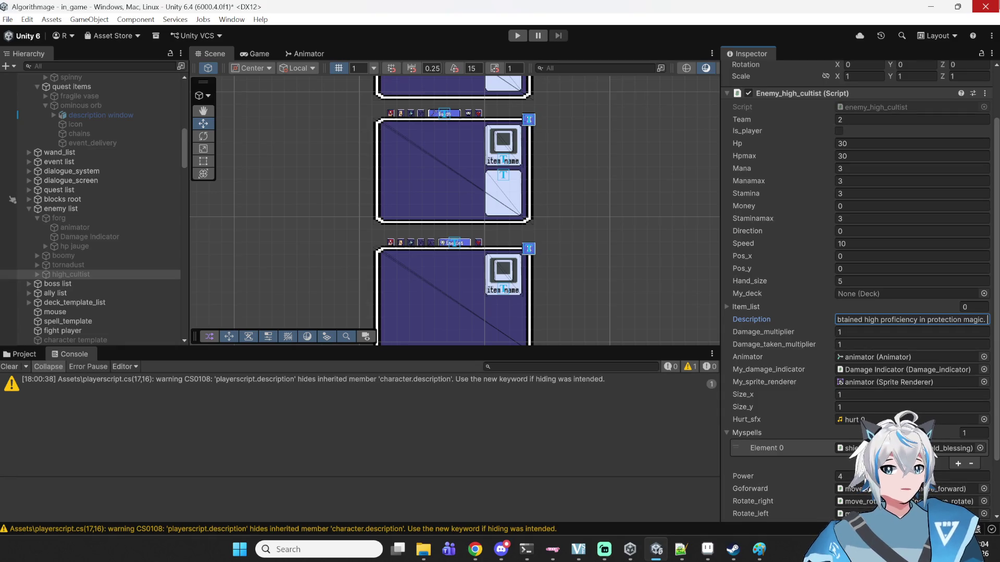
{"action": "type", "text": "K"}
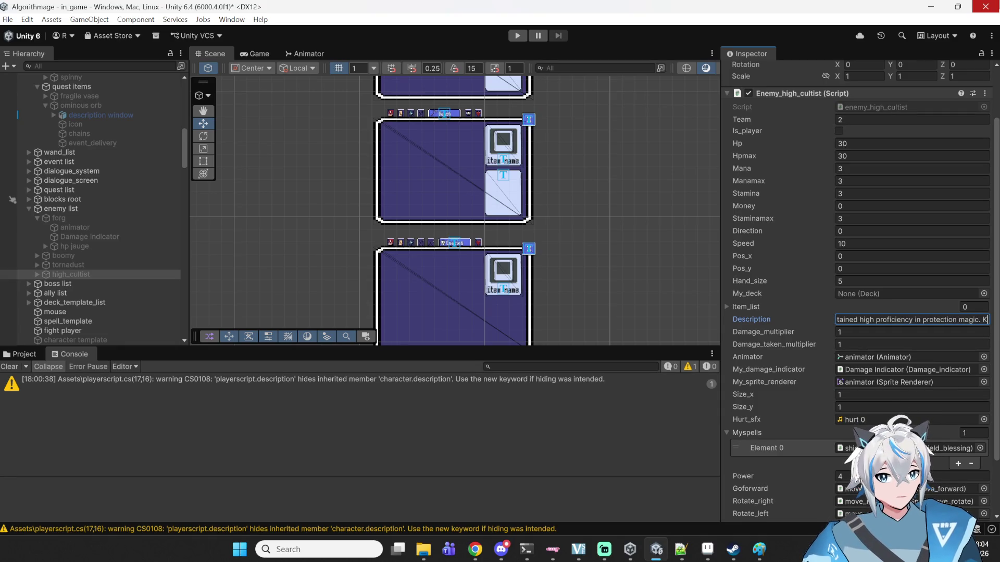
{"action": "key", "text": "BackSpace"}
{"action": "type", "text": "Asd"}
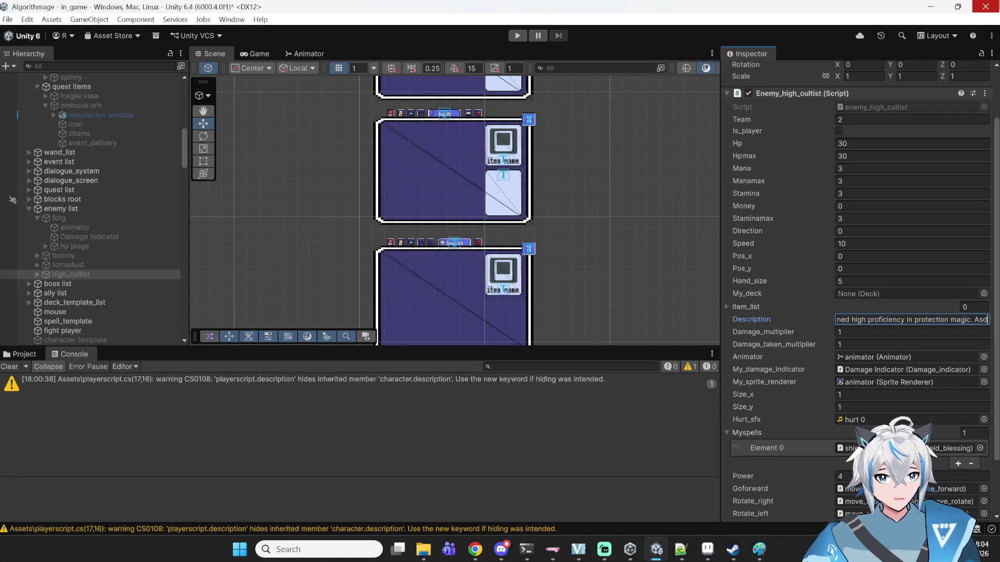
{"action": "key", "text": "BackSpace"}
{"action": "key", "text": "BackSpace"}
{"action": "type", "text": "dventurers should defeat him quickly before"}
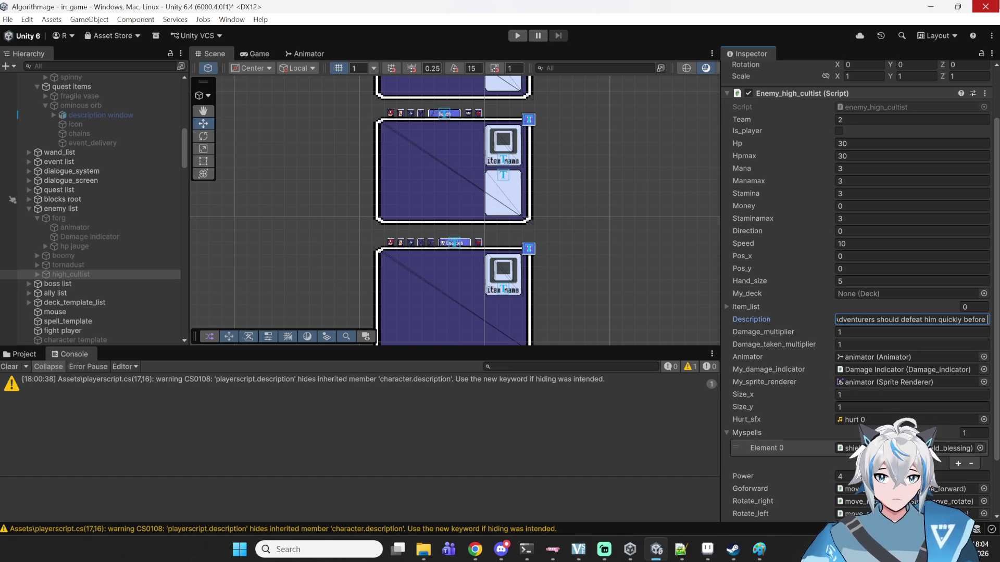
{"action": "type", "text": "fi"}
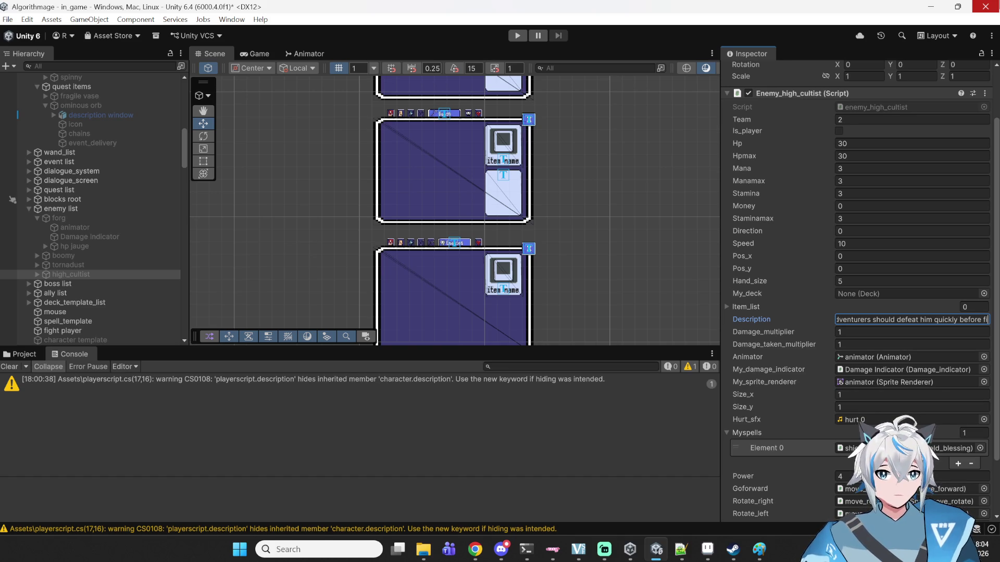
{"action": "type", "text": "ghting other "}
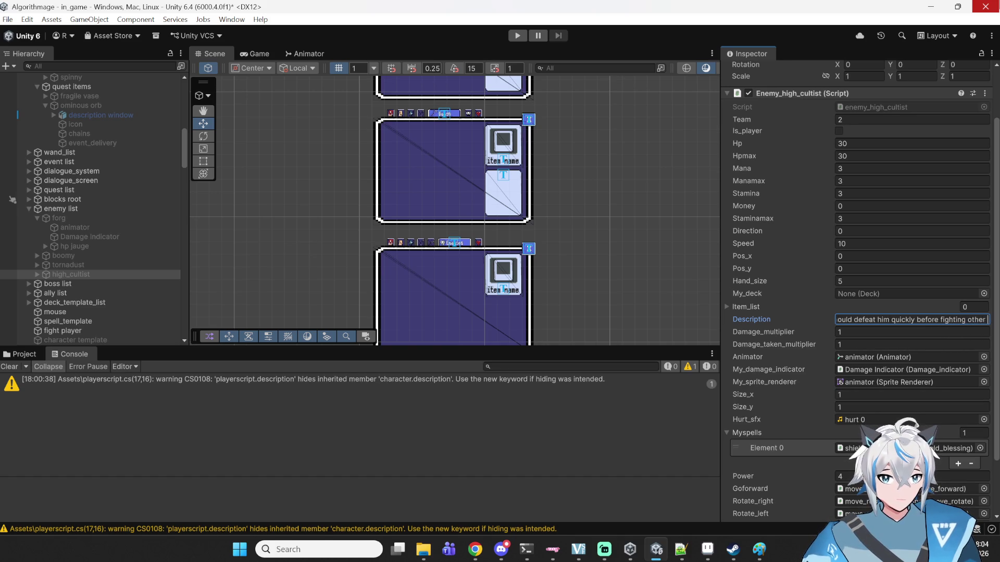
{"action": "type", "text": "monsters."}
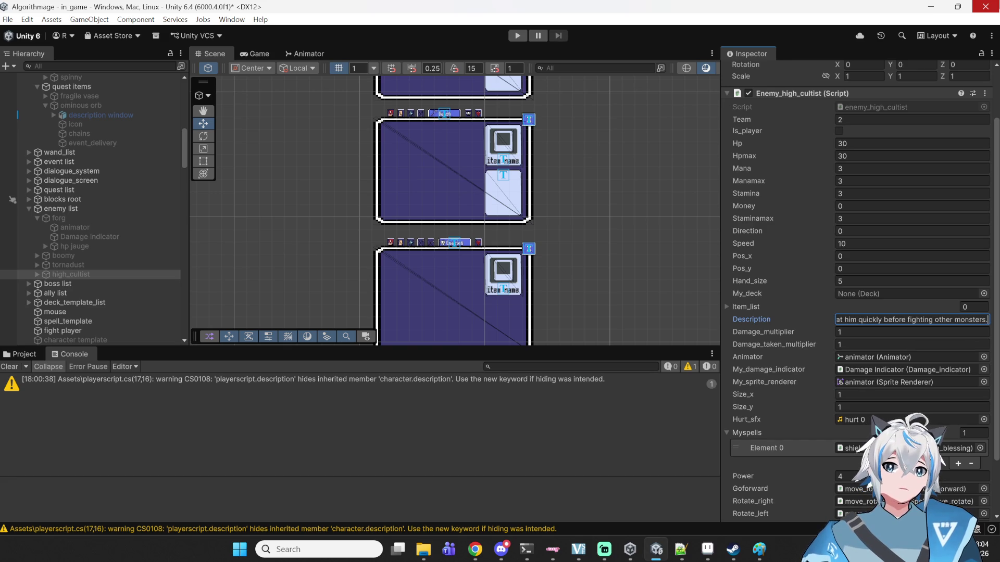
{"action": "key", "text": "Return"}
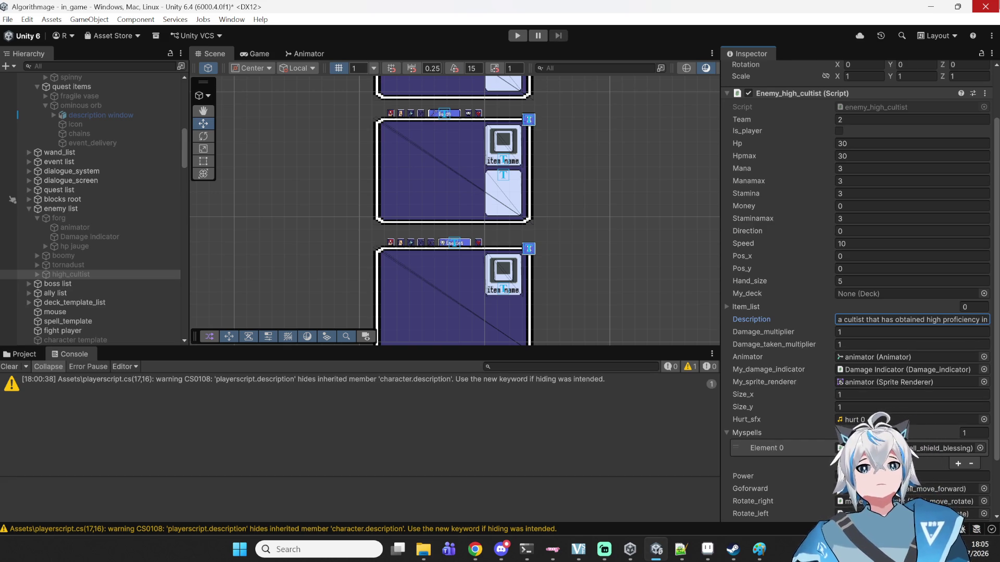
{"action": "left_click", "coordinate": [645, 191]}
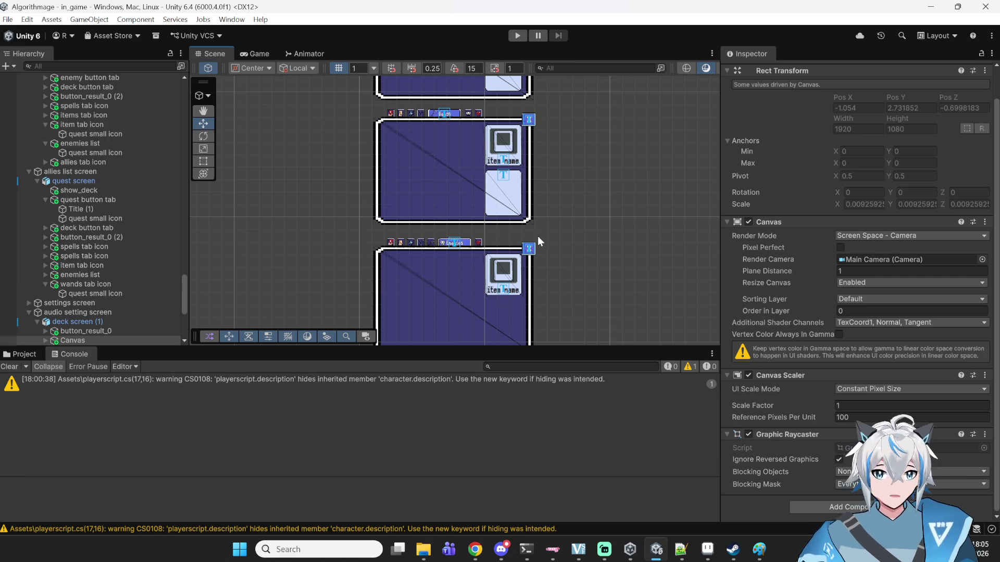
- Select the description box on the enemy panel and move it under big display
{"action": "scroll", "coordinate": [496, 223], "scroll_direction": "down", "scroll_amount": 2}
{"action": "scroll", "coordinate": [550, 274], "scroll_direction": "down", "scroll_amount": 1}
{"action": "scroll", "coordinate": [560, 285], "scroll_direction": "up", "scroll_amount": 3}
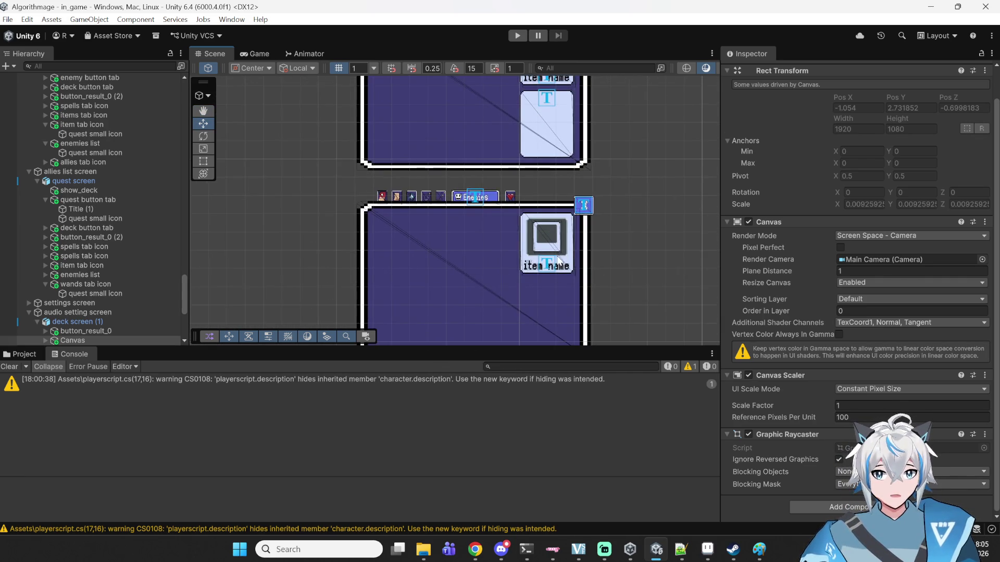
{"action": "left_click", "coordinate": [561, 264]}
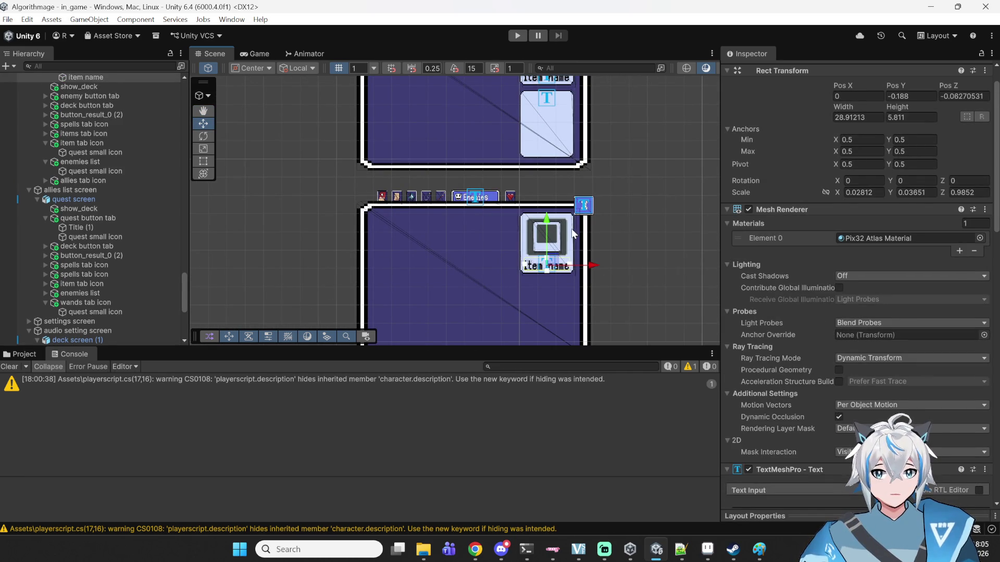
{"action": "left_click", "coordinate": [571, 229]}
{"action": "left_click", "coordinate": [570, 157]}
{"action": "left_click", "coordinate": [570, 158]}
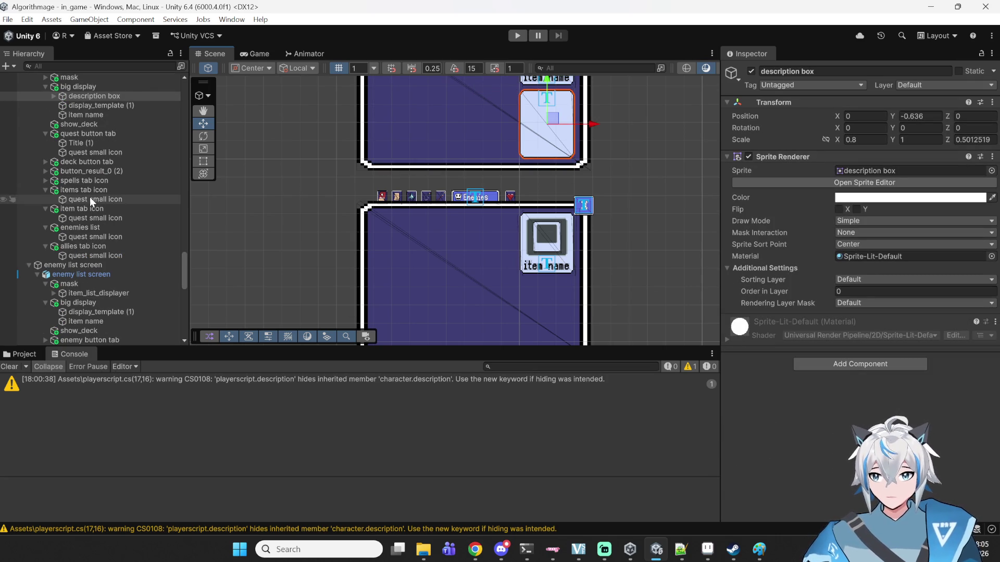
{"action": "scroll", "coordinate": [96, 232], "scroll_direction": "down", "scroll_amount": 3}
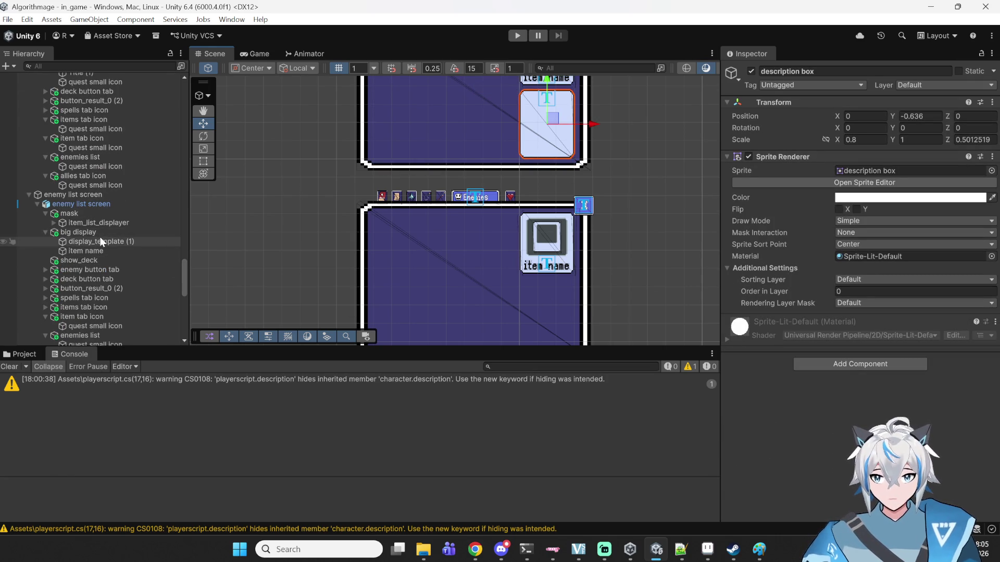
{"action": "scroll", "coordinate": [100, 236], "scroll_direction": "down", "scroll_amount": 3}
{"action": "scroll", "coordinate": [136, 224], "scroll_direction": "down", "scroll_amount": 3}
{"action": "scroll", "coordinate": [136, 223], "scroll_direction": "up", "scroll_amount": 3}
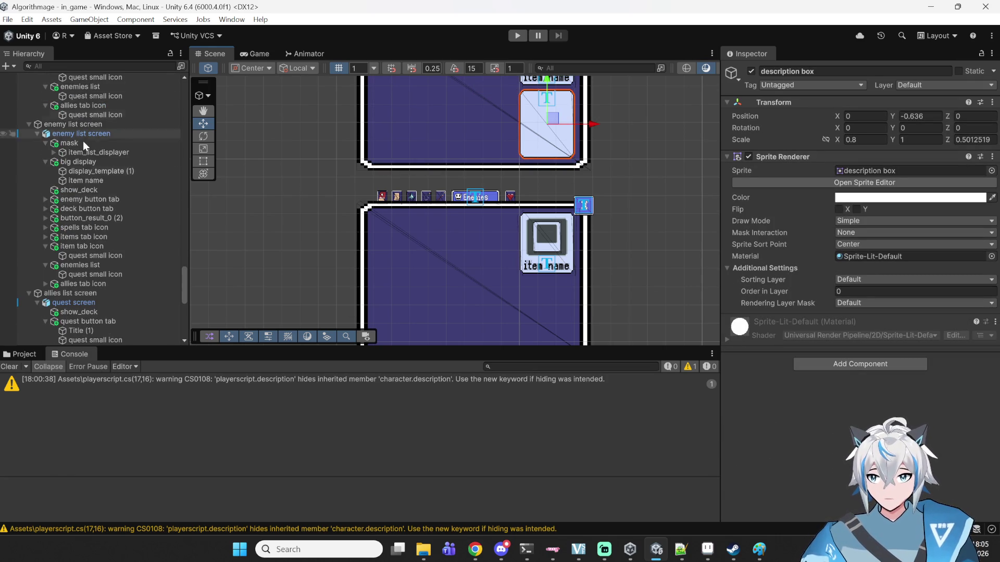
{"action": "scroll", "coordinate": [92, 163], "scroll_direction": "up", "scroll_amount": 4}
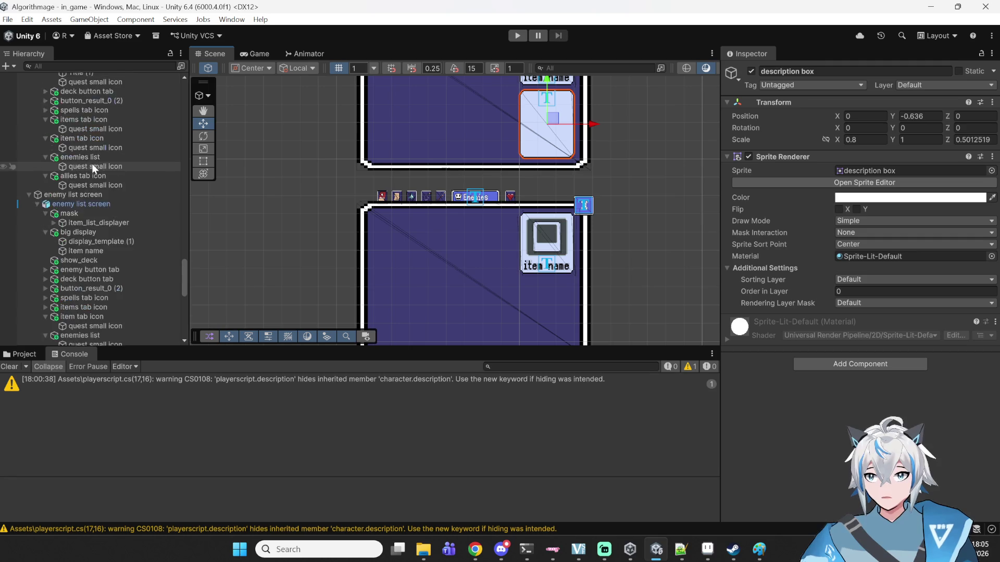
{"action": "mouse_move", "coordinate": [92, 170]}
{"action": "left_mouse_down"}
{"action": "mouse_move", "coordinate": [86, 245]}
{"action": "mouse_move", "coordinate": [83, 234]}
{"action": "mouse_move", "coordinate": [867, 287]}
{"action": "mouse_move", "coordinate": [893, 220]}
{"action": "mouse_move", "coordinate": [877, 267]}
{"action": "mouse_move", "coordinate": [867, 244]}
{"action": "mouse_move", "coordinate": [866, 257]}
{"action": "left_mouse_up"}
- Assign the item description text to big display's Display_template Object_description slot
{"action": "left_click", "coordinate": [102, 232]}
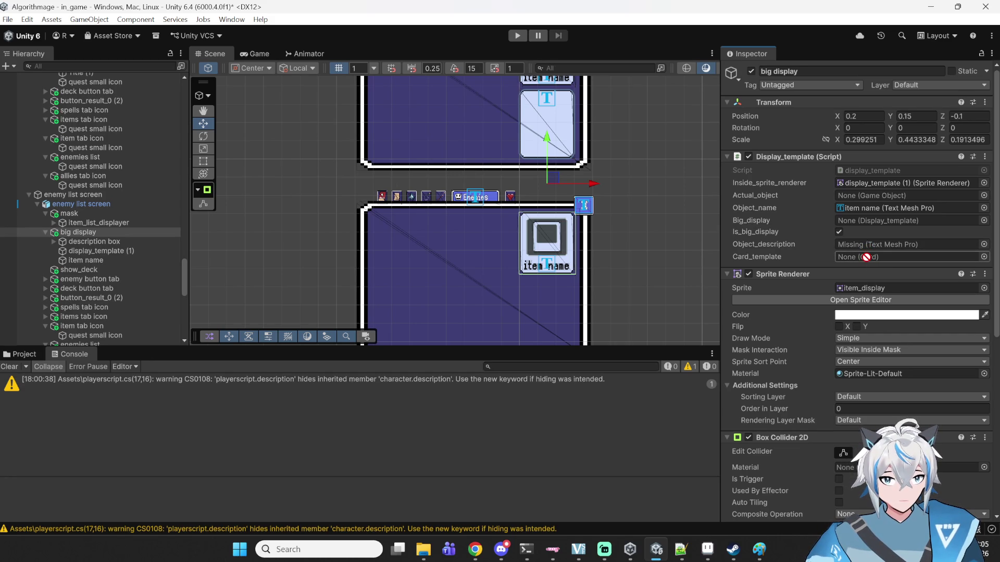
{"action": "left_click_drag", "start_coordinate": [865, 257], "coordinate": [869, 249]}
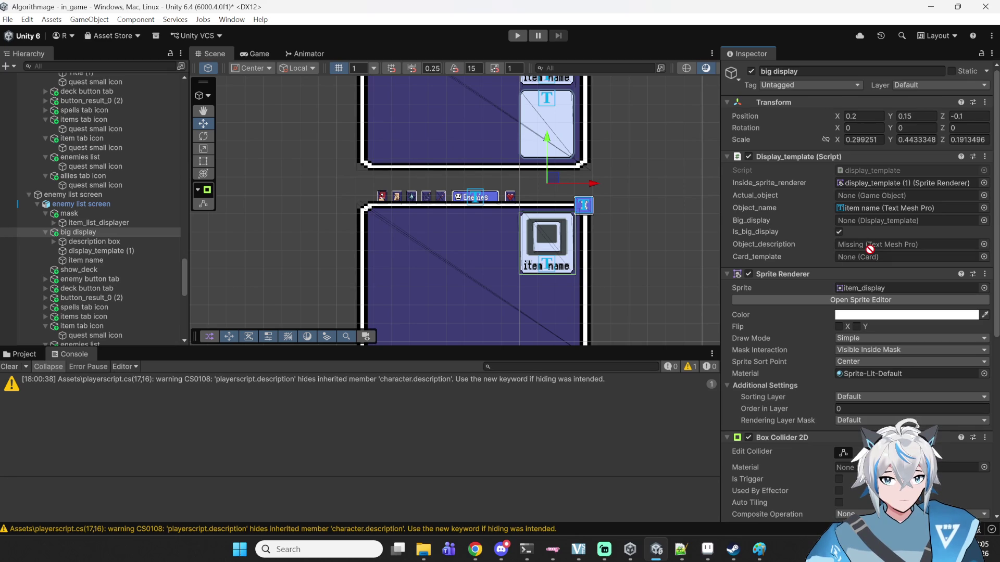
{"action": "left_click", "coordinate": [58, 241]}
{"action": "left_click", "coordinate": [54, 242]}
{"action": "left_click", "coordinate": [67, 234]}
{"action": "left_click_drag", "start_coordinate": [82, 249], "coordinate": [921, 245]}
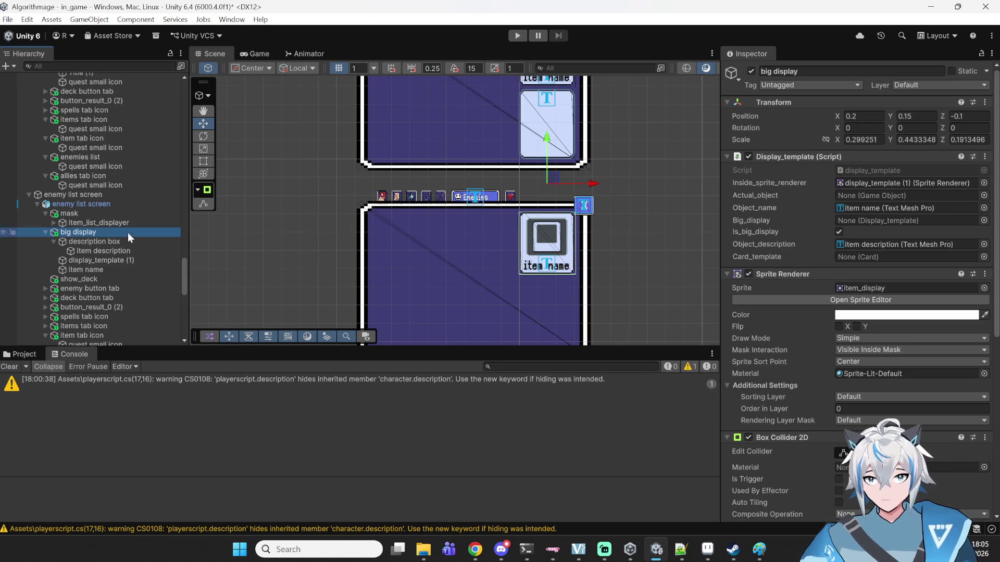
{"action": "left_click", "coordinate": [910, 128]}
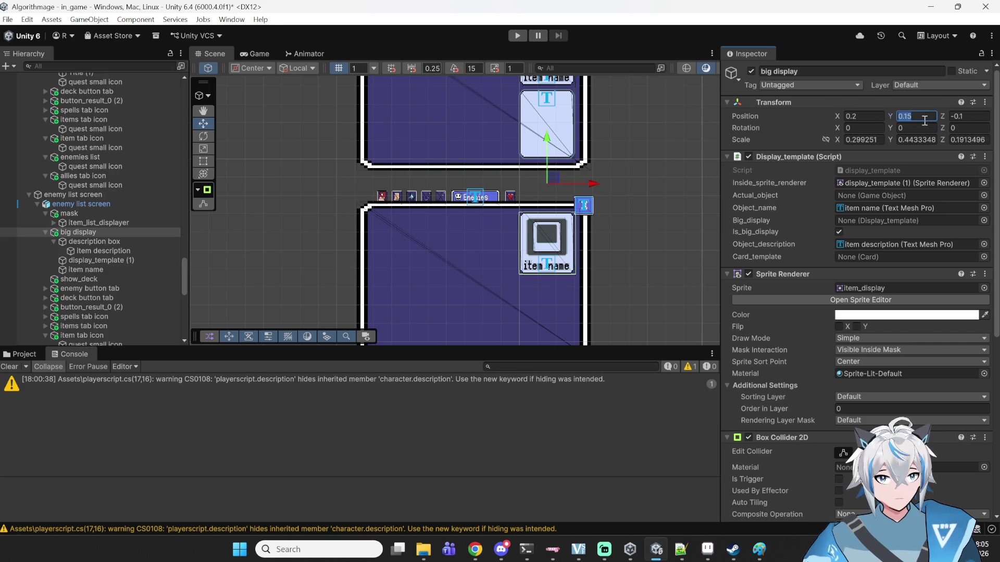
- Look up the wand screen description box's Position Y value of -0.636
{"action": "scroll", "coordinate": [286, 180], "scroll_direction": "up", "scroll_amount": 1}
{"action": "mouse_move", "coordinate": [636, 188]}
{"action": "left_mouse_down"}
{"action": "mouse_move", "coordinate": [568, 281]}
{"action": "mouse_move", "coordinate": [573, 199]}
{"action": "left_mouse_up"}
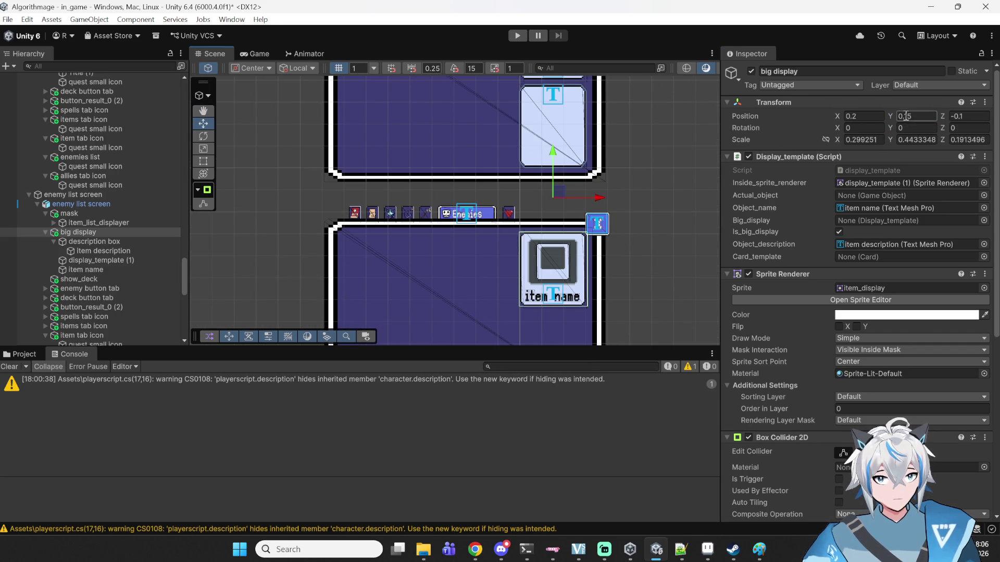
{"action": "type", "text": "0"}
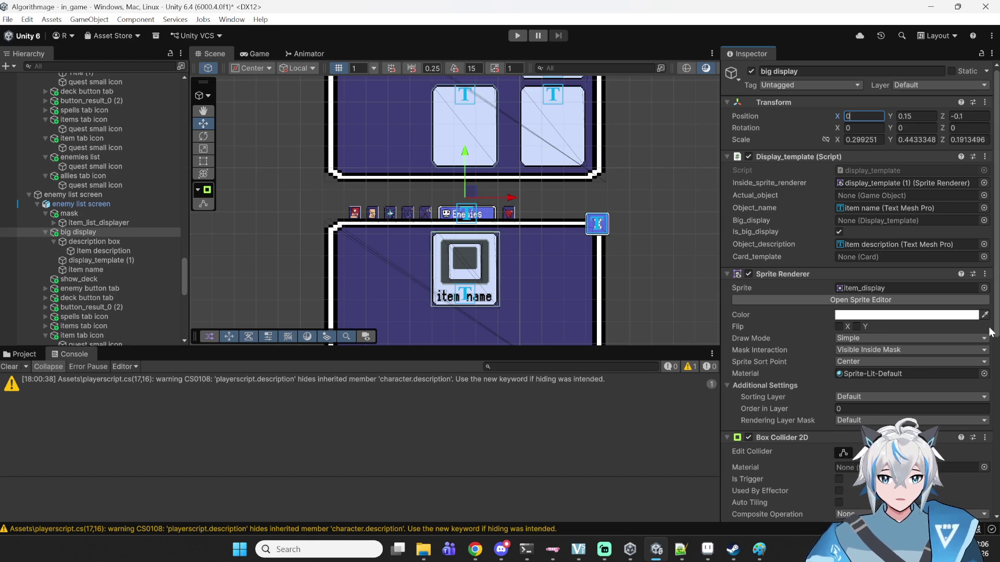
{"action": "key", "text": "Return"}
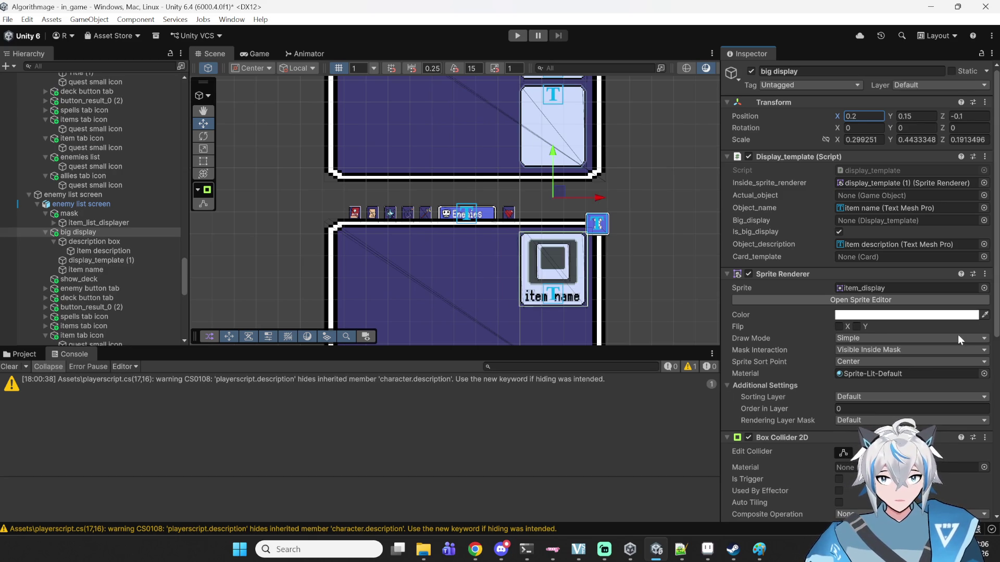
{"action": "left_click", "coordinate": [88, 241]}
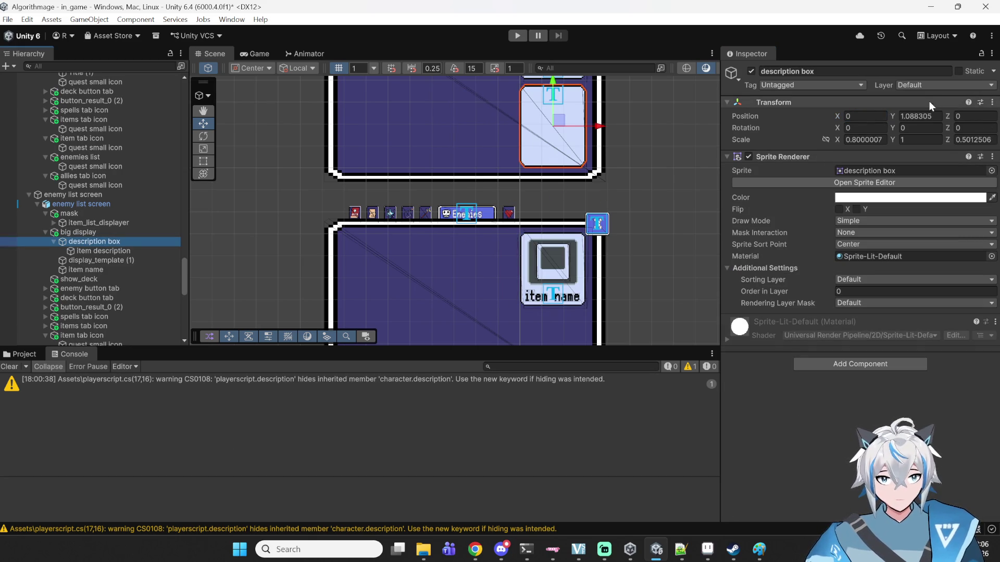
{"action": "scroll", "coordinate": [542, 123], "scroll_direction": "up", "scroll_amount": 5}
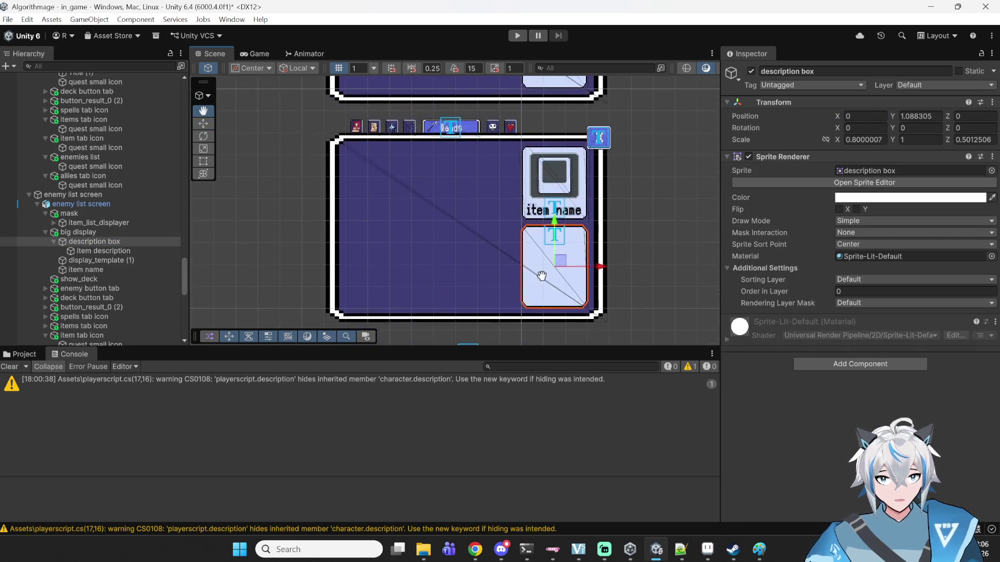
{"action": "scroll", "coordinate": [78, 127], "scroll_direction": "up", "scroll_amount": 3}
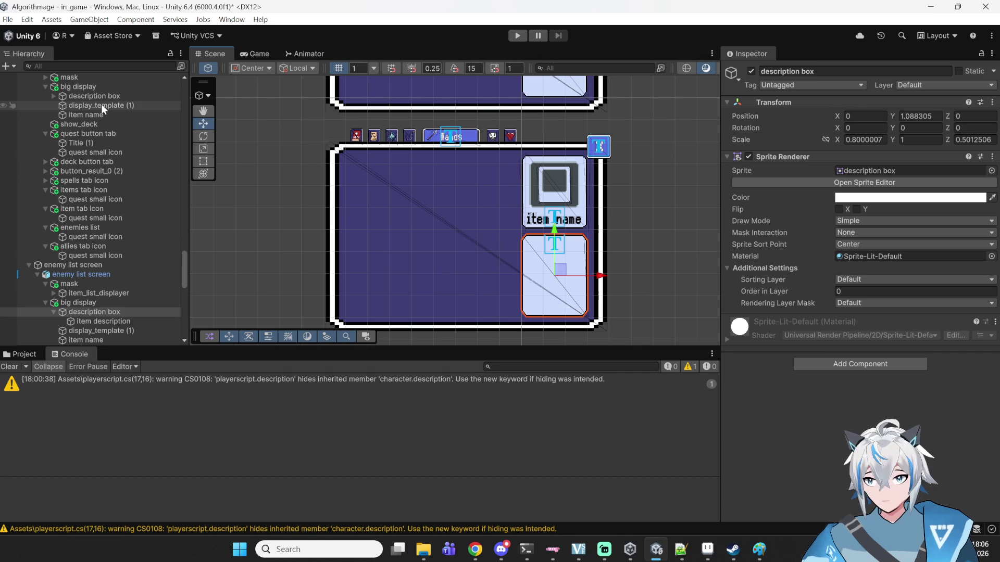
{"action": "scroll", "coordinate": [101, 105], "scroll_direction": "up", "scroll_amount": 2}
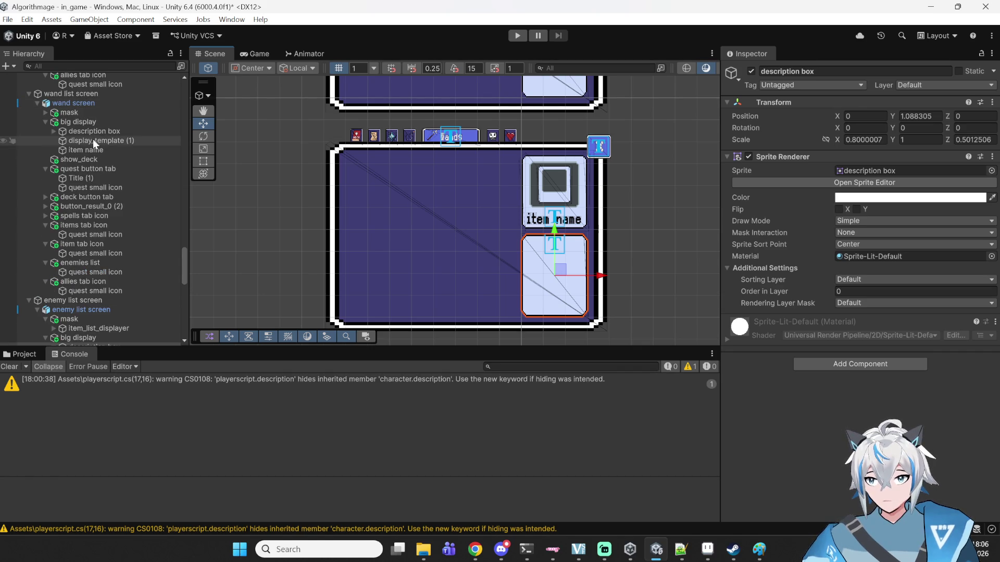
{"action": "left_click", "coordinate": [92, 130]}
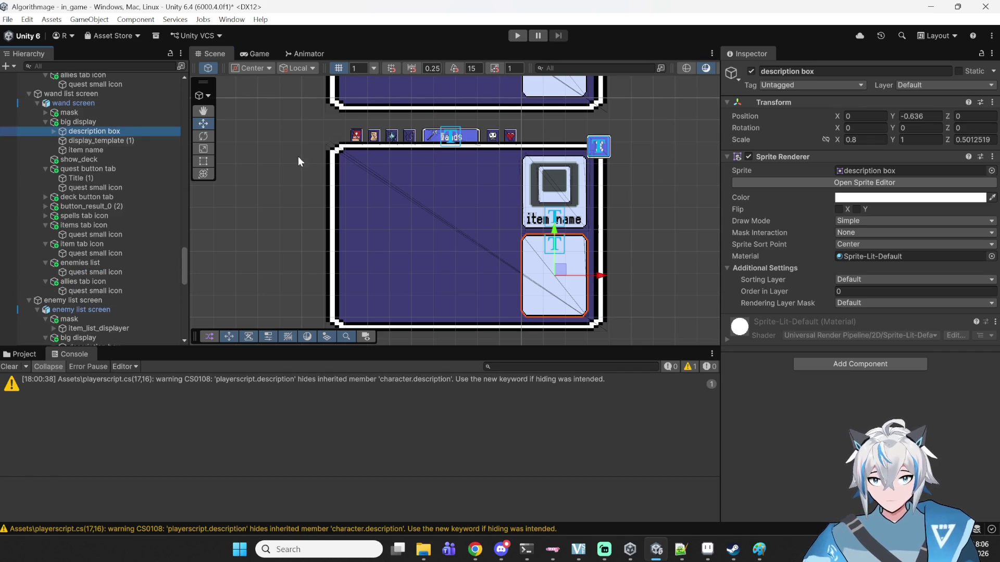
{"action": "left_click", "coordinate": [929, 117]}
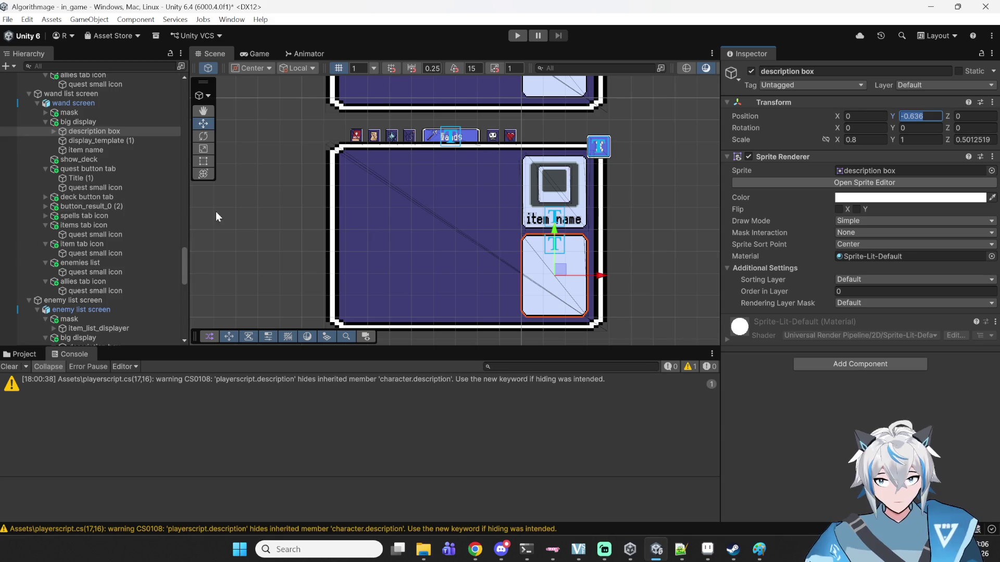
- Set the enemy list screen's description box Position Y to -0.636
{"action": "scroll", "coordinate": [57, 176], "scroll_direction": "down", "scroll_amount": 8}
{"action": "left_click", "coordinate": [101, 207]}
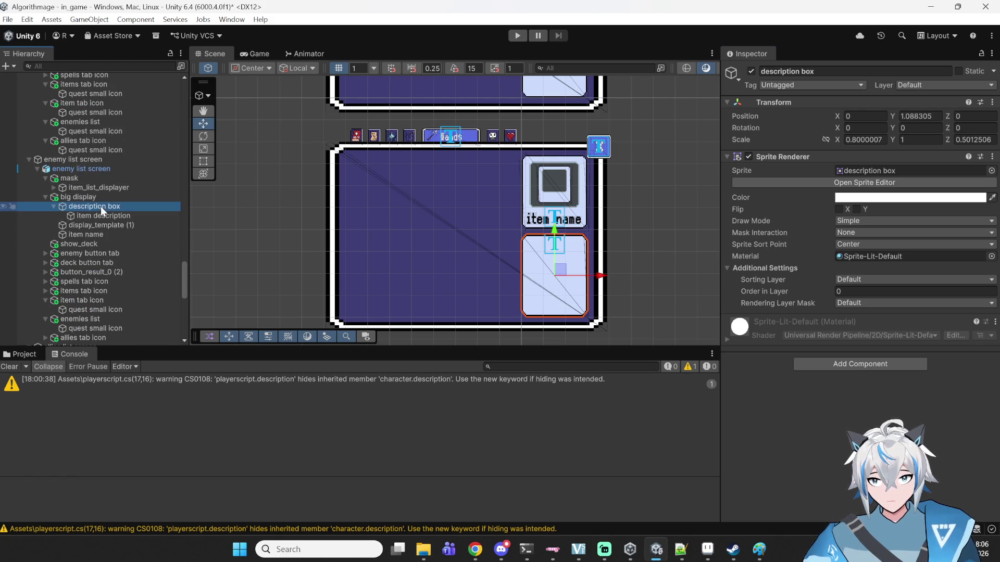
{"action": "left_click", "coordinate": [920, 117]}
{"action": "type", "text": "-0.636"}
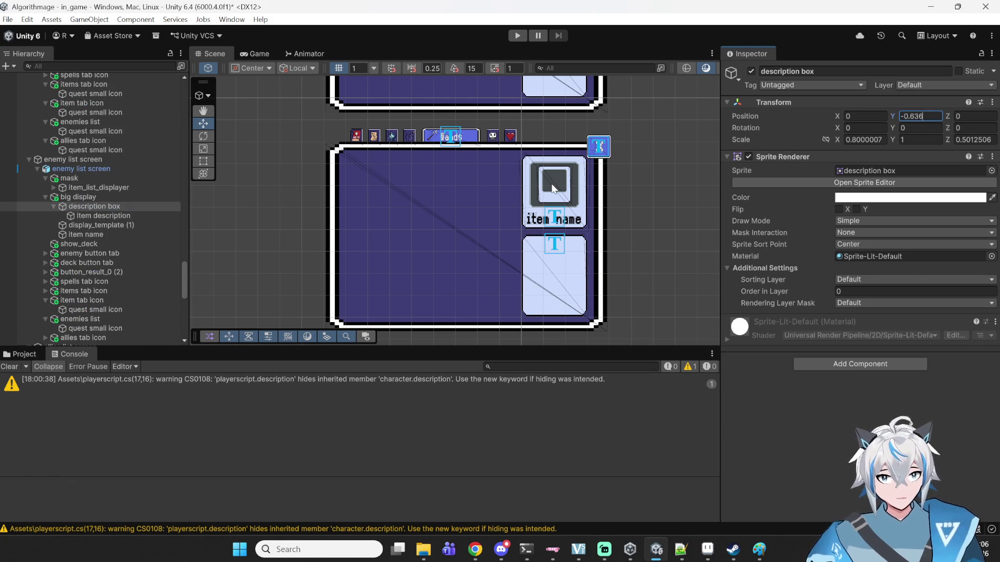
{"action": "mouse_move", "coordinate": [588, 244]}
{"action": "left_mouse_down"}
{"action": "mouse_move", "coordinate": [599, 328]}
{"action": "mouse_move", "coordinate": [604, 248]}
{"action": "left_mouse_up"}
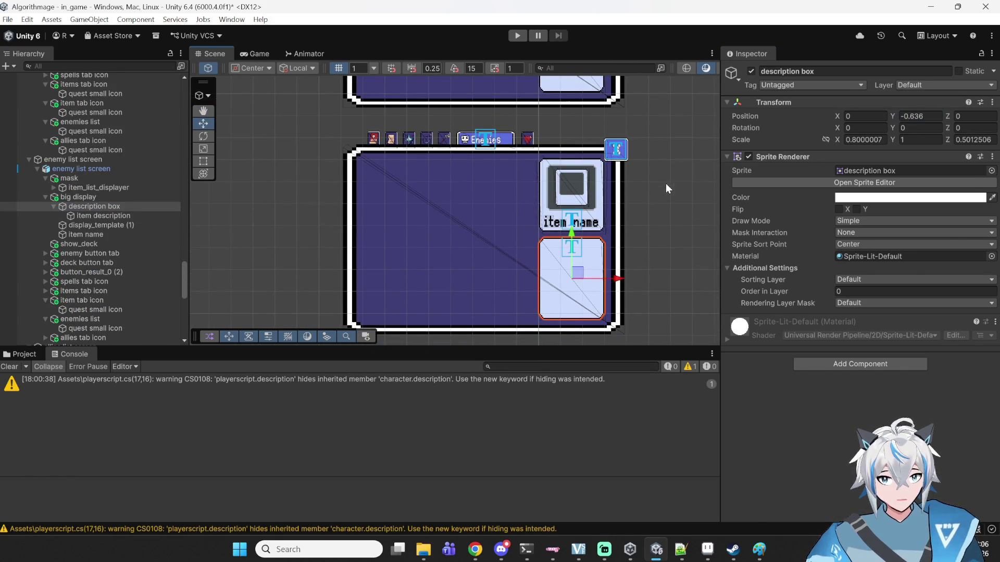
{"action": "left_click", "coordinate": [650, 335]}
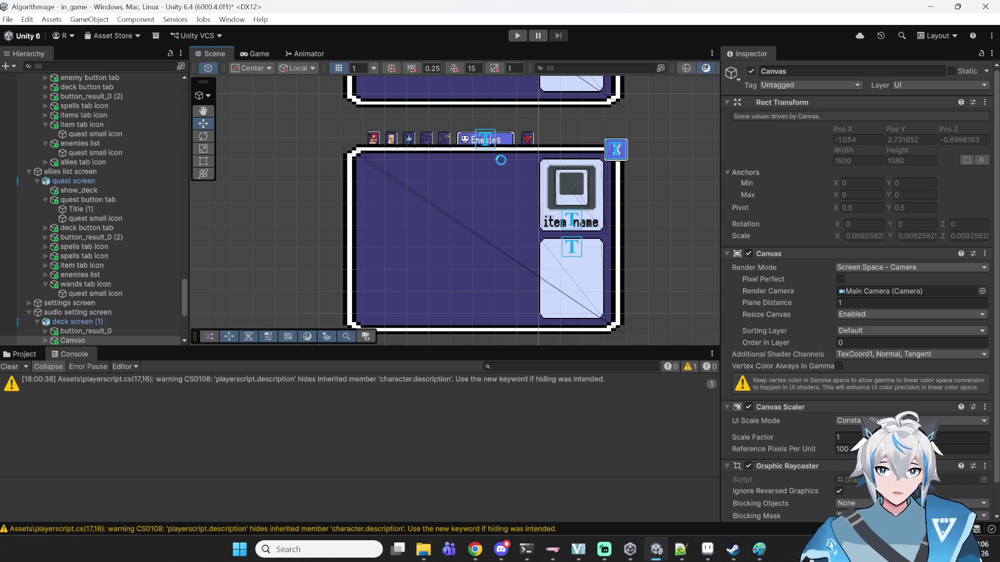
- Enter play mode, start a new game and open the deck panel in battle
{"action": "left_click", "coordinate": [517, 36]}
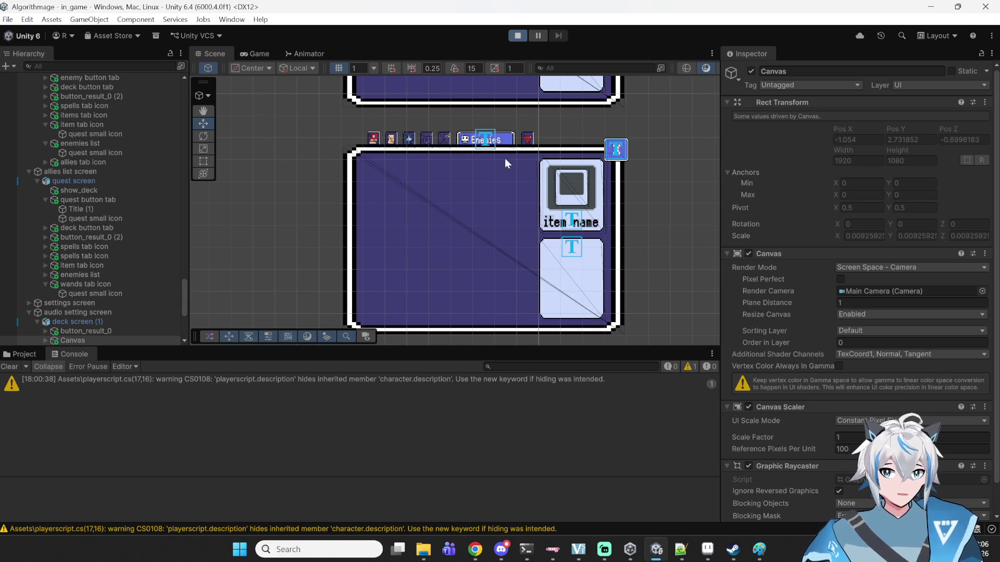
{"action": "left_click", "coordinate": [490, 197]}
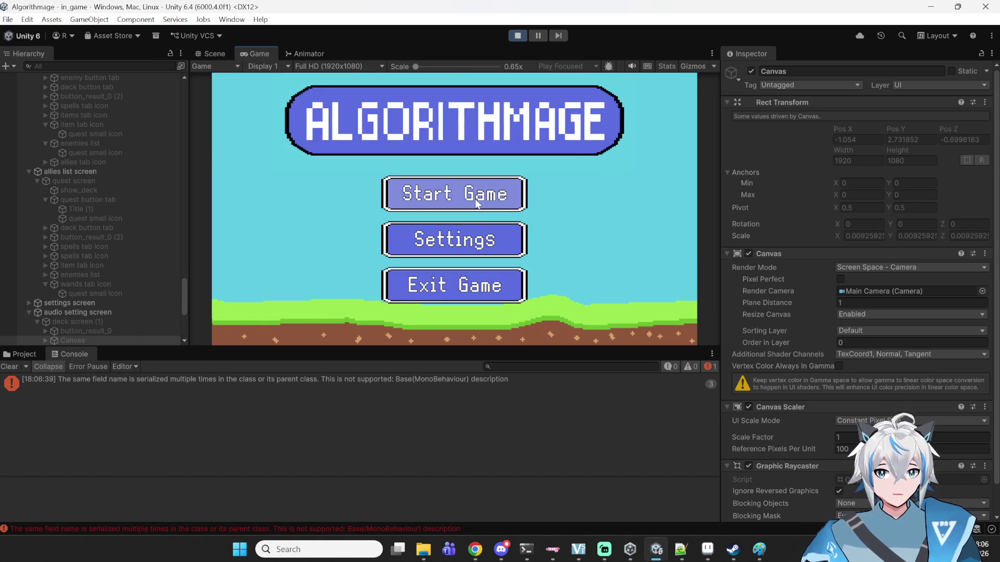
{"action": "left_click", "coordinate": [399, 237]}
{"action": "left_click", "coordinate": [563, 295]}
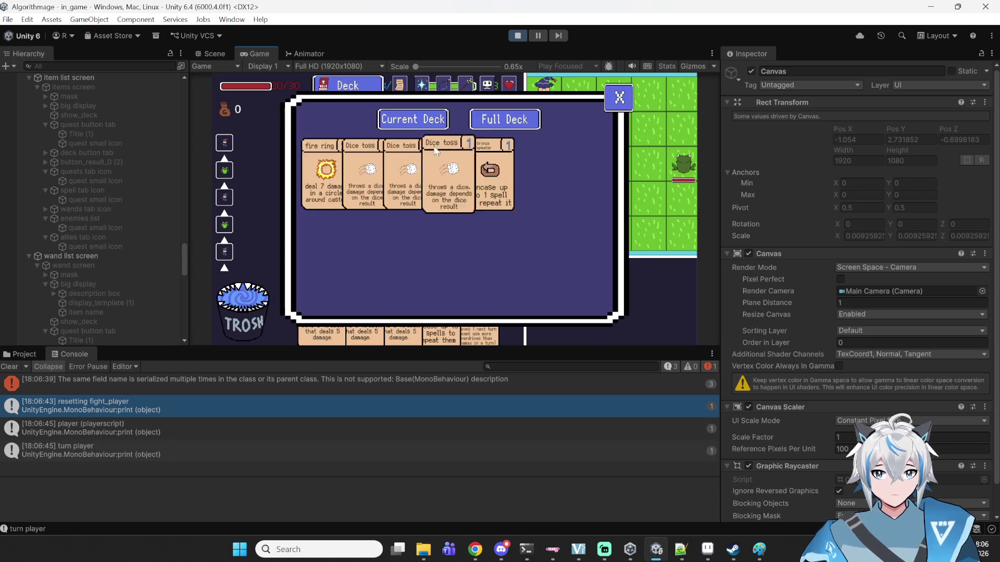
- Cycle through the Spells, Items, Wands and Enemies tabs, then open the top Console error
{"action": "left_click", "coordinate": [421, 84]}
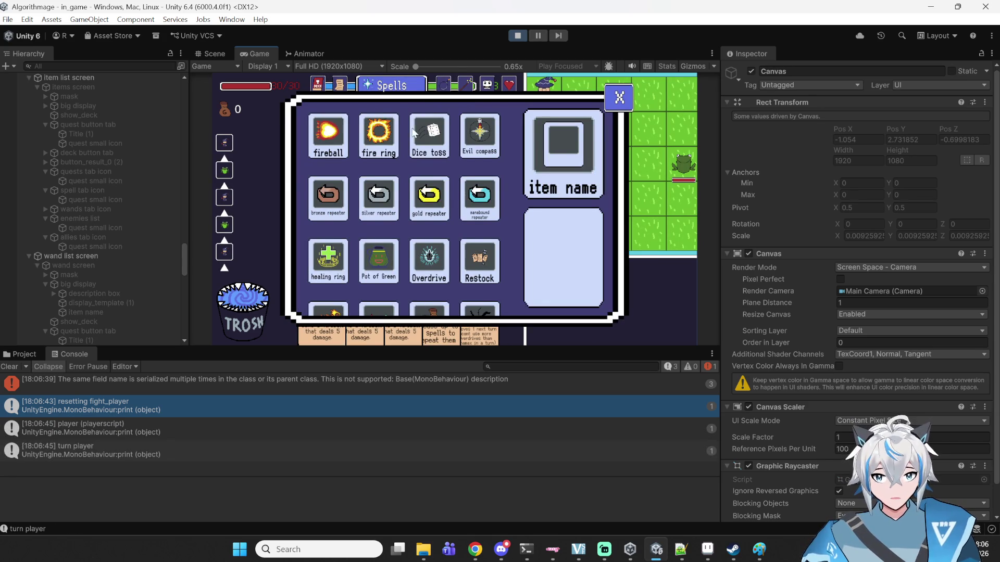
{"action": "scroll", "coordinate": [395, 156], "scroll_direction": "down", "scroll_amount": 2}
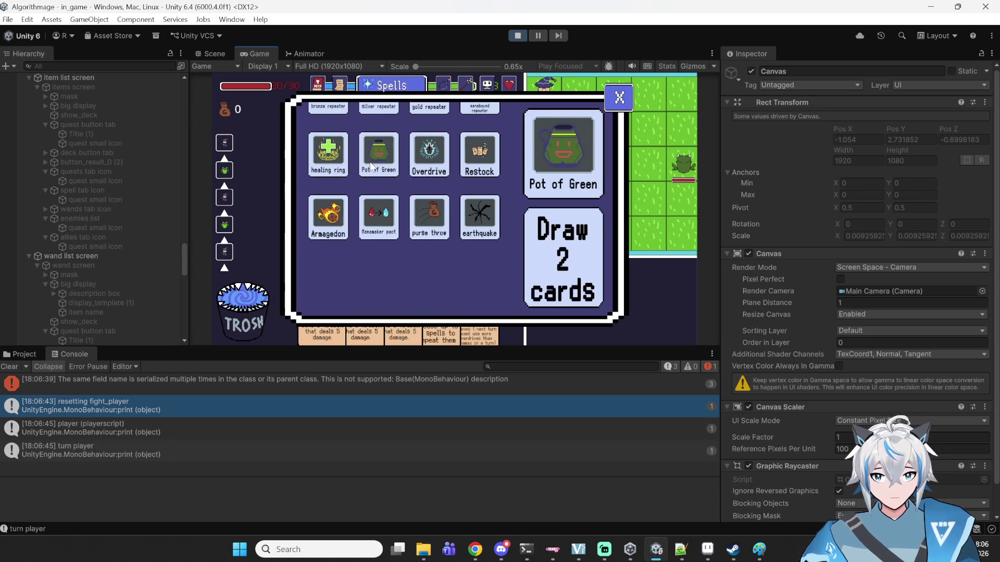
{"action": "scroll", "coordinate": [371, 167], "scroll_direction": "up", "scroll_amount": 2}
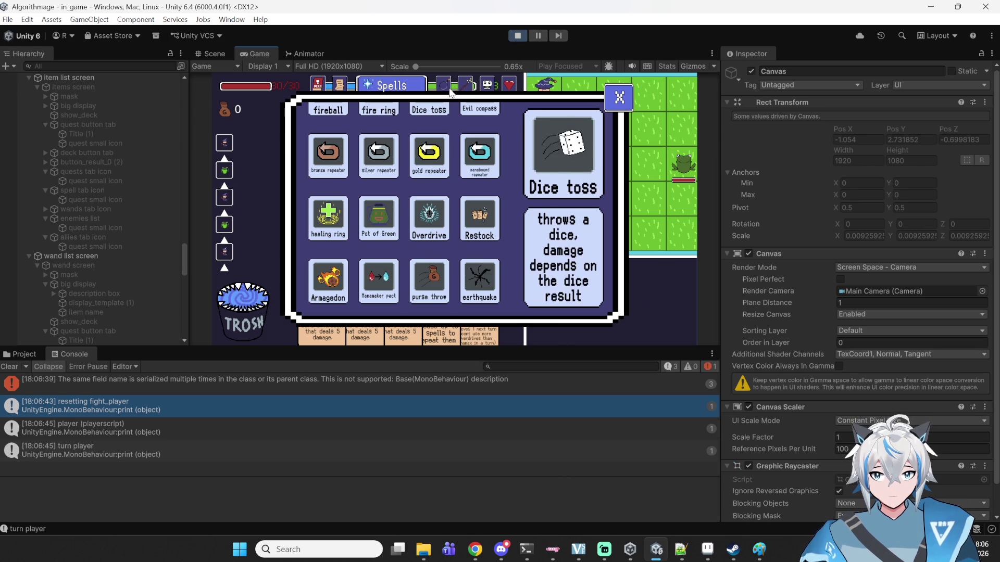
{"action": "left_click", "coordinate": [446, 89]}
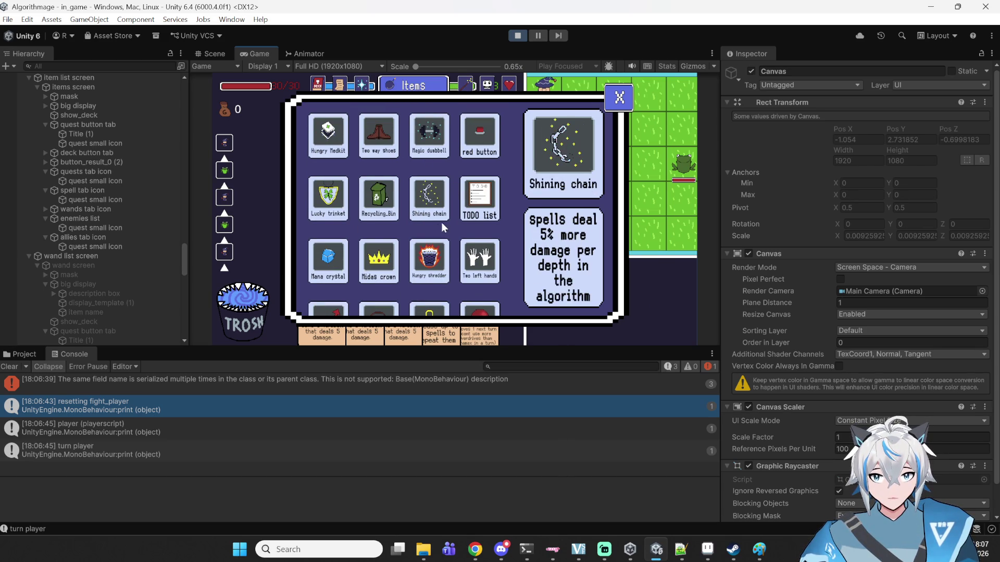
{"action": "left_click", "coordinate": [469, 84]}
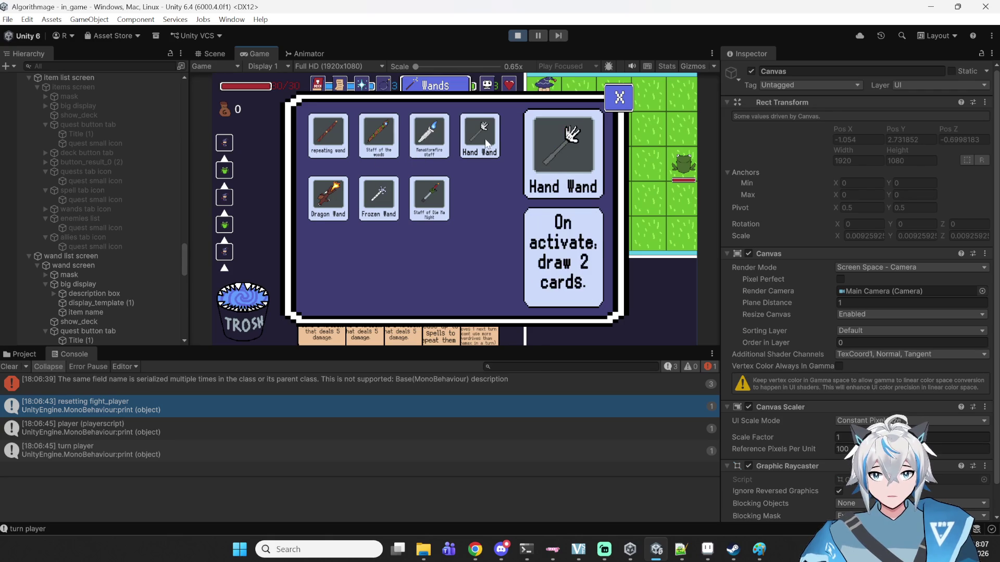
{"action": "left_click", "coordinate": [489, 87]}
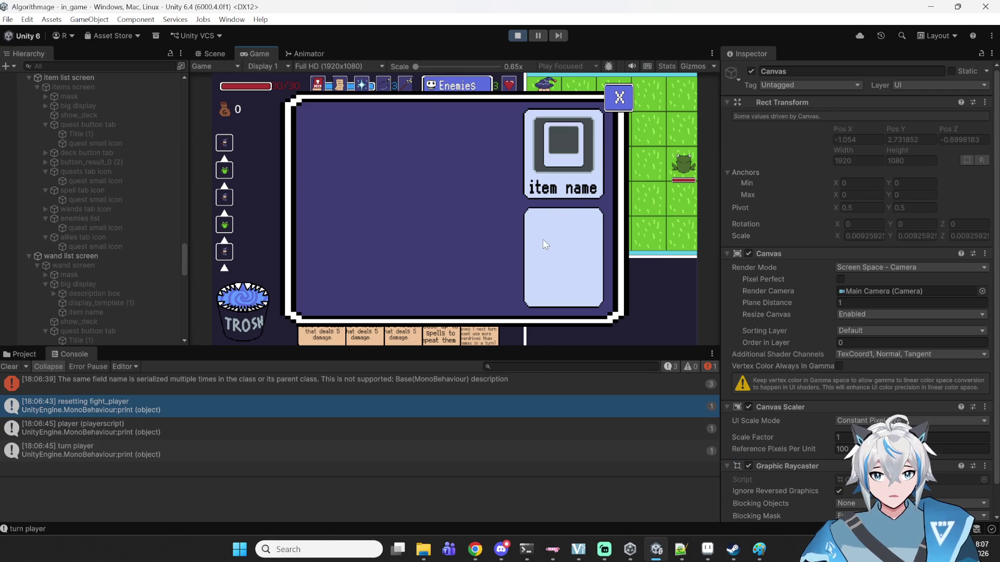
{"action": "left_click", "coordinate": [445, 386]}
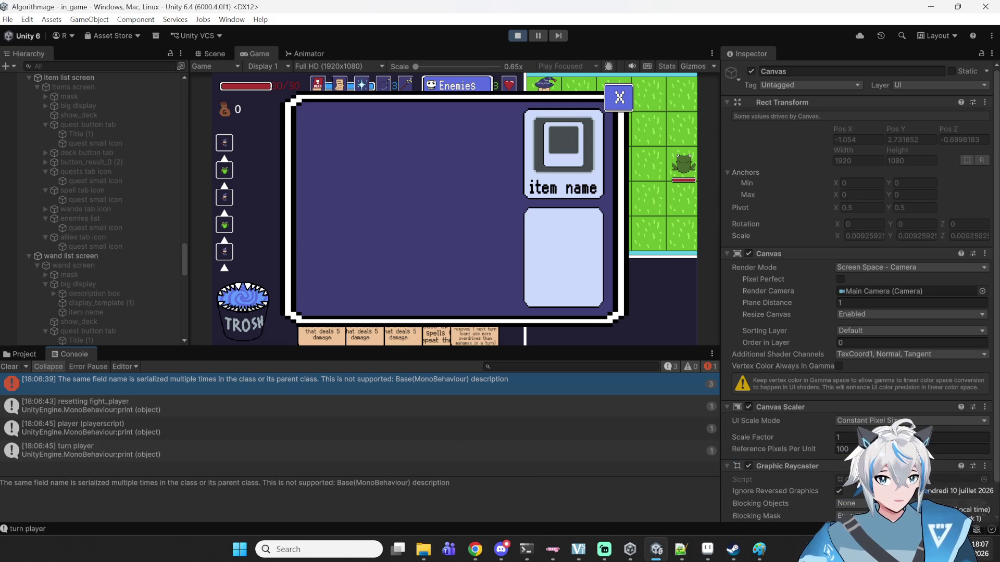
- Inspect the index-out-of-range error and the playerscript log entry in the Console
{"action": "left_click", "coordinate": [981, 548]}
{"action": "left_click", "coordinate": [508, 504]}
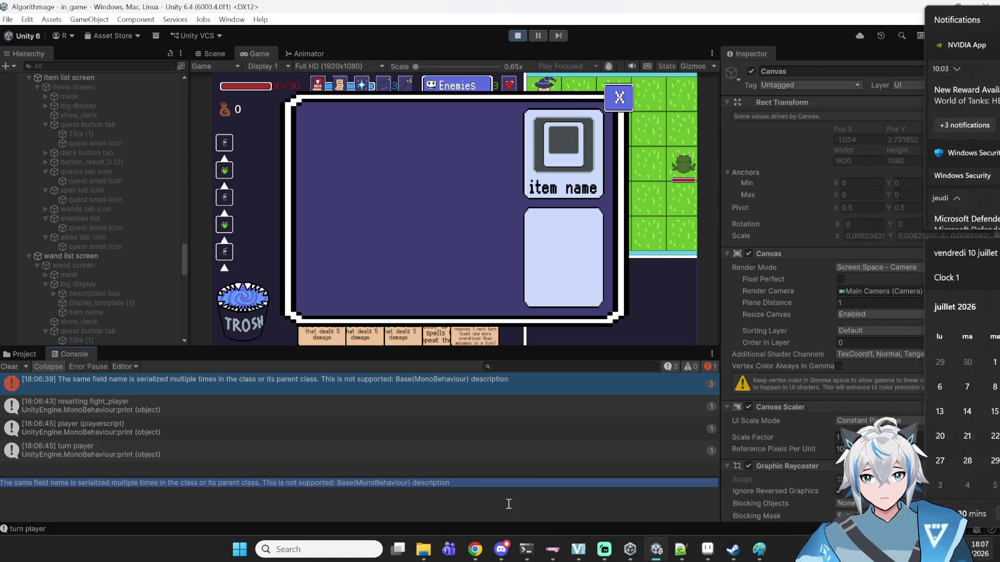
{"action": "left_click", "coordinate": [487, 432]}
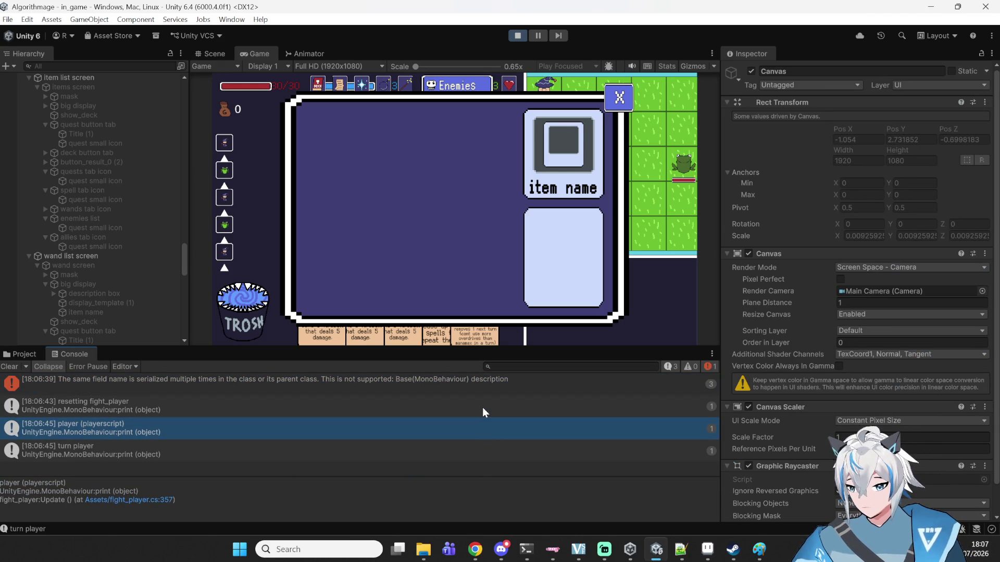
- Browse the Wands, Items and Spells lists of the collection panel, then close it
{"action": "left_click", "coordinate": [411, 83]}
{"action": "left_click", "coordinate": [388, 85]}
{"action": "scroll", "coordinate": [422, 159], "scroll_direction": "down", "scroll_amount": 1}
{"action": "scroll", "coordinate": [424, 161], "scroll_direction": "up", "scroll_amount": 4}
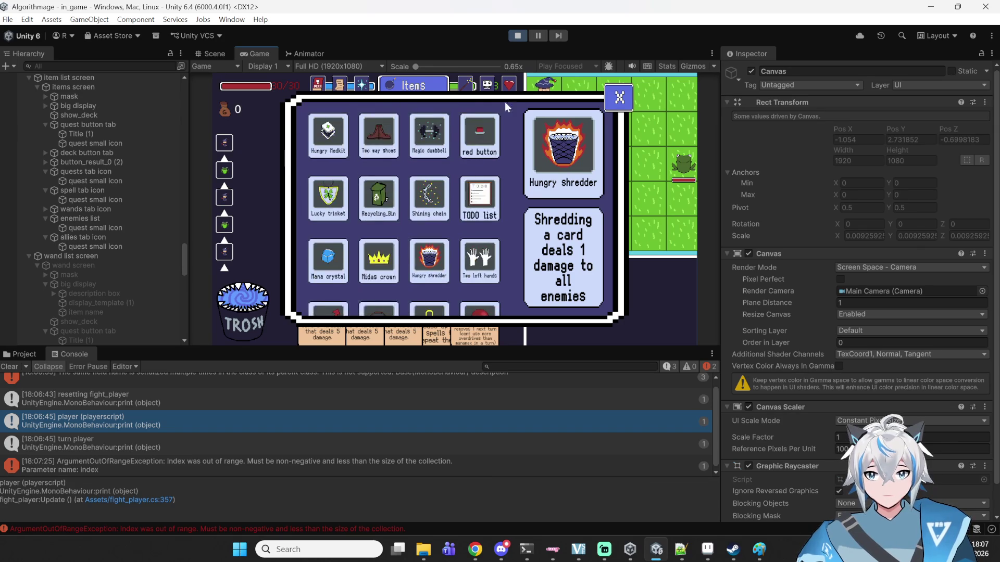
{"action": "left_click", "coordinate": [367, 88]}
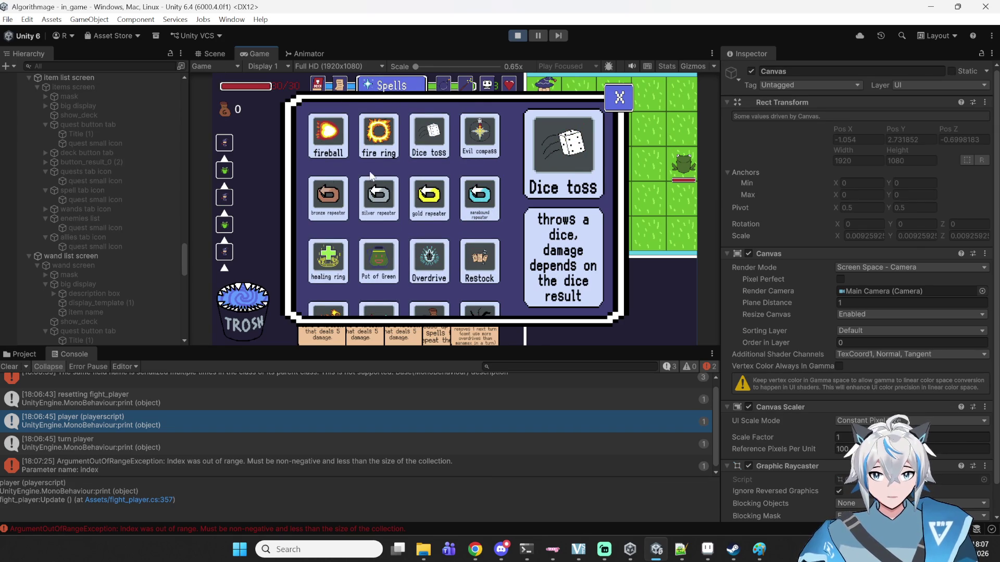
{"action": "scroll", "coordinate": [435, 160], "scroll_direction": "down", "scroll_amount": 3}
{"action": "scroll", "coordinate": [433, 255], "scroll_direction": "up", "scroll_amount": 3}
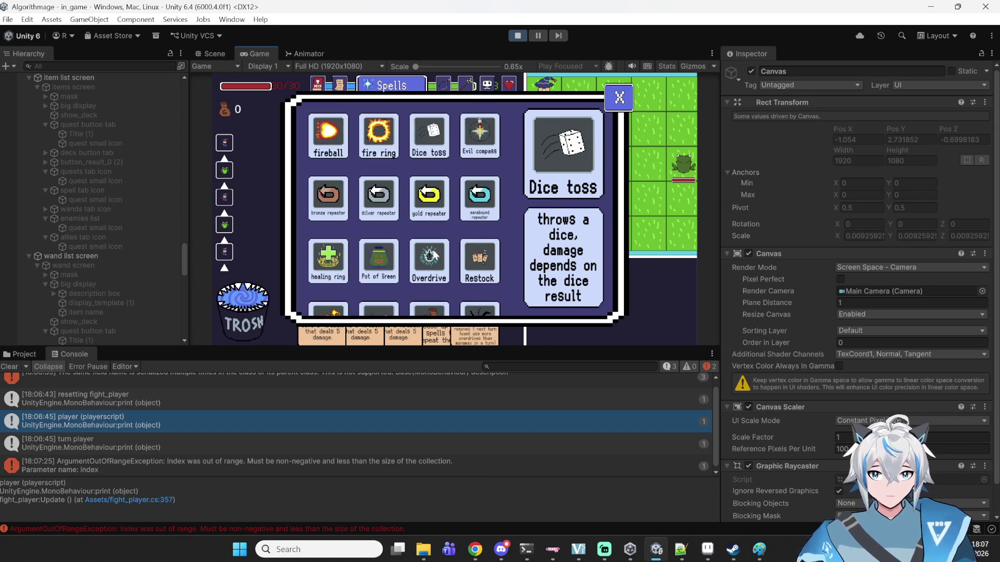
{"action": "left_click", "coordinate": [435, 88]}
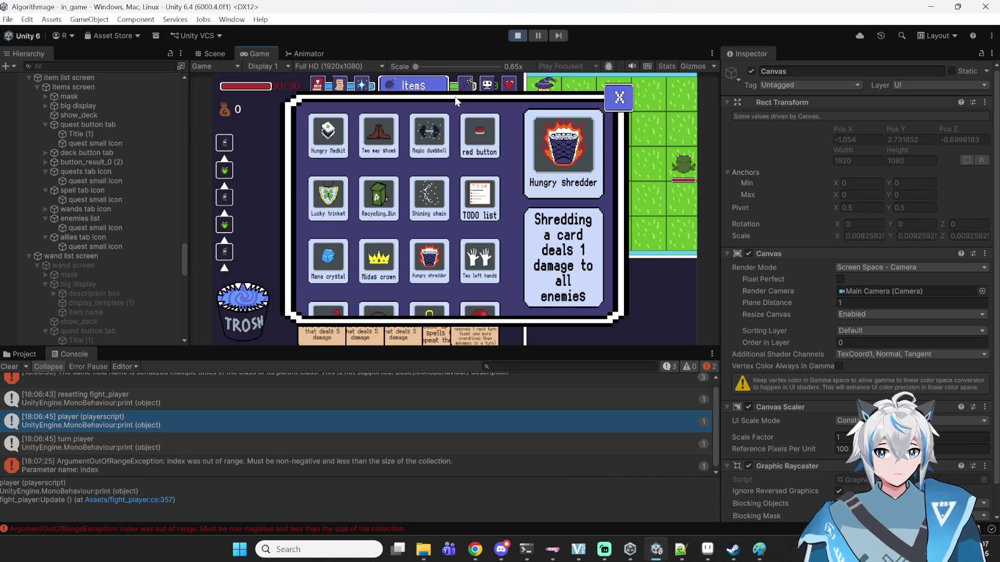
{"action": "left_click", "coordinate": [465, 87]}
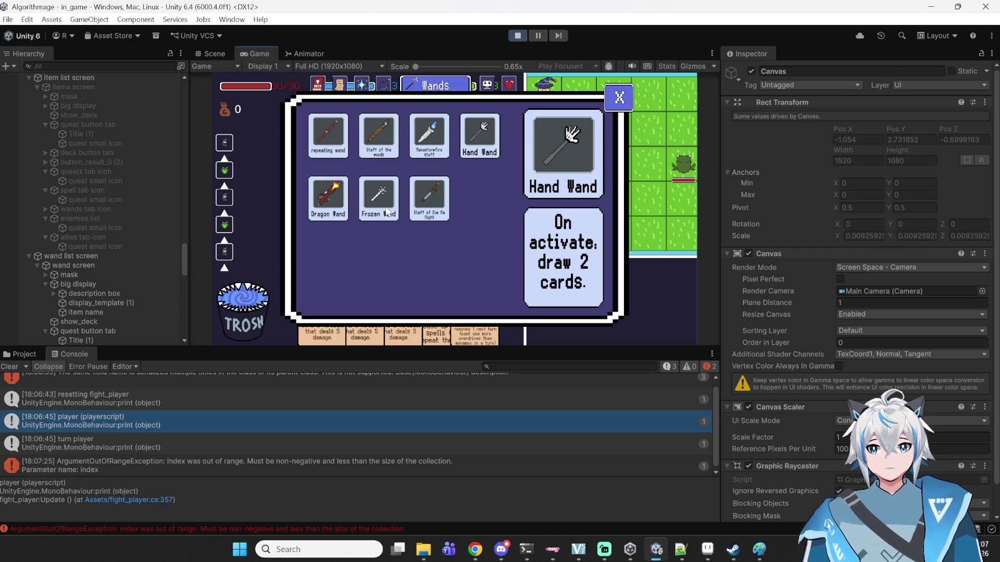
{"action": "left_click", "coordinate": [618, 104]}
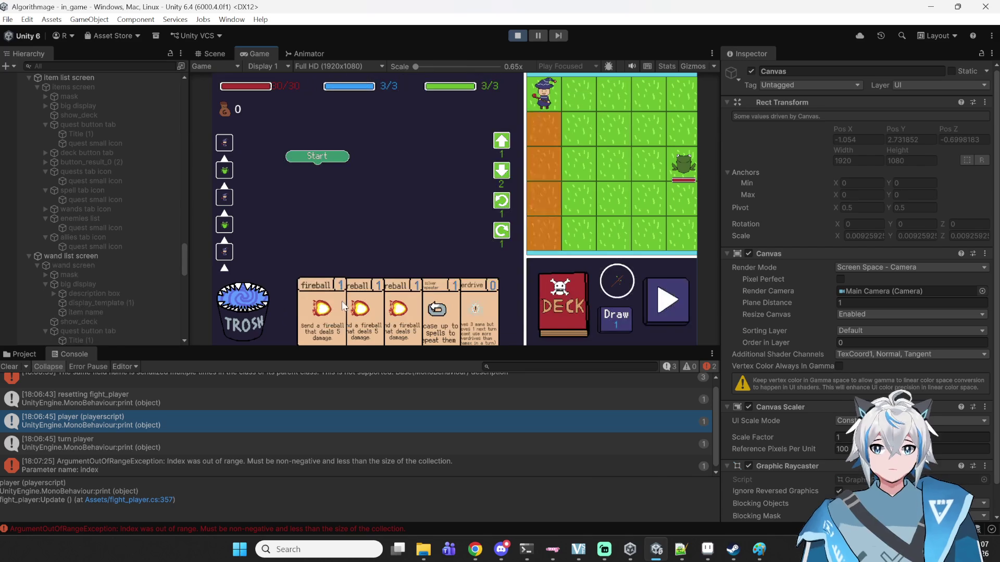
- Chain two Move Forward blocks, Rotate Left and the Silver repeater card under Start
{"action": "mouse_move", "coordinate": [501, 141]}
{"action": "left_mouse_down"}
{"action": "mouse_move", "coordinate": [419, 149]}
{"action": "mouse_move", "coordinate": [339, 181]}
{"action": "left_mouse_up"}
{"action": "left_click_drag", "start_coordinate": [502, 200], "coordinate": [341, 200]}
{"action": "mouse_move", "coordinate": [336, 154]}
{"action": "left_mouse_down"}
{"action": "mouse_move", "coordinate": [385, 146]}
{"action": "mouse_move", "coordinate": [402, 182]}
{"action": "mouse_move", "coordinate": [408, 171]}
{"action": "mouse_move", "coordinate": [261, 295]}
{"action": "mouse_move", "coordinate": [367, 164]}
{"action": "left_mouse_up"}
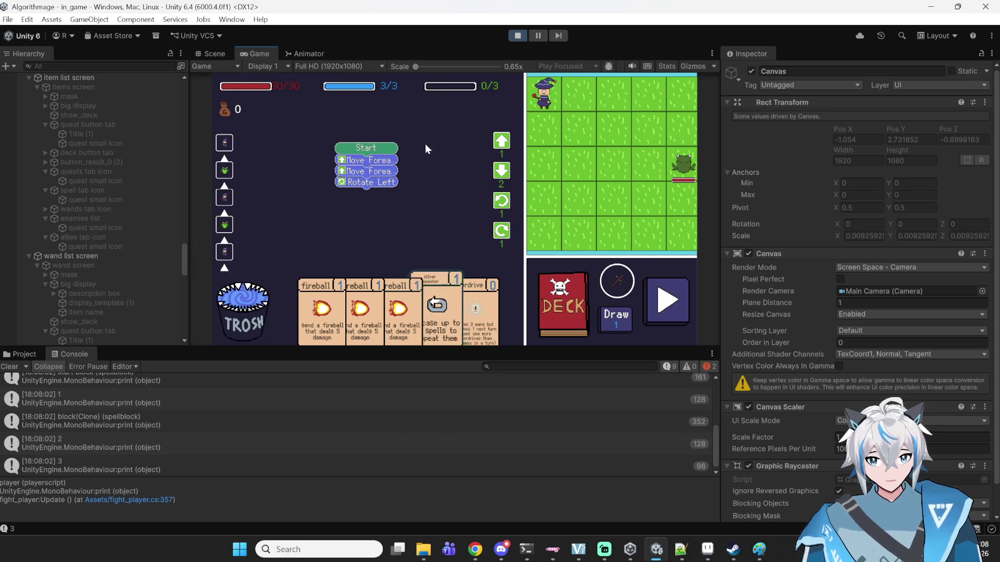
{"action": "left_click_drag", "start_coordinate": [445, 294], "coordinate": [436, 245]}
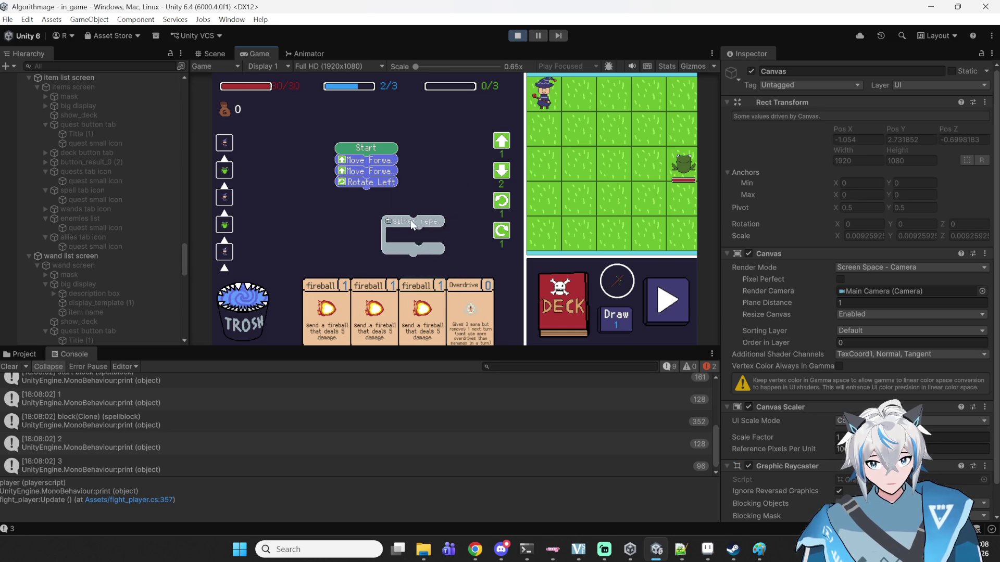
{"action": "mouse_move", "coordinate": [421, 312]}
{"action": "left_mouse_down"}
{"action": "mouse_move", "coordinate": [427, 248]}
{"action": "mouse_move", "coordinate": [364, 211]}
{"action": "left_mouse_up"}
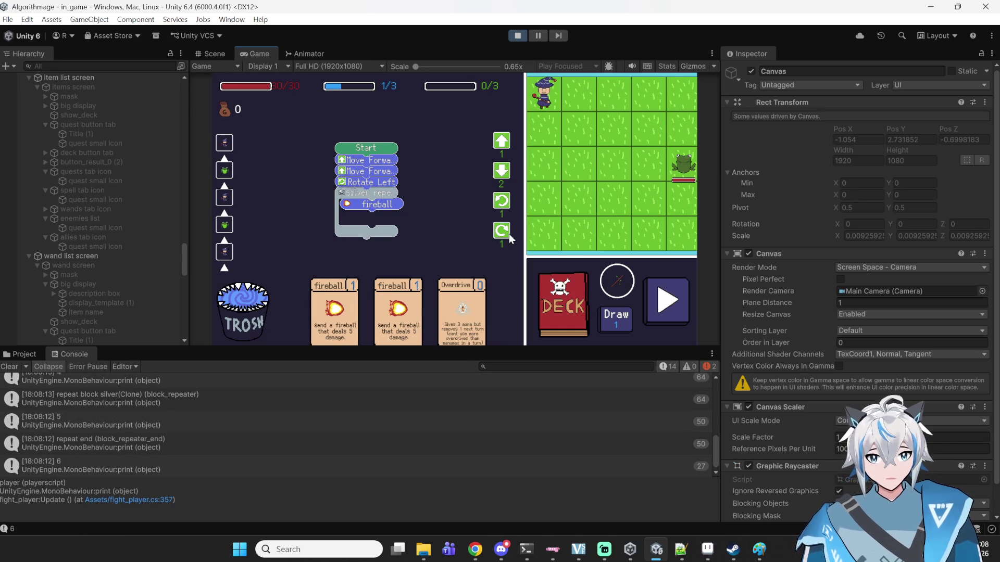
- Run the spell program to win the fight and enter the next battle
{"action": "left_click", "coordinate": [672, 306]}
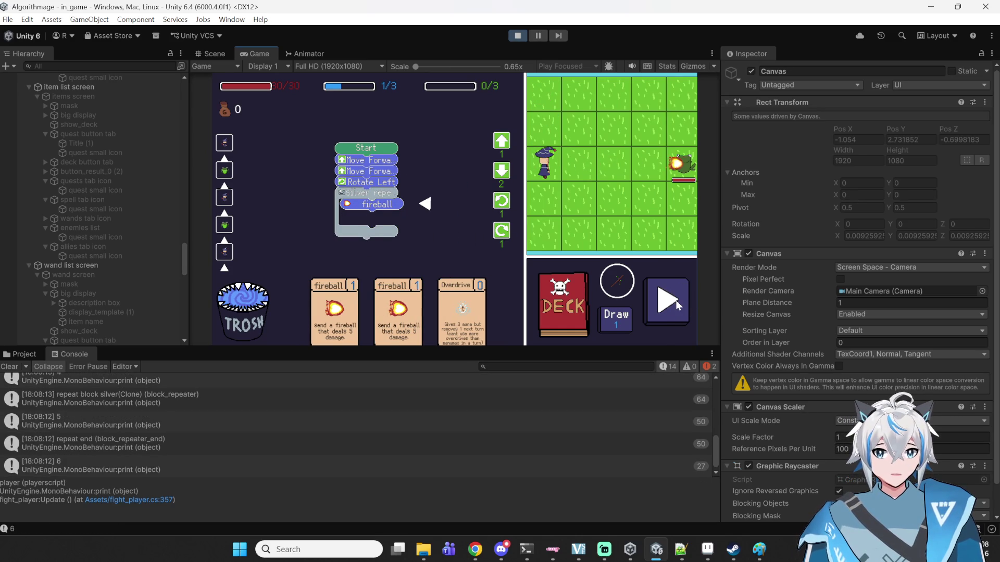
{"action": "left_click", "coordinate": [476, 270]}
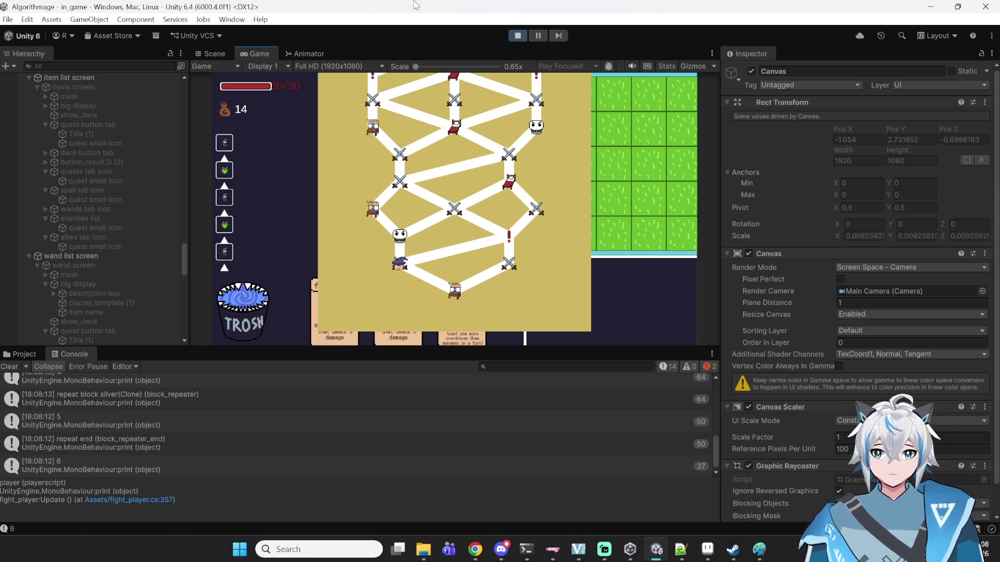
{"action": "left_click", "coordinate": [401, 237]}
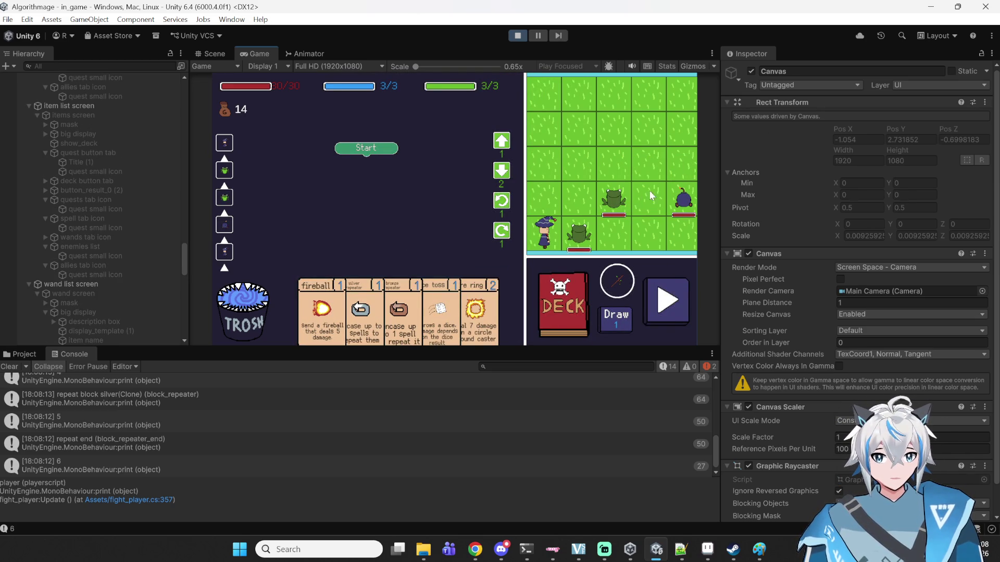
- Stop the game and read the 'same field name is serialized multiple times' error details
{"action": "left_click", "coordinate": [517, 35]}
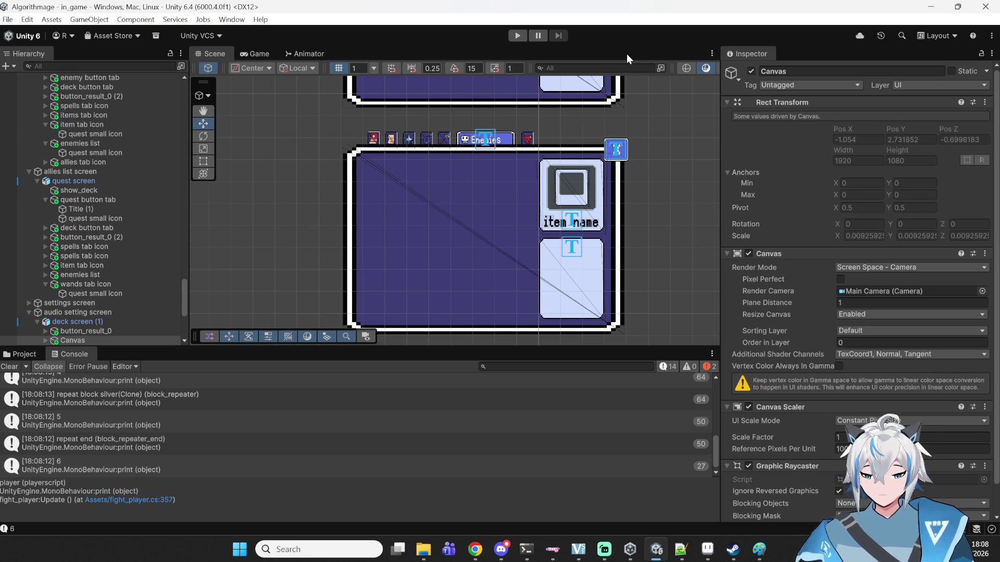
{"action": "scroll", "coordinate": [464, 225], "scroll_direction": "down", "scroll_amount": 5}
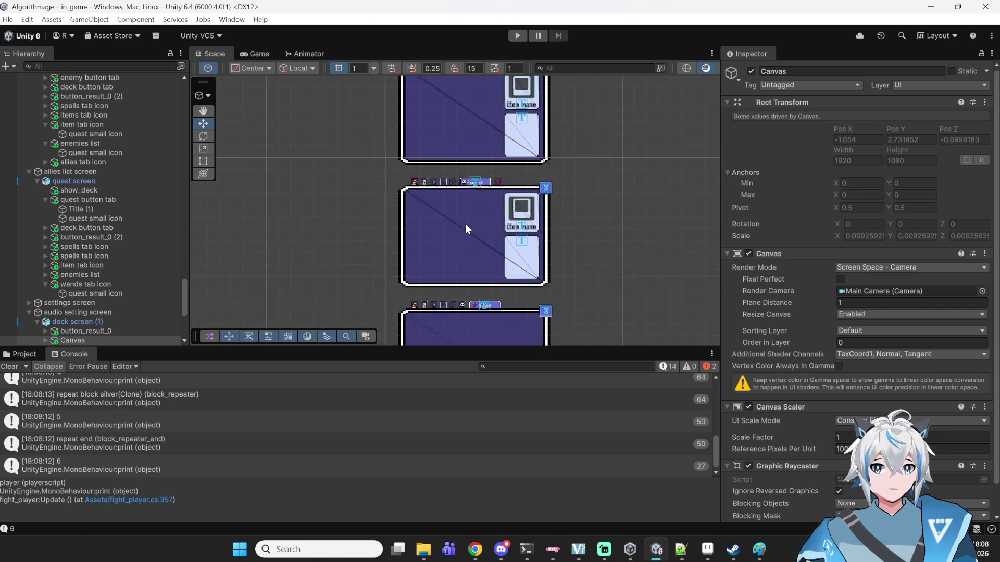
{"action": "scroll", "coordinate": [464, 228], "scroll_direction": "down", "scroll_amount": 2}
{"action": "scroll", "coordinate": [468, 223], "scroll_direction": "up", "scroll_amount": 7}
{"action": "scroll", "coordinate": [301, 430], "scroll_direction": "up", "scroll_amount": 10}
{"action": "left_click", "coordinate": [298, 423]}
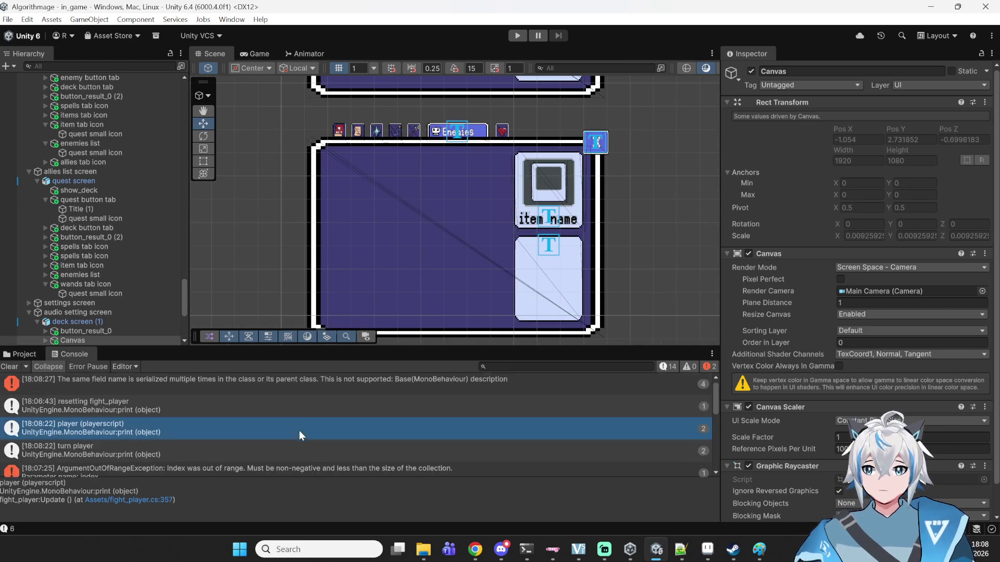
{"action": "left_click", "coordinate": [306, 383]}
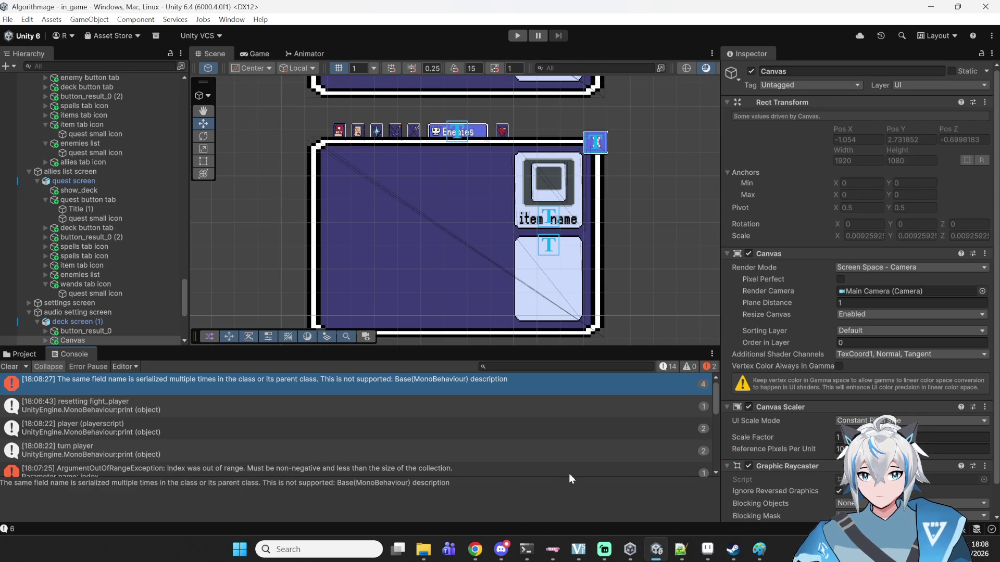
{"action": "left_click", "coordinate": [681, 550]}
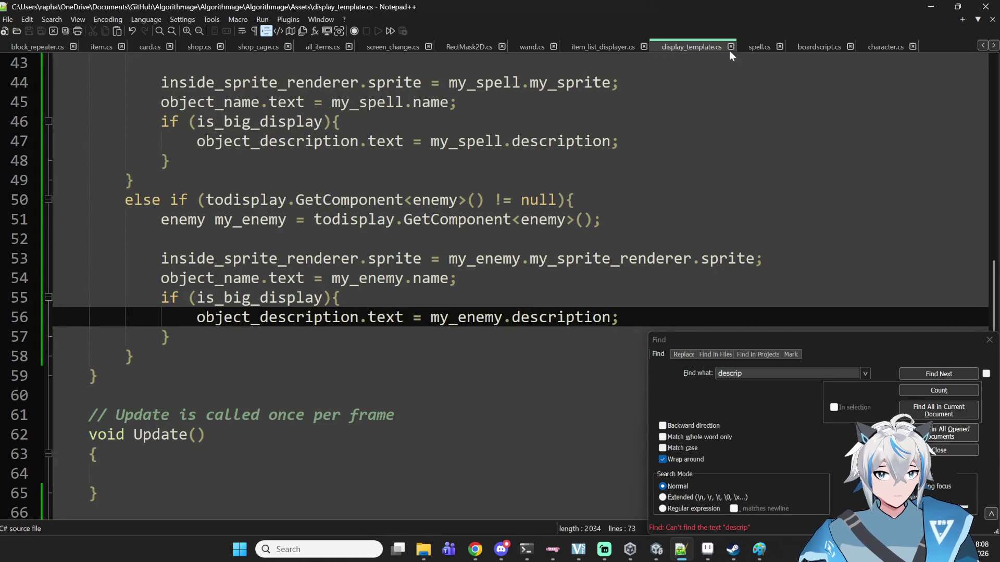
- In item_list_displayer.cs, add an empty indented else if () on line 72
{"action": "left_click", "coordinate": [615, 46]}
{"action": "scroll", "coordinate": [250, 307], "scroll_direction": "down", "scroll_amount": 15}
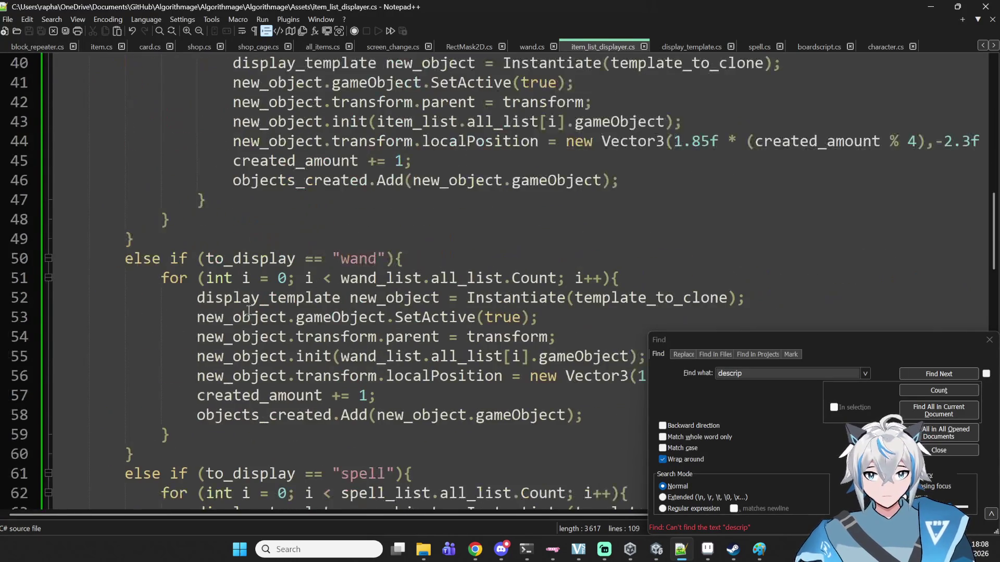
{"action": "scroll", "coordinate": [250, 307], "scroll_direction": "down", "scroll_amount": 5}
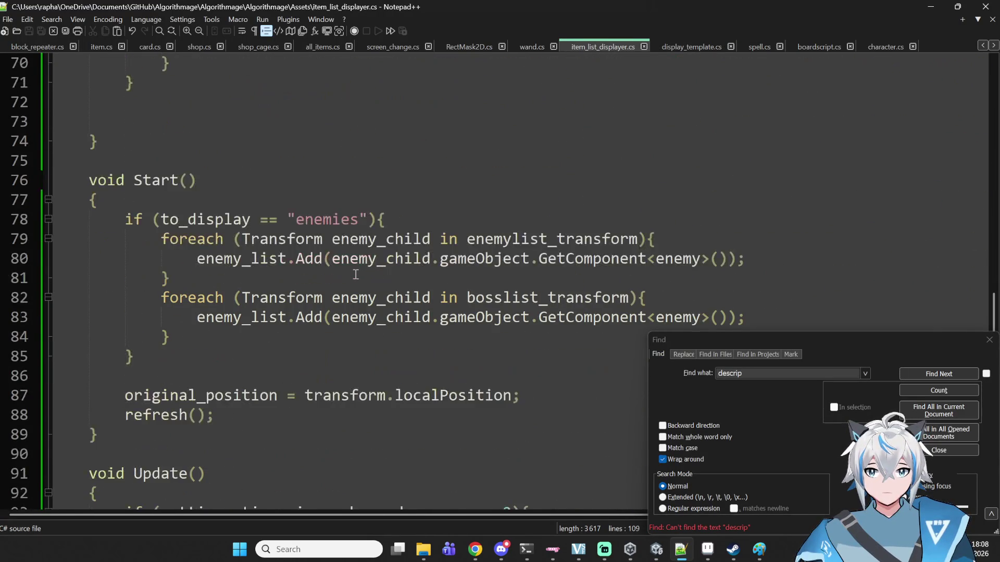
{"action": "scroll", "coordinate": [345, 274], "scroll_direction": "up", "scroll_amount": 9}
{"action": "scroll", "coordinate": [345, 275], "scroll_direction": "up", "scroll_amount": 5}
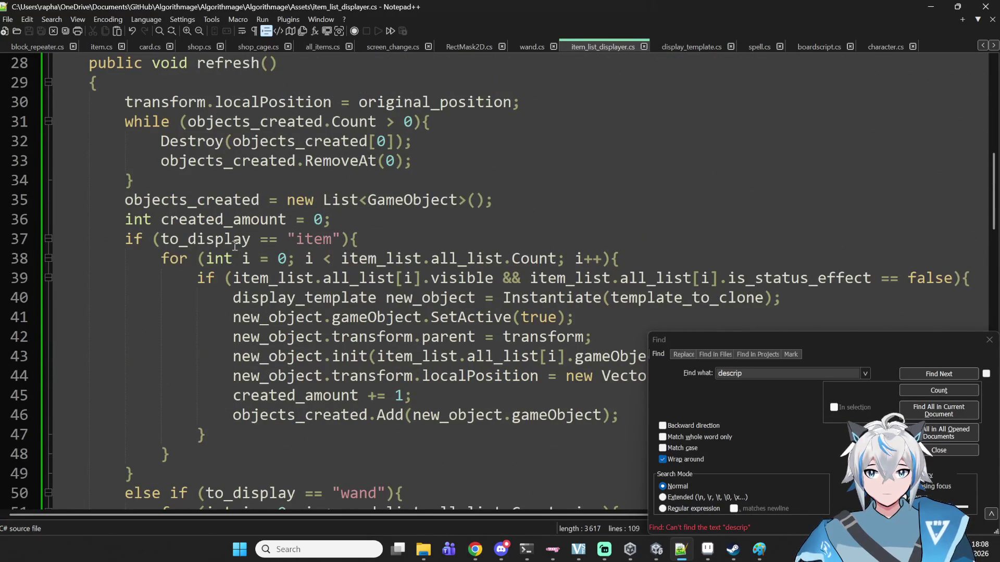
{"action": "mouse_move", "coordinate": [125, 244]}
{"action": "left_mouse_down"}
{"action": "mouse_move", "coordinate": [170, 350]}
{"action": "mouse_move", "coordinate": [190, 453]}
{"action": "mouse_move", "coordinate": [134, 474]}
{"action": "left_mouse_up"}
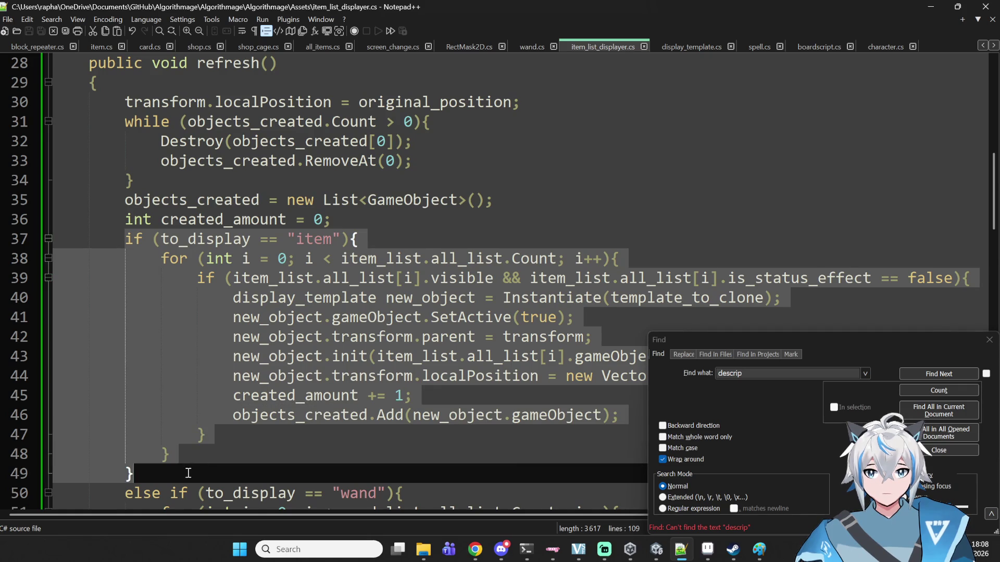
{"action": "scroll", "coordinate": [232, 400], "scroll_direction": "down", "scroll_amount": 6}
{"action": "scroll", "coordinate": [232, 400], "scroll_direction": "down", "scroll_amount": 3}
{"action": "left_click", "coordinate": [163, 393]}
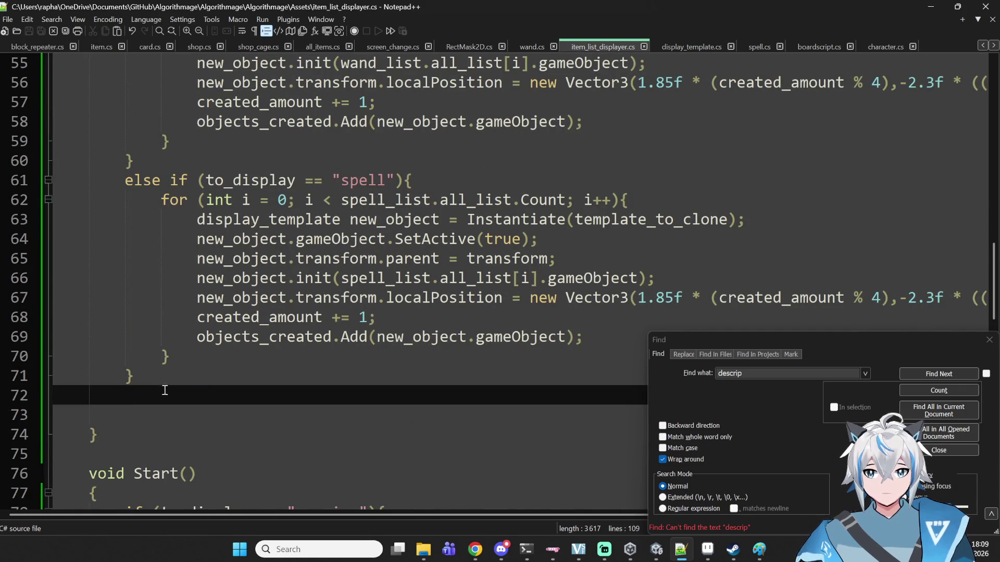
{"action": "key", "text": "Tab"}
{"action": "type", "text": "else if ()"}
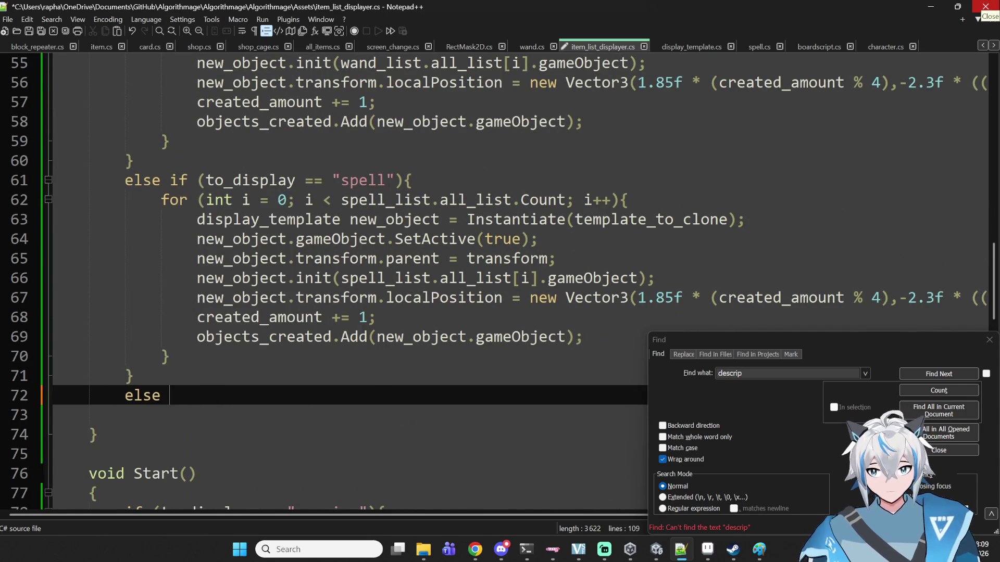
{"action": "left_click", "coordinate": [204, 395]}
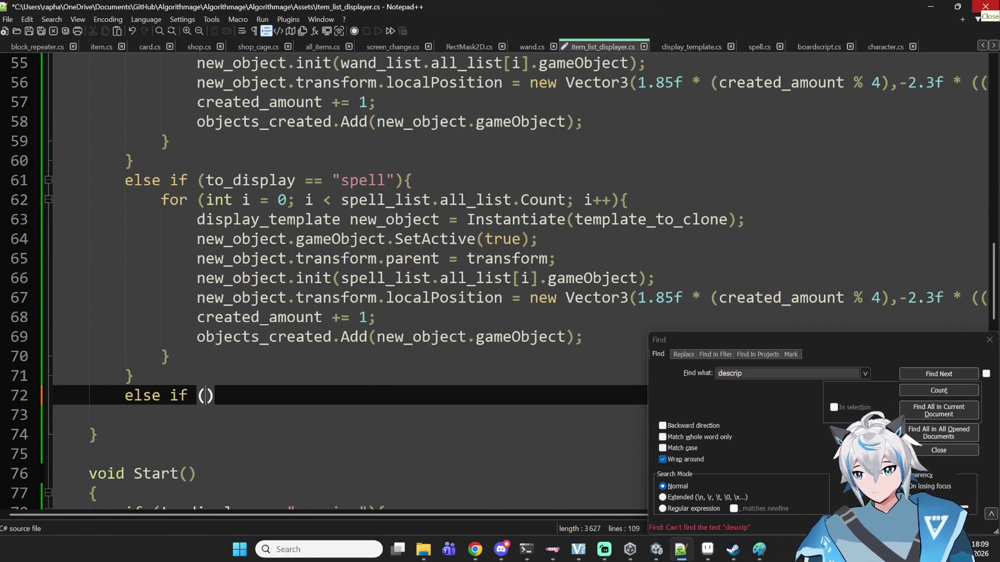
- Paste a copy of the spell branch there and change its condition to "enemies"
{"action": "left_click", "coordinate": [168, 378]}
{"action": "mouse_move", "coordinate": [169, 378]}
{"action": "left_mouse_down"}
{"action": "mouse_move", "coordinate": [151, 161]}
{"action": "mouse_move", "coordinate": [170, 180]}
{"action": "left_mouse_up"}
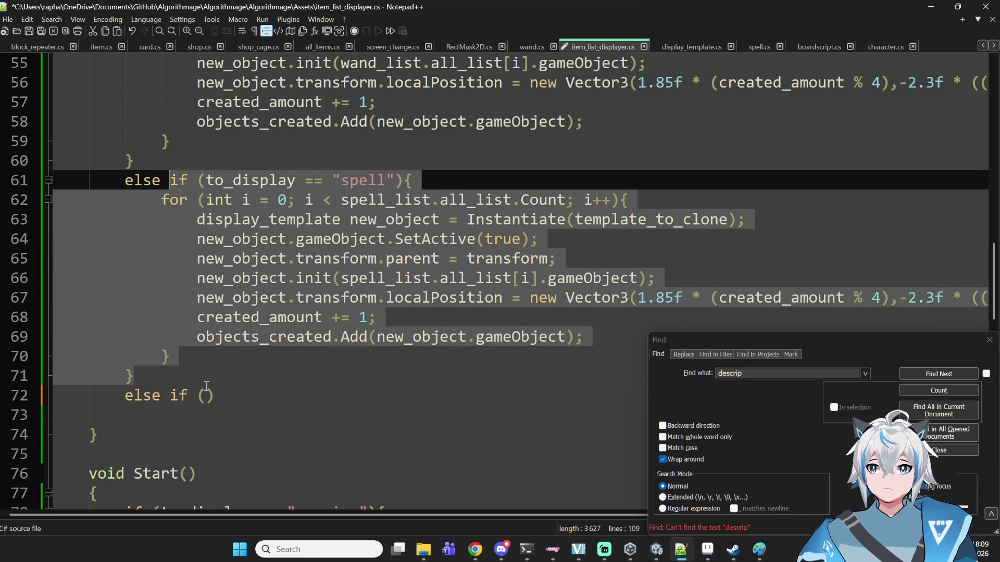
{"action": "key", "text": "ctrl+c"}
{"action": "left_click", "coordinate": [256, 405]}
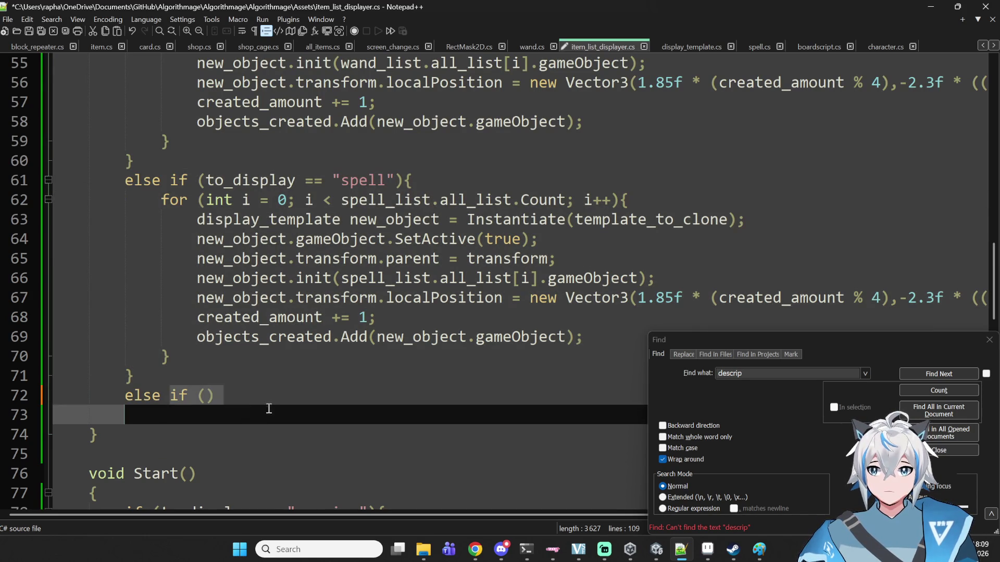
{"action": "key", "text": "BackSpace"}
{"action": "key", "text": "BackSpace"}
{"action": "key", "text": "BackSpace"}
{"action": "key", "text": "ctrl+v"}
{"action": "scroll", "coordinate": [318, 314], "scroll_direction": "down", "scroll_amount": 4}
{"action": "scroll", "coordinate": [359, 203], "scroll_direction": "up", "scroll_amount": 2}
{"action": "double_click", "coordinate": [360, 180]}
{"action": "type", "text": "enemies"}
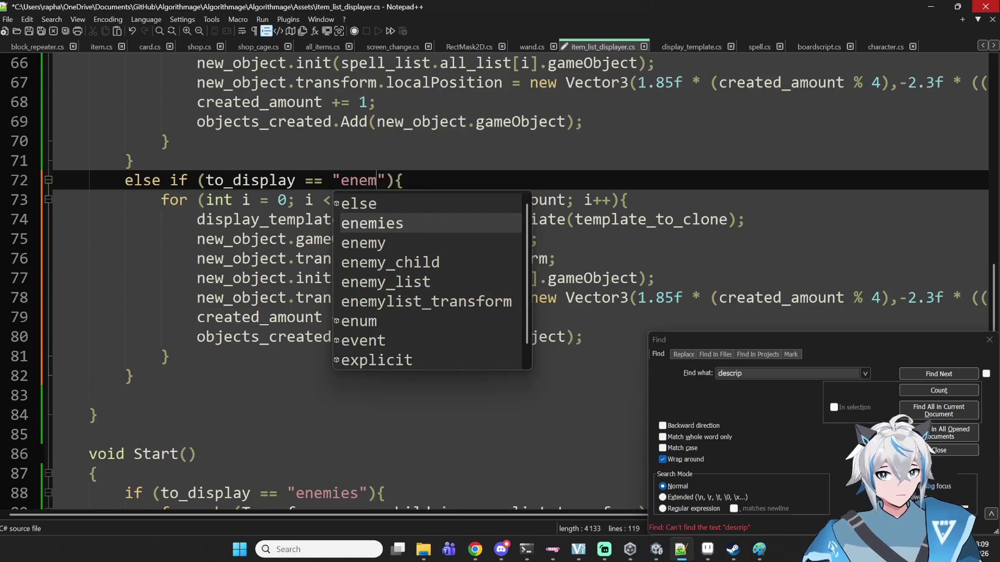
{"action": "key", "text": "Right"}
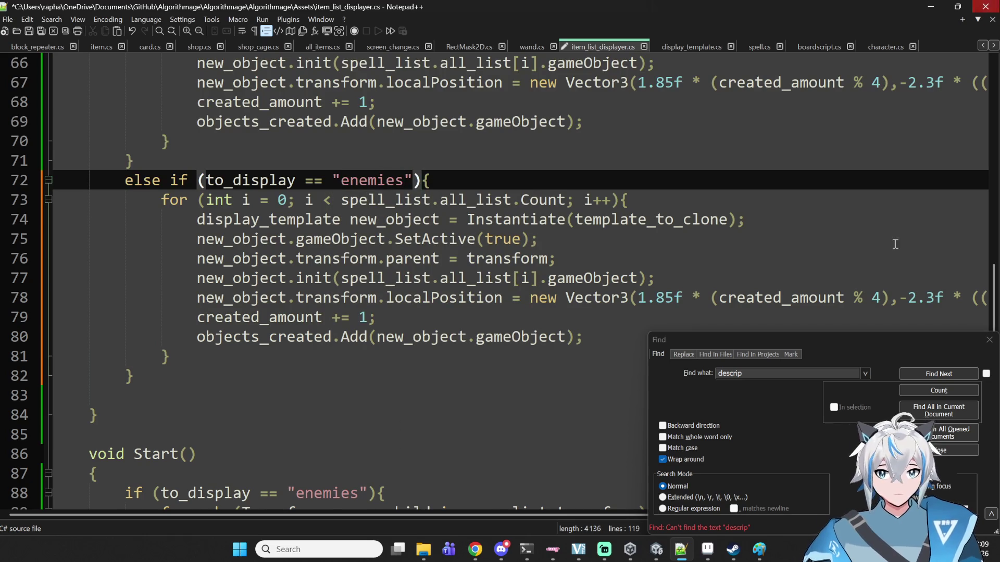
{"action": "left_click", "coordinate": [655, 549]}
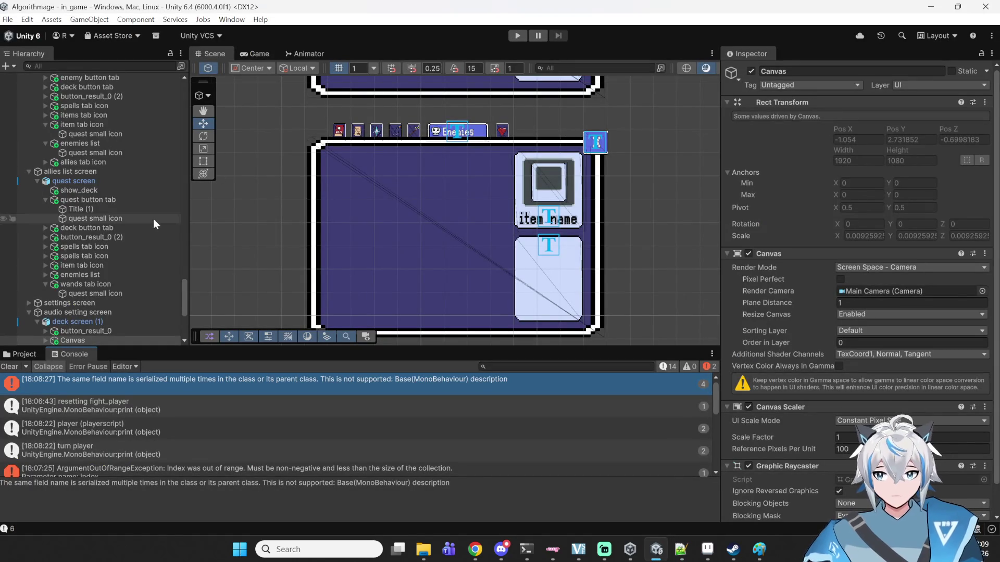
- Scroll the Hierarchy and inspect the spell list screen object
{"action": "scroll", "coordinate": [136, 243], "scroll_direction": "up", "scroll_amount": 2}
{"action": "scroll", "coordinate": [68, 234], "scroll_direction": "up", "scroll_amount": 2}
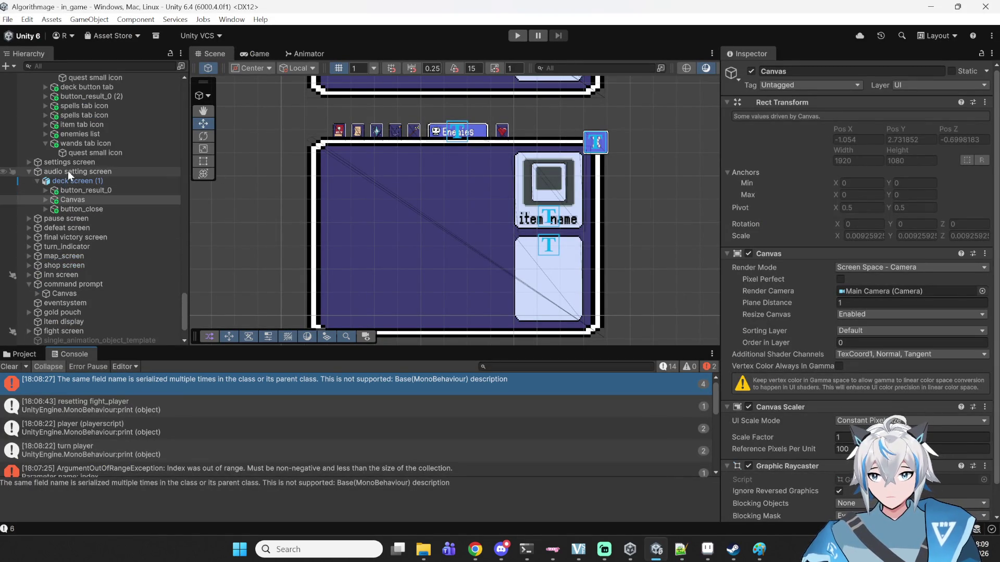
{"action": "scroll", "coordinate": [73, 172], "scroll_direction": "up", "scroll_amount": 2}
{"action": "scroll", "coordinate": [78, 177], "scroll_direction": "down", "scroll_amount": 6}
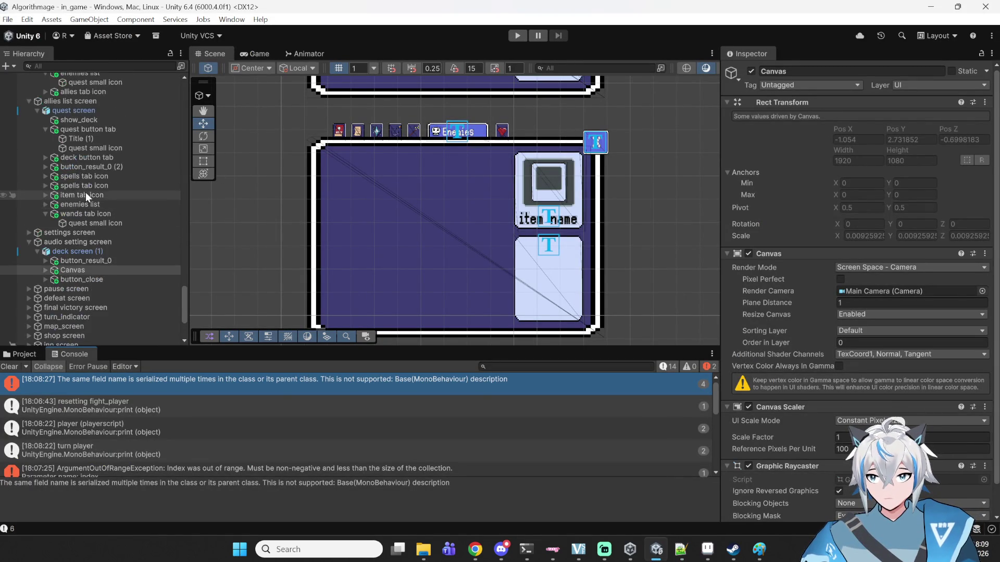
{"action": "scroll", "coordinate": [85, 193], "scroll_direction": "up", "scroll_amount": 3}
{"action": "scroll", "coordinate": [89, 216], "scroll_direction": "up", "scroll_amount": 10}
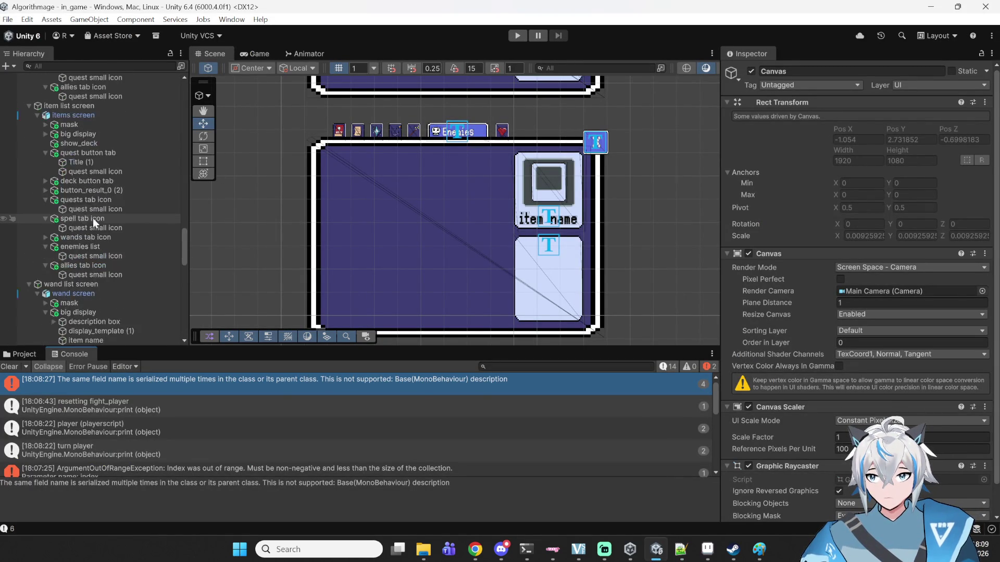
{"action": "scroll", "coordinate": [93, 220], "scroll_direction": "up", "scroll_amount": 4}
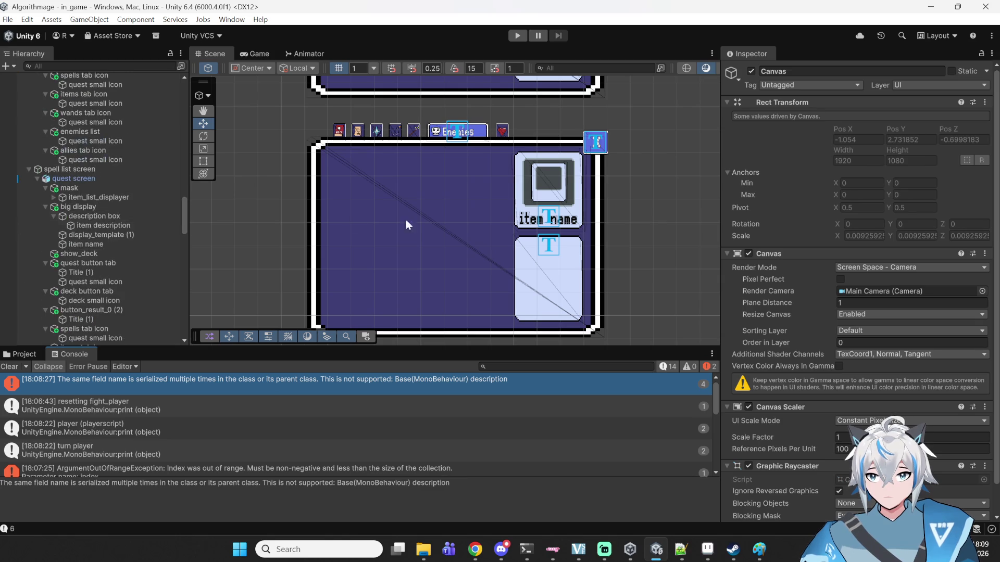
{"action": "left_click", "coordinate": [24, 167]}
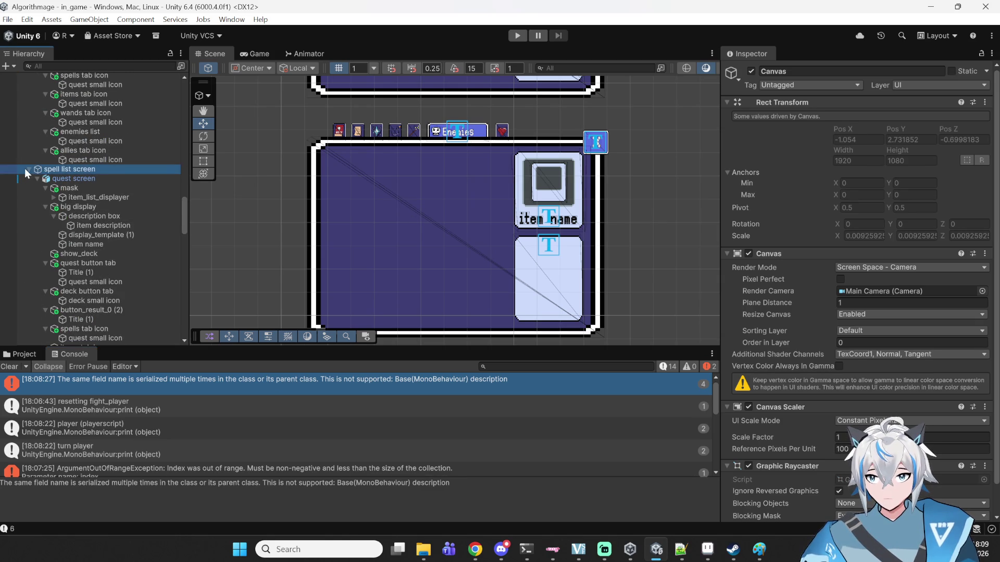
- Select the enemy list screen's item_list_displayer to check its To_display setting
{"action": "scroll", "coordinate": [32, 171], "scroll_direction": "up", "scroll_amount": 5}
{"action": "scroll", "coordinate": [58, 172], "scroll_direction": "down", "scroll_amount": 8}
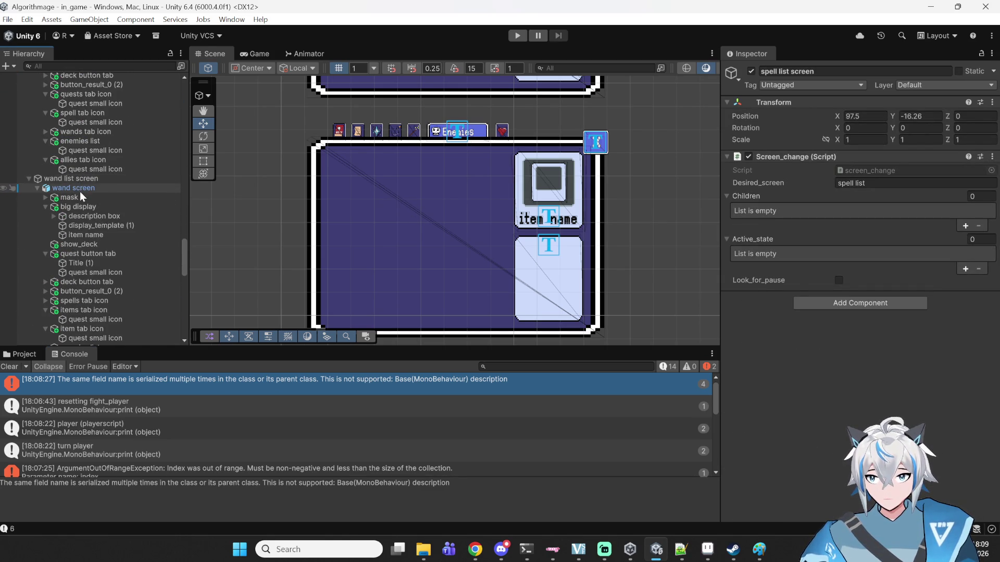
{"action": "scroll", "coordinate": [80, 192], "scroll_direction": "down", "scroll_amount": 5}
{"action": "left_click", "coordinate": [83, 287]}
{"action": "left_click", "coordinate": [84, 308]}
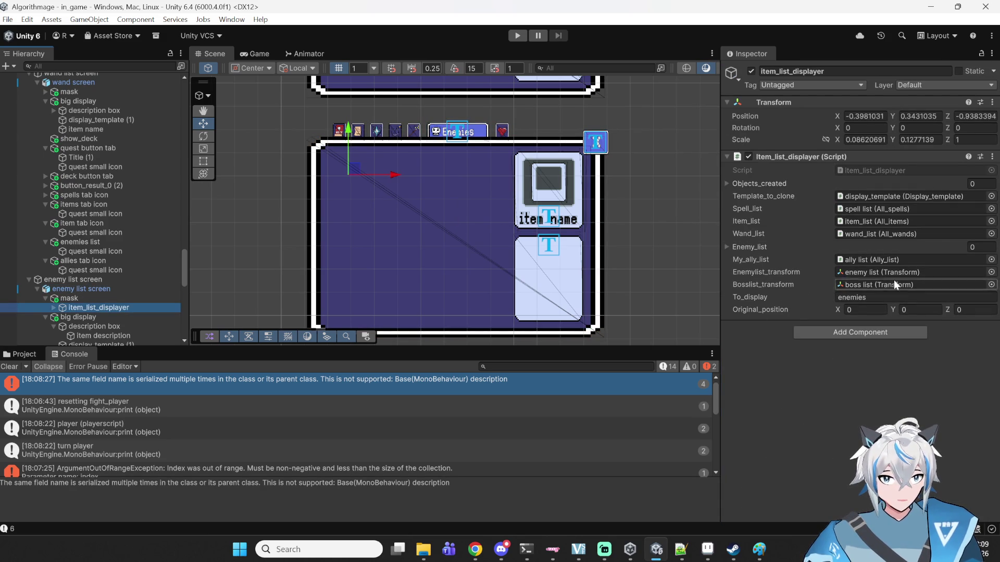
{"action": "left_click", "coordinate": [681, 549]}
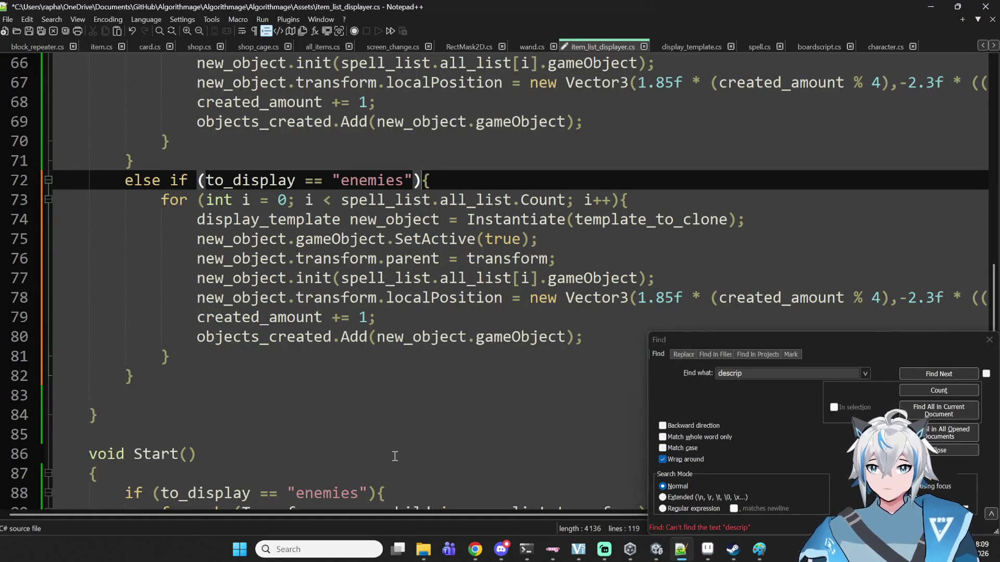
- Highlight Instantiate, template_to_clone, new_object and SetActive in the new enemies branch
{"action": "left_click", "coordinate": [430, 280]}
{"action": "left_click", "coordinate": [510, 224]}
{"action": "double_click", "coordinate": [537, 220]}
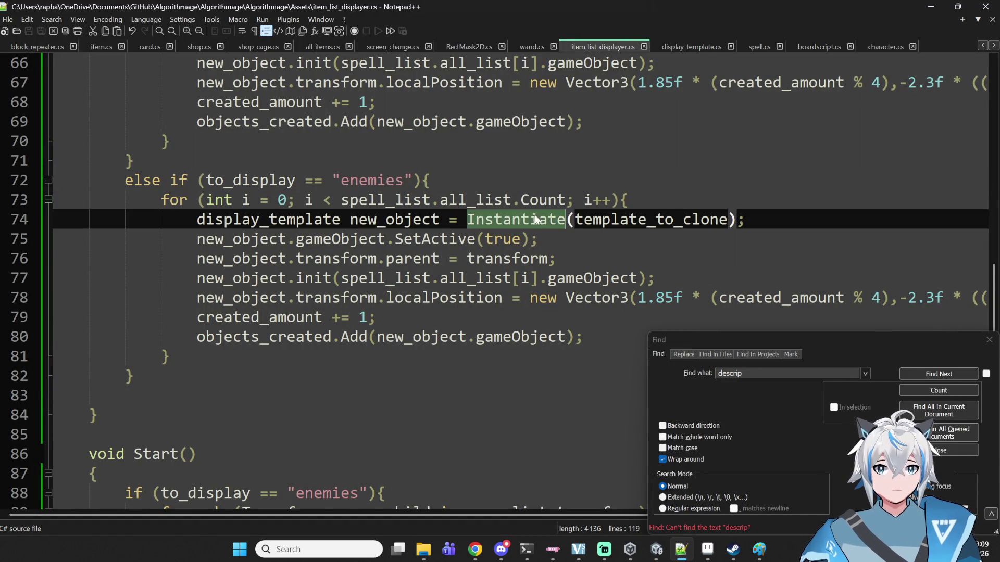
{"action": "double_click", "coordinate": [636, 221]}
{"action": "left_click", "coordinate": [391, 240]}
{"action": "left_click", "coordinate": [439, 221]}
{"action": "double_click", "coordinate": [519, 221]}
{"action": "double_click", "coordinate": [575, 220]}
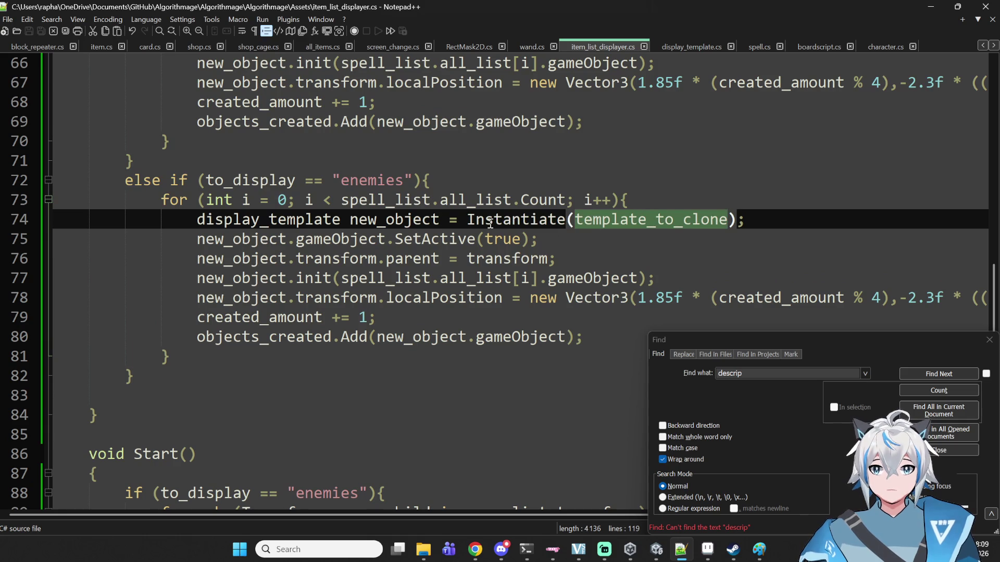
{"action": "double_click", "coordinate": [240, 240]}
{"action": "double_click", "coordinate": [314, 240]}
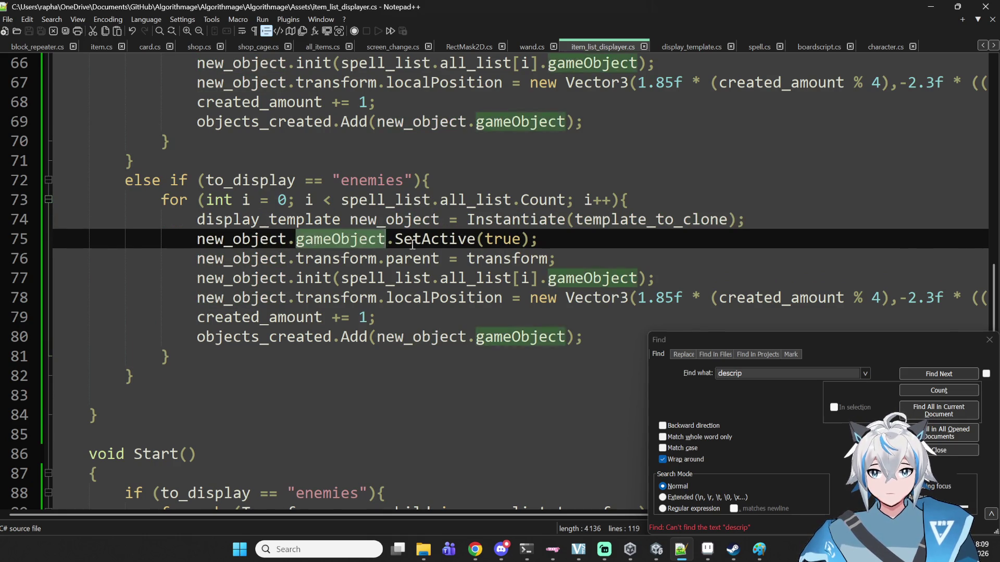
{"action": "double_click", "coordinate": [412, 240]}
{"action": "double_click", "coordinate": [275, 278]}
- Trace spell_list on lines 73 and 77 and find the enemy_list field declaration
{"action": "left_click", "coordinate": [275, 277]}
{"action": "double_click", "coordinate": [386, 278]}
{"action": "left_click", "coordinate": [421, 278]}
{"action": "left_click", "coordinate": [395, 200]}
{"action": "double_click", "coordinate": [395, 200]}
{"action": "scroll", "coordinate": [408, 266], "scroll_direction": "up", "scroll_amount": 12}
{"action": "scroll", "coordinate": [408, 265], "scroll_direction": "up", "scroll_amount": 7}
{"action": "double_click", "coordinate": [303, 193]}
{"action": "scroll", "coordinate": [389, 241], "scroll_direction": "down", "scroll_amount": 20}
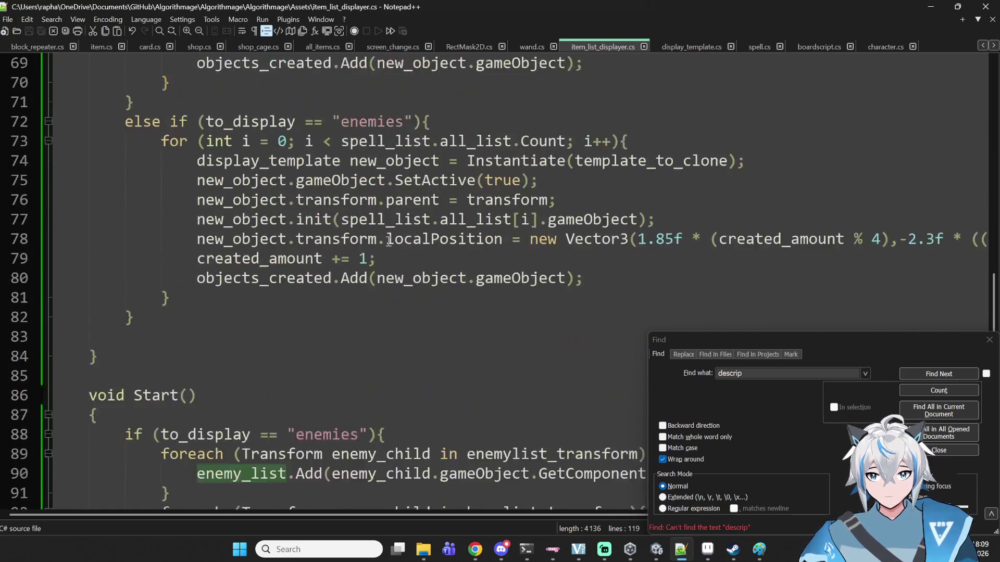
{"action": "scroll", "coordinate": [389, 241], "scroll_direction": "down", "scroll_amount": 4}
{"action": "scroll", "coordinate": [376, 254], "scroll_direction": "up", "scroll_amount": 6}
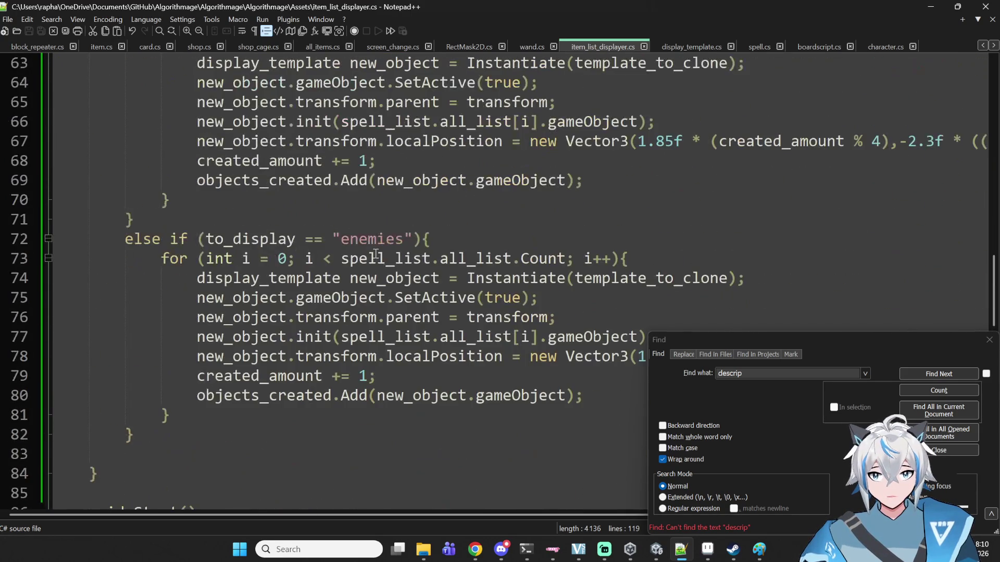
- Replace spell_list with enemy_list on lines 73 and 77 and save item_list_displayer.cs
{"action": "left_click", "coordinate": [386, 298]}
{"action": "double_click", "coordinate": [341, 297]}
{"action": "left_click", "coordinate": [386, 277]}
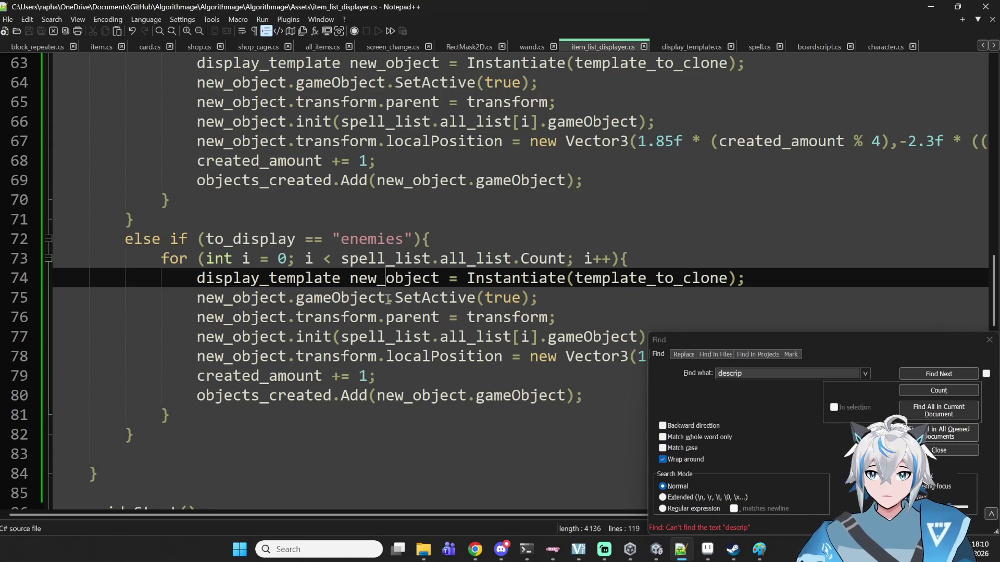
{"action": "double_click", "coordinate": [386, 259]}
{"action": "key", "text": "ctrl+v"}
{"action": "double_click", "coordinate": [401, 337]}
{"action": "key", "text": "ctrl+v"}
{"action": "scroll", "coordinate": [414, 341], "scroll_direction": "down", "scroll_amount": 3}
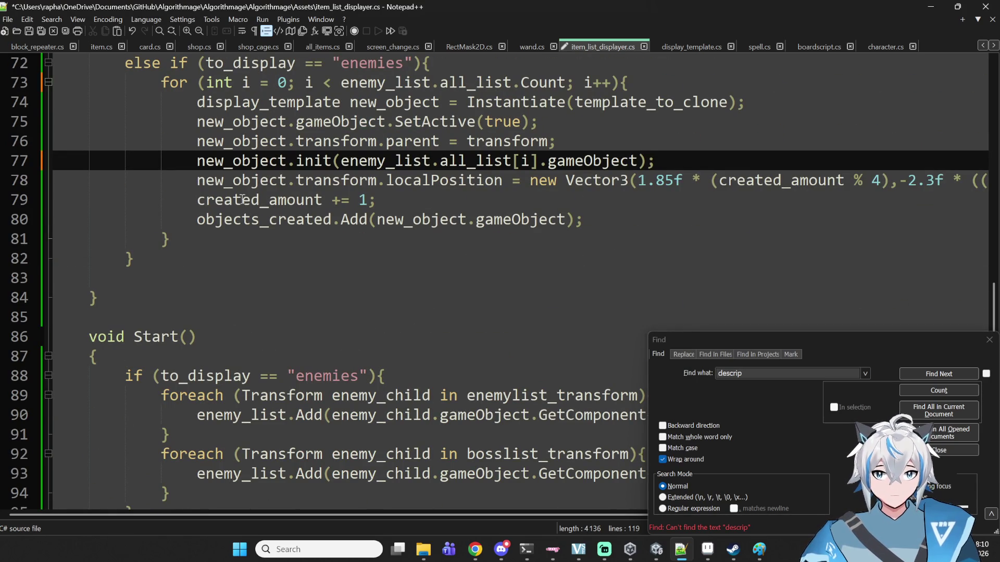
{"action": "key", "text": "ctrl+s"}
- Review display_template.cs's enemy branch uses of my_enemy, name, is_big_display and description
{"action": "left_click", "coordinate": [679, 45]}
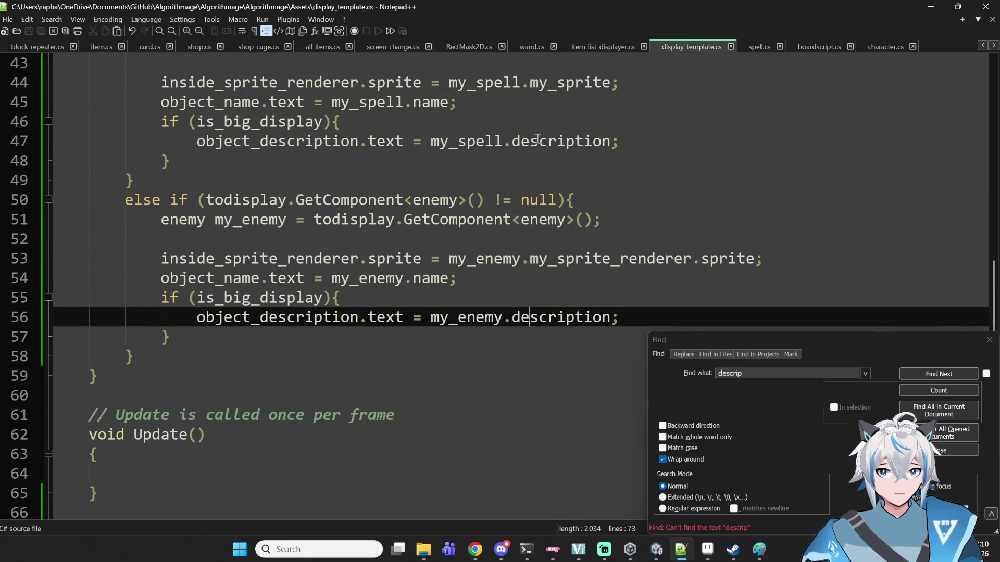
{"action": "scroll", "coordinate": [478, 192], "scroll_direction": "up", "scroll_amount": 3}
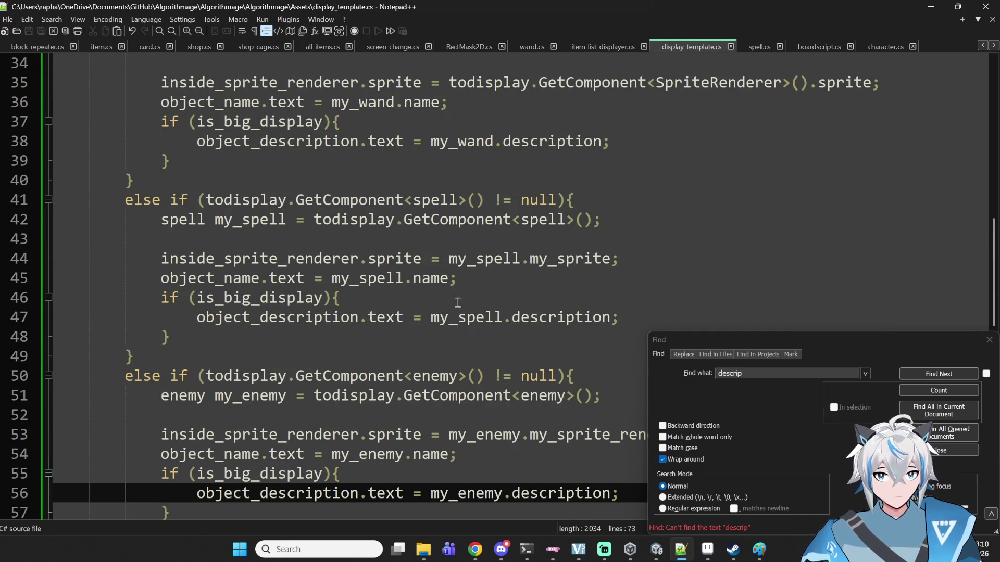
{"action": "left_click", "coordinate": [427, 398]}
{"action": "double_click", "coordinate": [437, 376]}
{"action": "scroll", "coordinate": [614, 297], "scroll_direction": "down", "scroll_amount": 4}
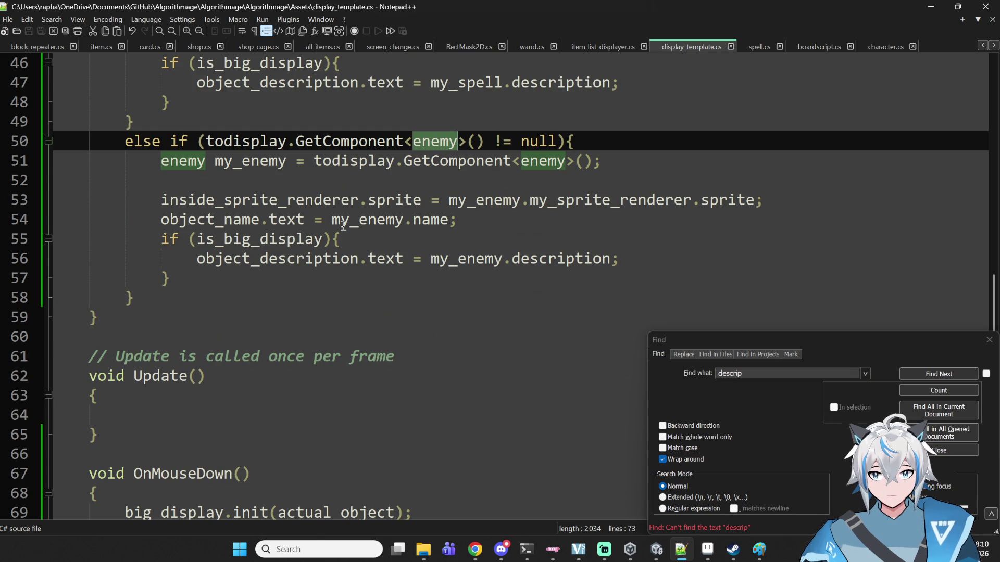
{"action": "double_click", "coordinate": [359, 219]}
{"action": "double_click", "coordinate": [429, 220]}
{"action": "double_click", "coordinate": [255, 239]}
{"action": "double_click", "coordinate": [276, 258]}
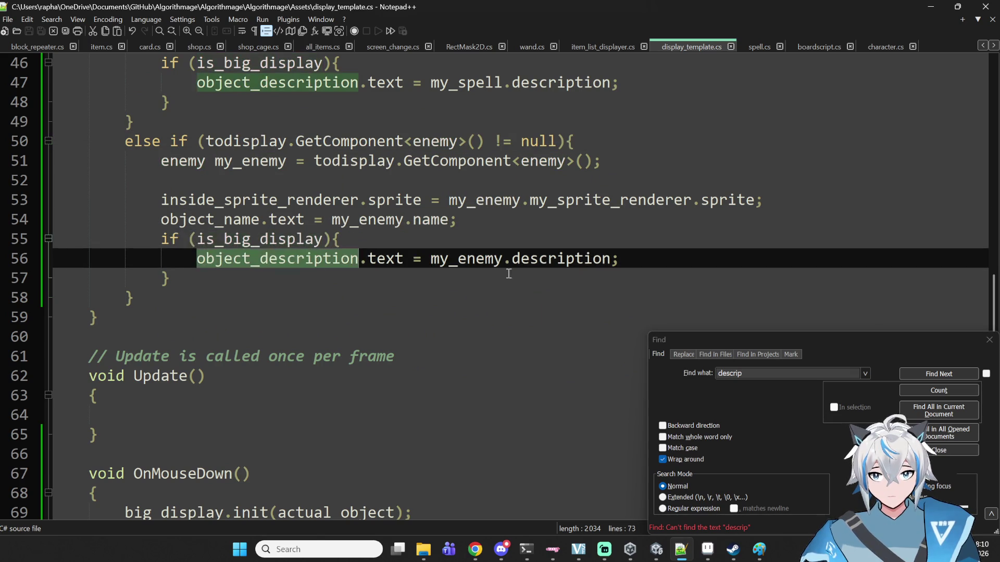
{"action": "double_click", "coordinate": [557, 260]}
{"action": "key", "text": "Up"}
{"action": "key", "text": "Up"}
{"action": "key", "text": "Up"}
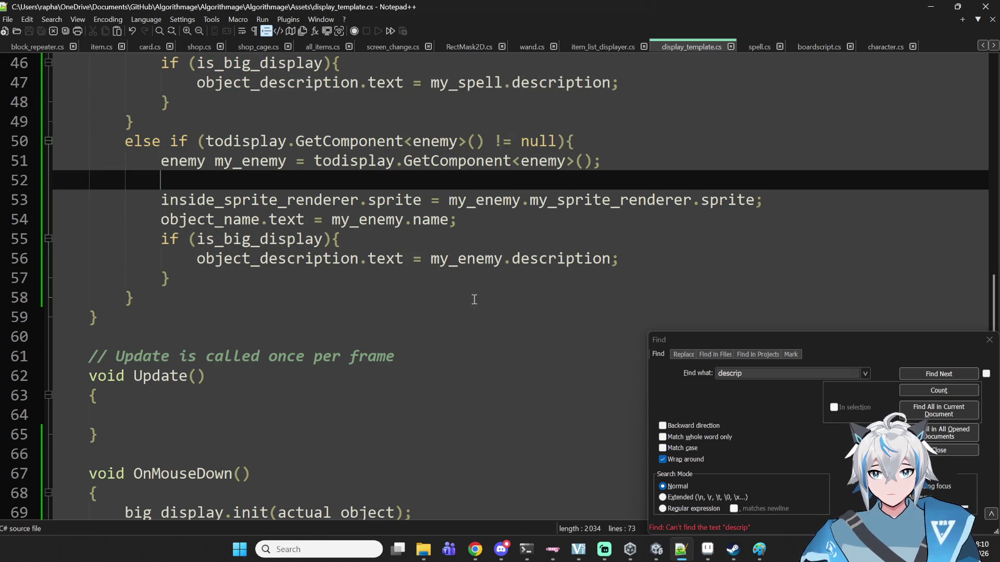
{"action": "double_click", "coordinate": [581, 206]}
{"action": "left_click", "coordinate": [581, 206]}
{"action": "key", "text": "Up"}
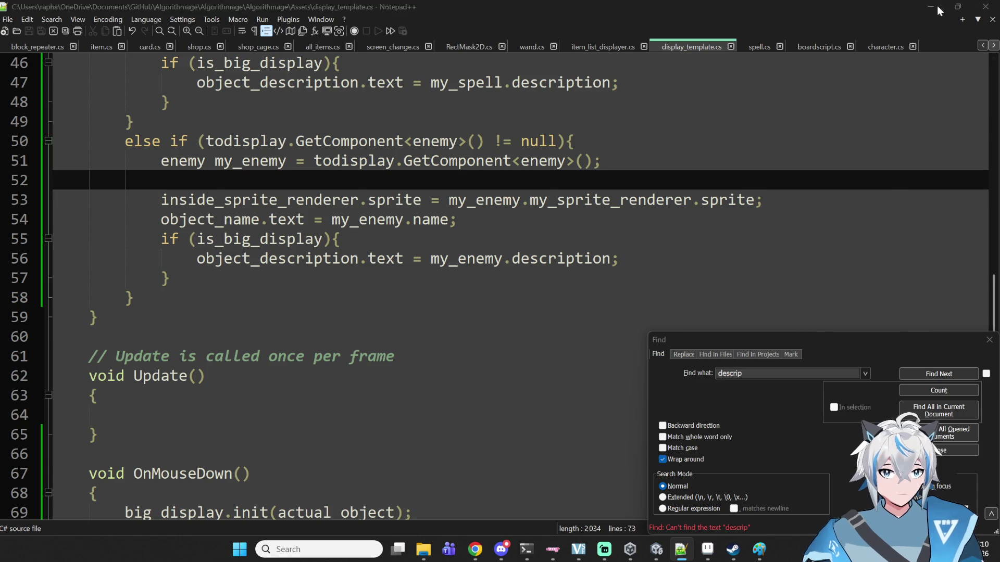
{"action": "left_click", "coordinate": [936, 5]}
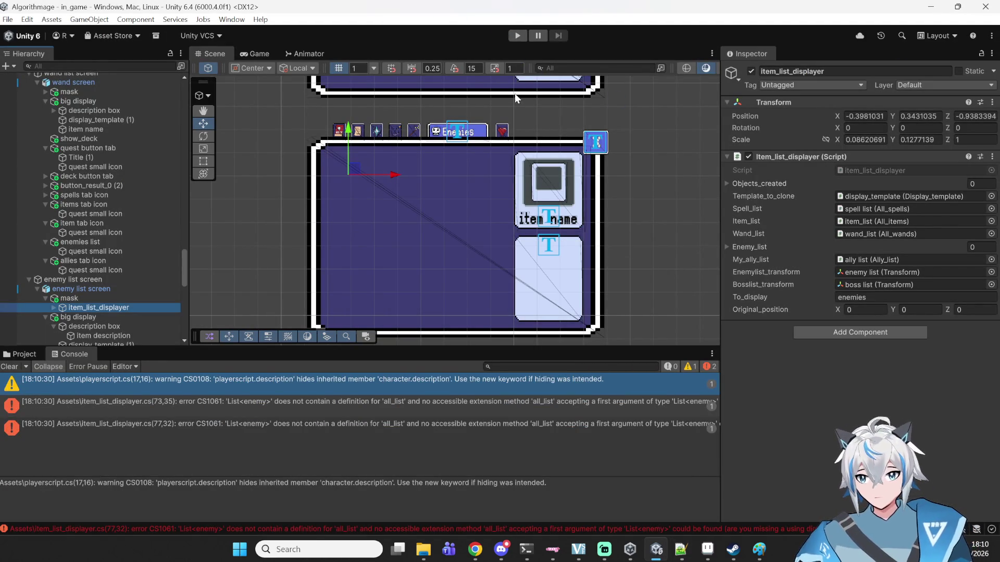
- Check the (73,35) all_list compile error and select .all_list on line 77 of item_list_displayer.cs
{"action": "left_click", "coordinate": [375, 424]}
{"action": "key", "text": "Up"}
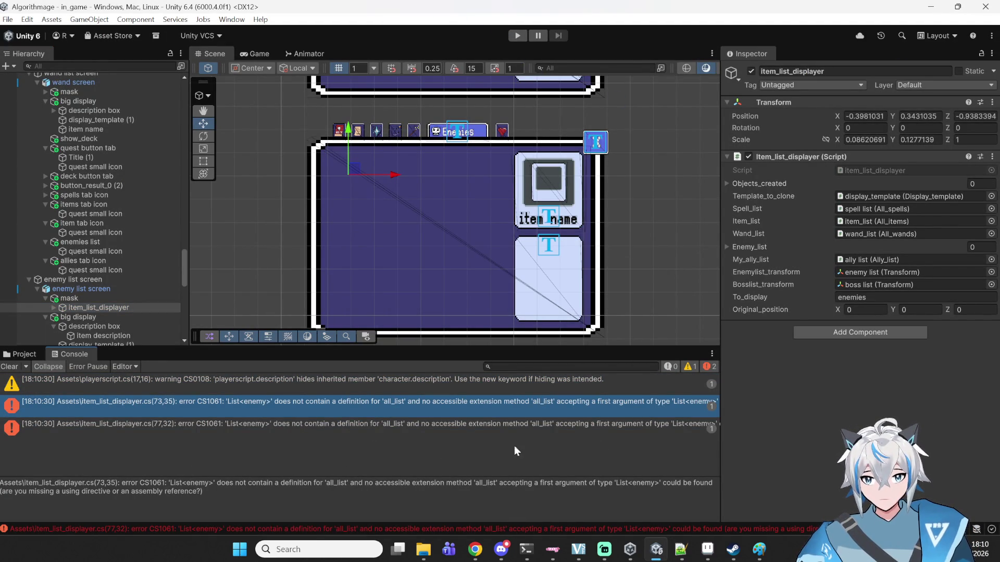
{"action": "left_click", "coordinate": [675, 551]}
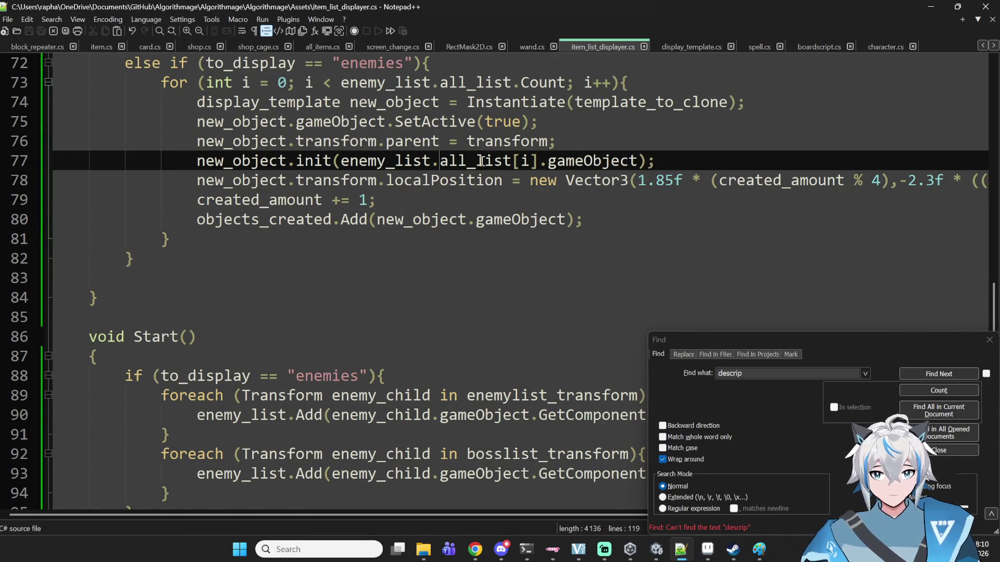
{"action": "left_click_drag", "start_coordinate": [512, 161], "coordinate": [435, 164]}
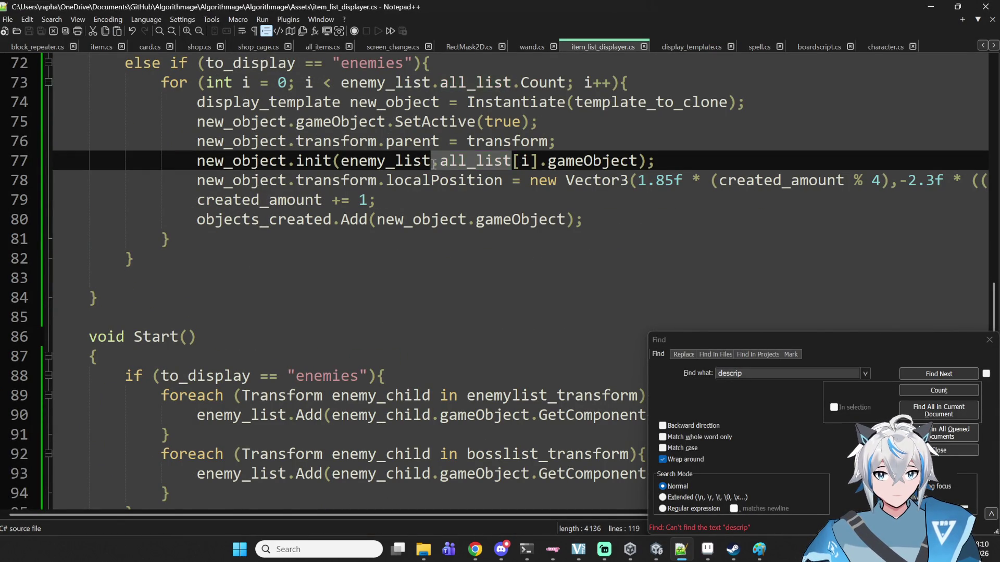
- Delete .all_list from lines 77 and 73 of item_list_displayer.cs and save it
{"action": "key", "text": "BackSpace"}
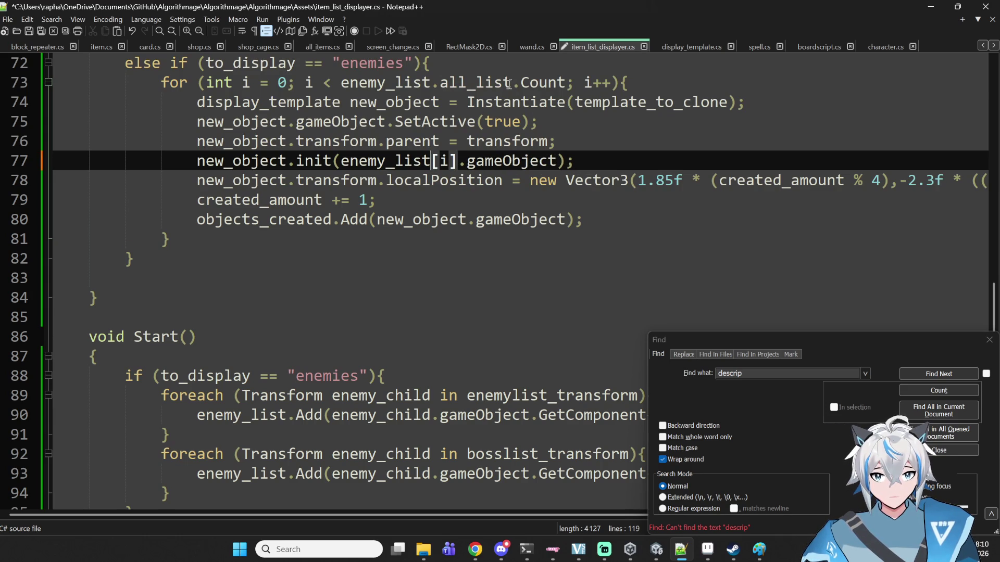
{"action": "left_click_drag", "start_coordinate": [511, 84], "coordinate": [435, 84]}
{"action": "key", "text": "BackSpace"}
{"action": "key", "text": "ctrl+k"}
{"action": "key", "text": "ctrl+s"}
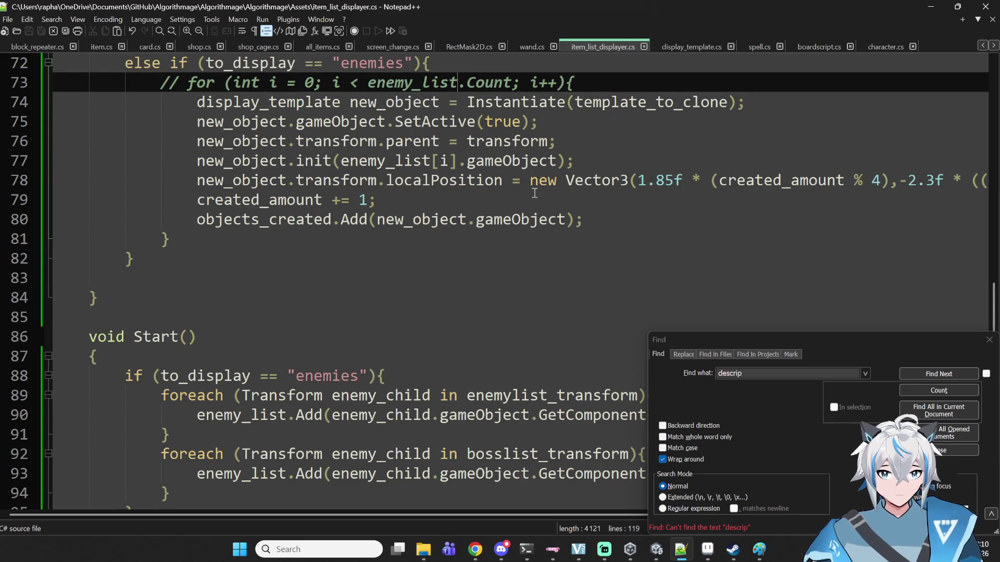
{"action": "key", "text": "ctrl+shift+k"}
{"action": "key", "text": "ctrl+s"}
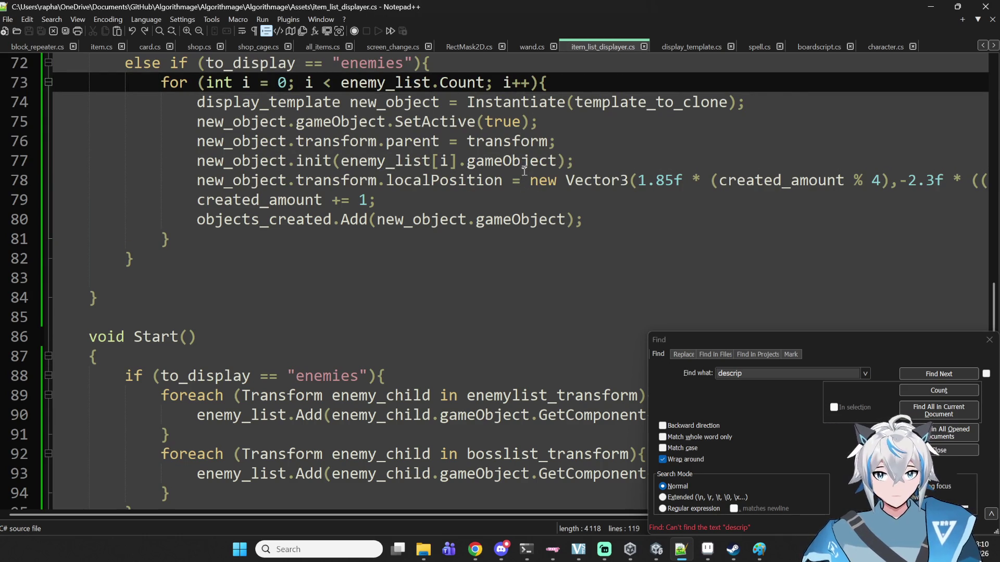
{"action": "left_click", "coordinate": [584, 101]}
{"action": "left_click", "coordinate": [656, 549]}
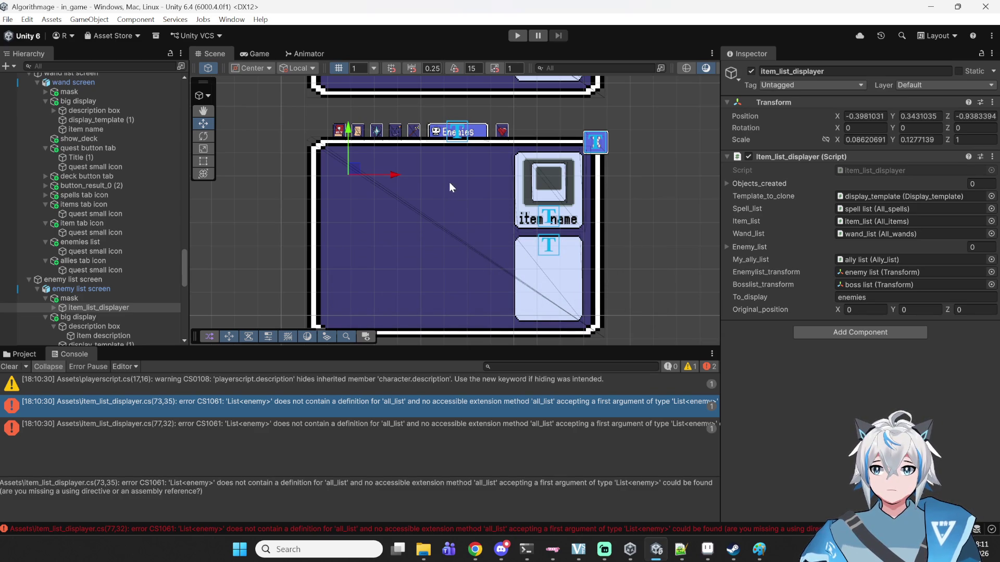
- Read the new Console warning details and return to the code editor
{"action": "left_click", "coordinate": [215, 384]}
{"action": "left_click", "coordinate": [680, 552]}
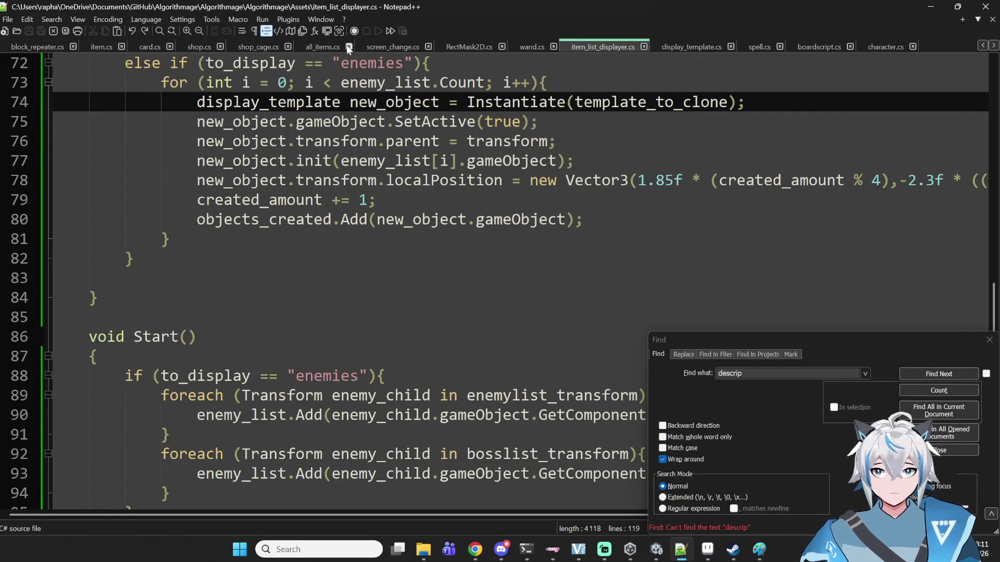
{"action": "scroll", "coordinate": [246, 49], "scroll_direction": "up", "scroll_amount": 6}
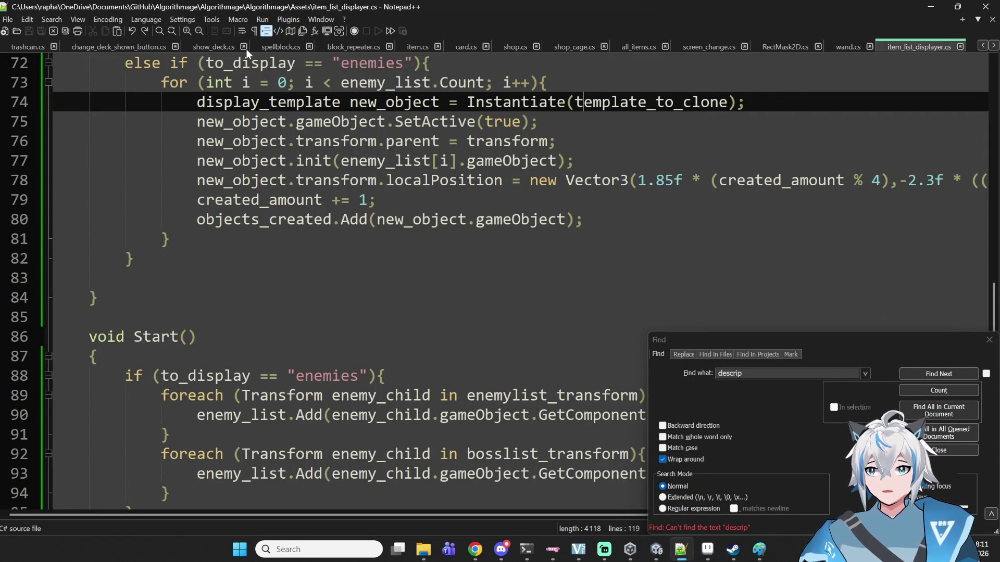
{"action": "scroll", "coordinate": [254, 47], "scroll_direction": "up", "scroll_amount": 3}
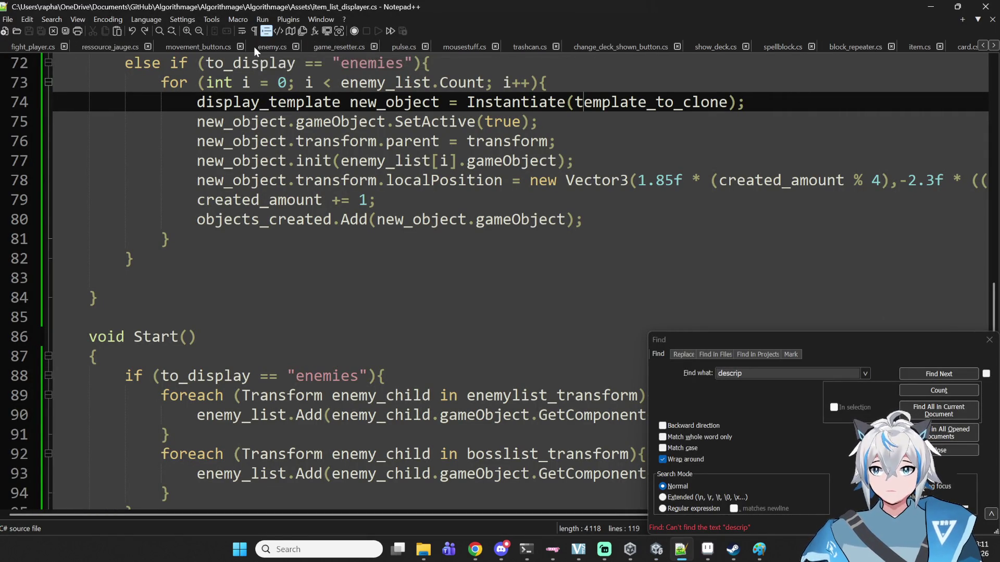
{"action": "scroll", "coordinate": [254, 46], "scroll_direction": "up", "scroll_amount": 3}
{"action": "scroll", "coordinate": [254, 45], "scroll_direction": "up", "scroll_amount": 3}
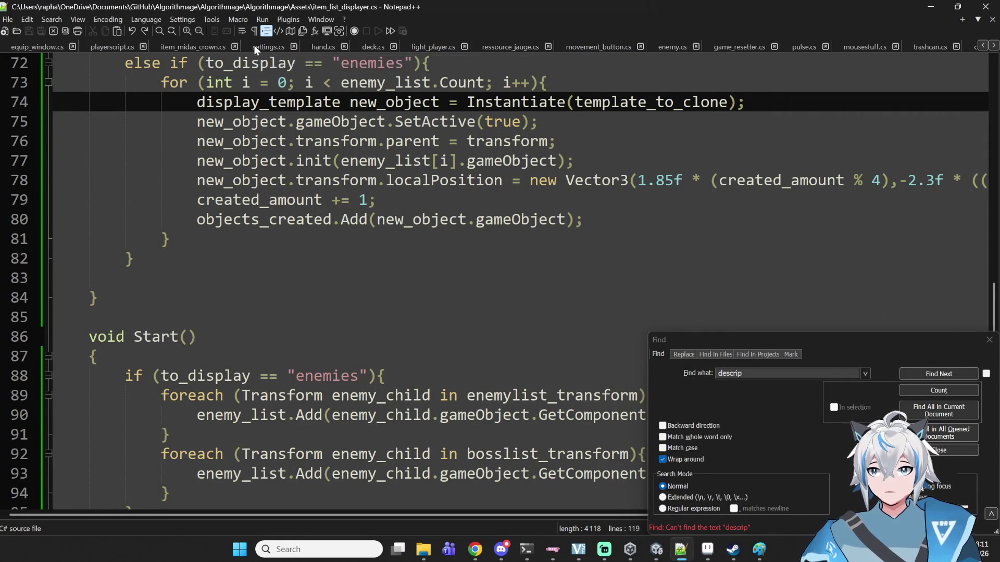
{"action": "scroll", "coordinate": [254, 52], "scroll_direction": "up", "scroll_amount": 2}
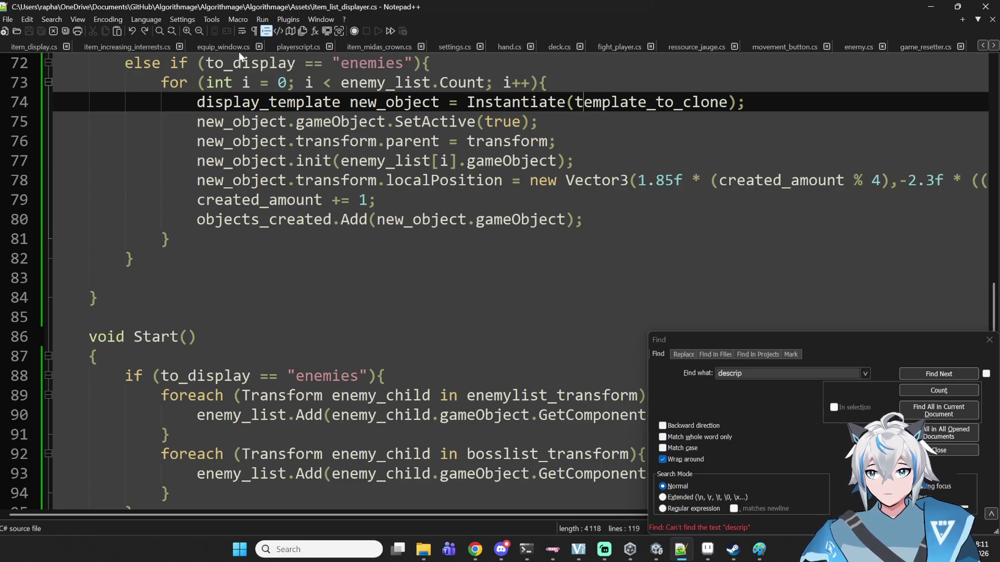
- Delete the duplicate description field on line 17 of playerscript.cs and save
{"action": "left_click", "coordinate": [289, 48]}
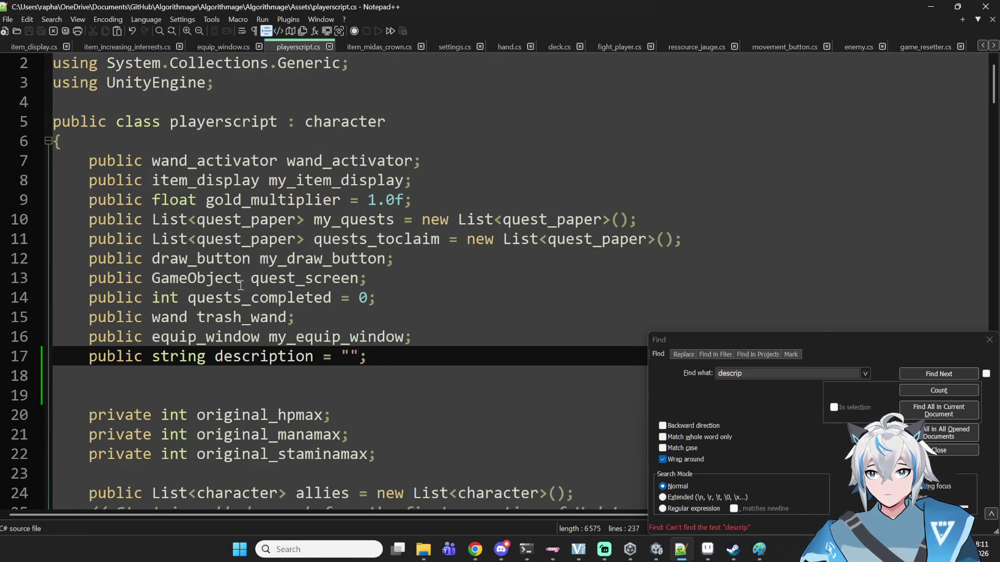
{"action": "triple_click", "coordinate": [347, 366]}
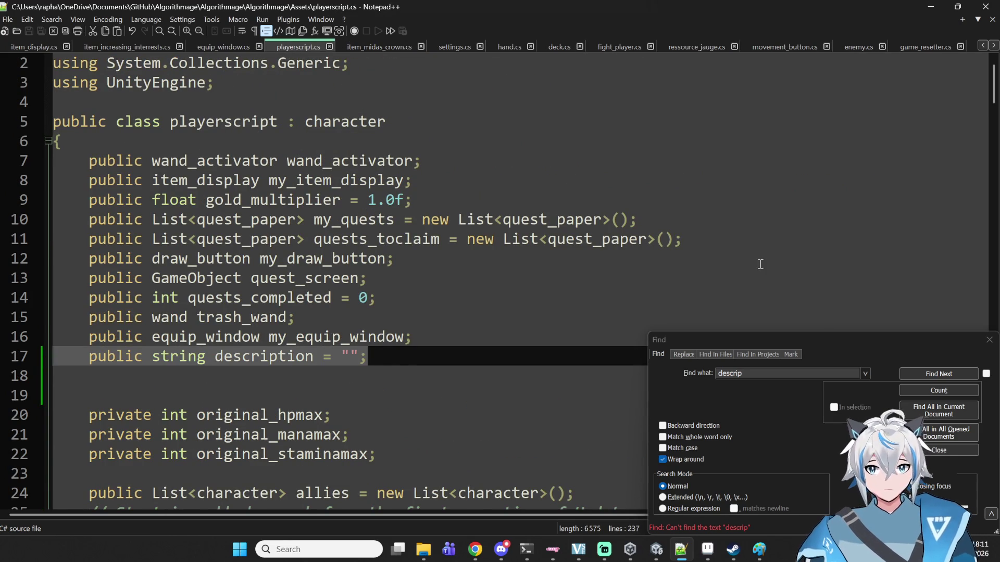
{"action": "key", "text": "BackSpace"}
{"action": "key", "text": "BackSpace"}
{"action": "key", "text": "ctrl+s"}
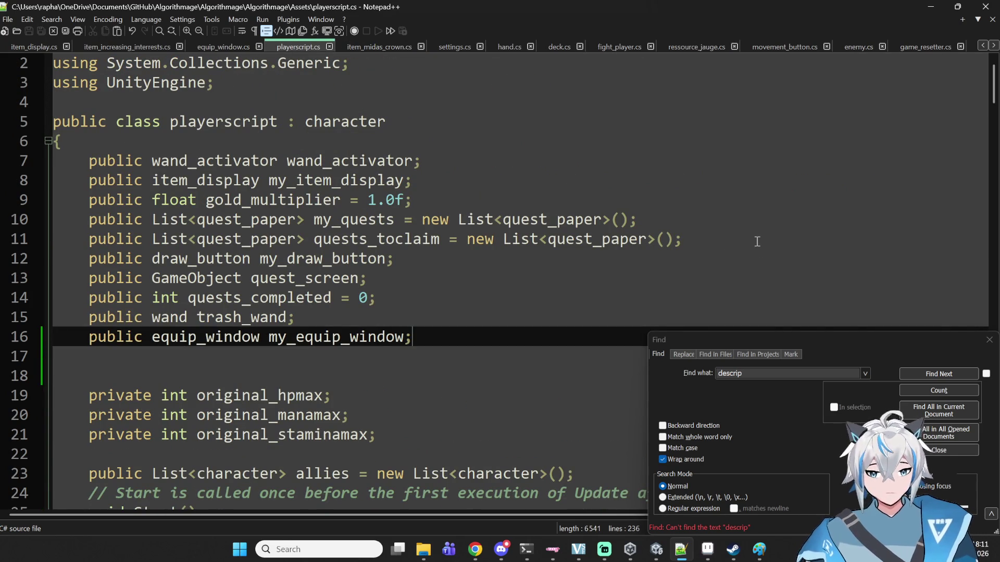
{"action": "key", "text": "alt+Tab"}
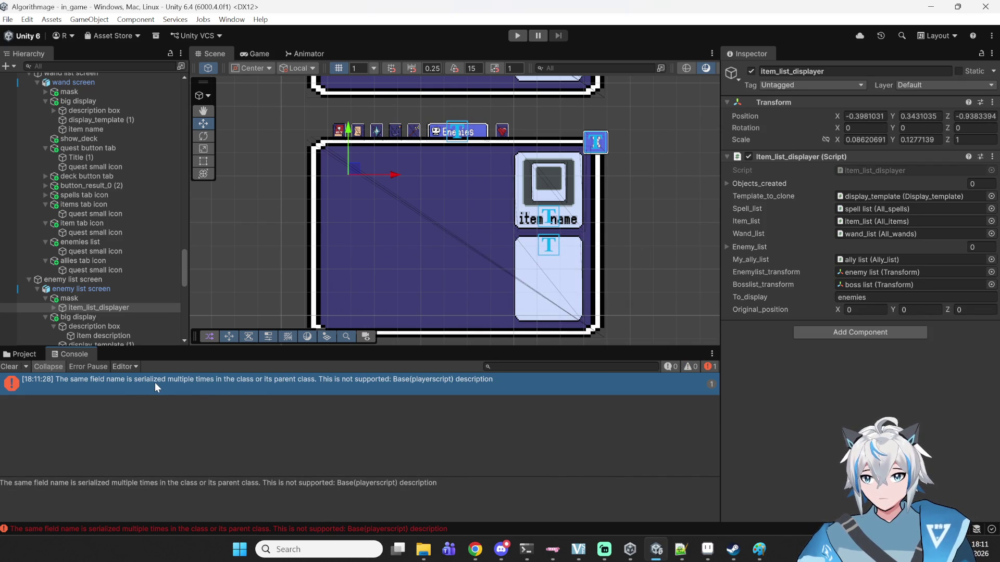
- Enter Play mode and start a new game from the main menu
{"action": "left_click", "coordinate": [518, 36]}
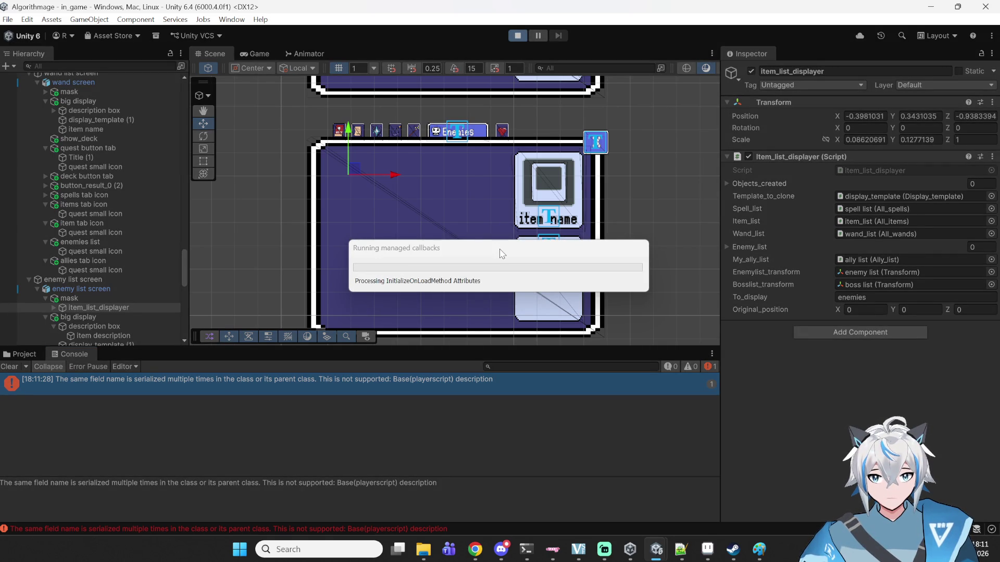
{"action": "mouse_move", "coordinate": [681, 549]}
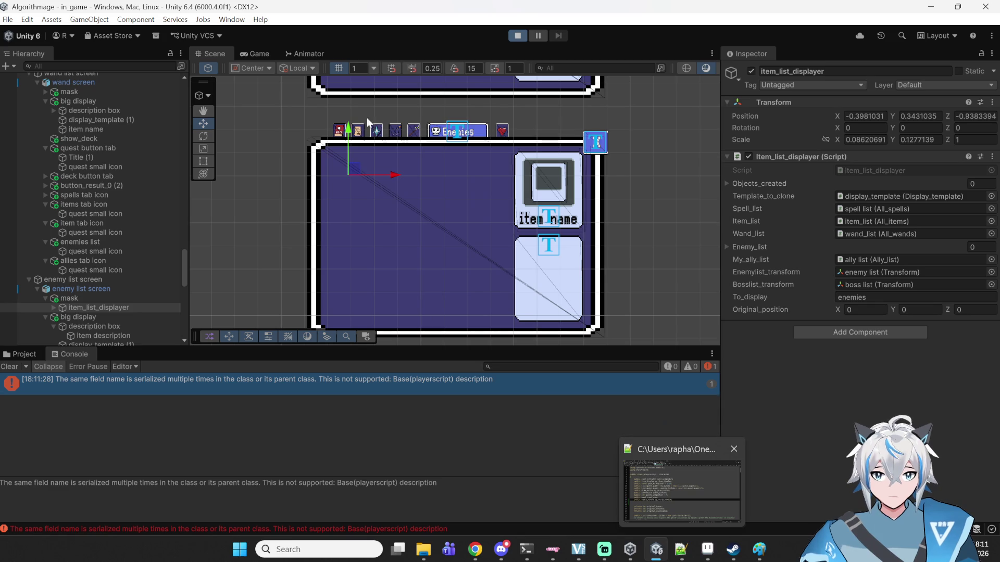
{"action": "left_click", "coordinate": [411, 193]}
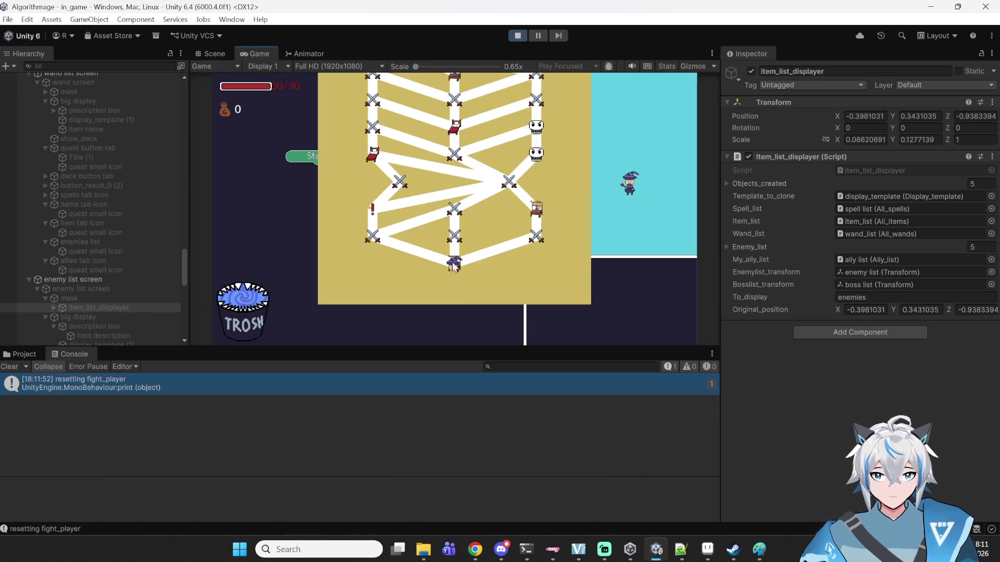
- Enter a map node and open the deck's Enemies list to check the five enemy cards
{"action": "left_click", "coordinate": [457, 239]}
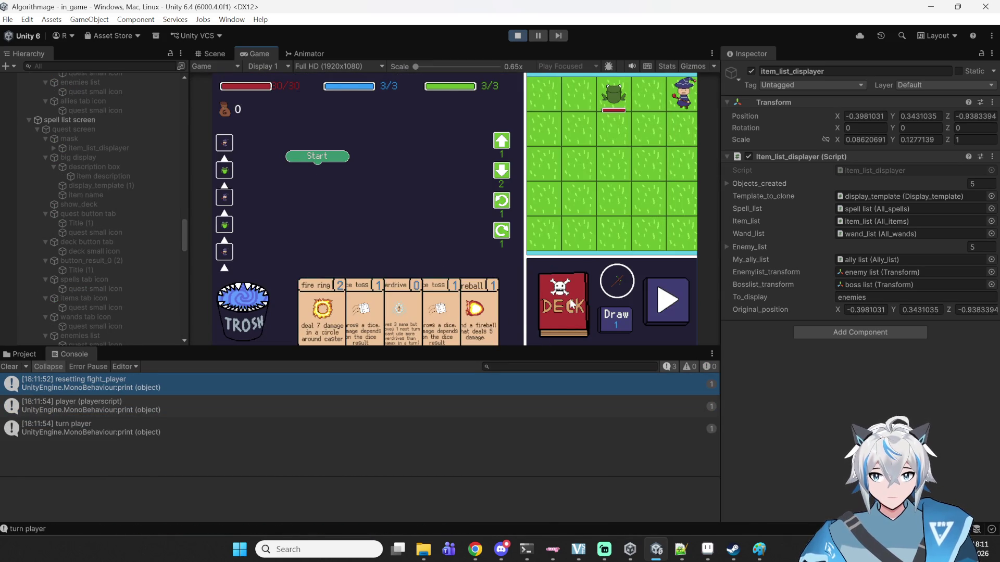
{"action": "left_click", "coordinate": [569, 298]}
{"action": "left_click", "coordinate": [489, 89]}
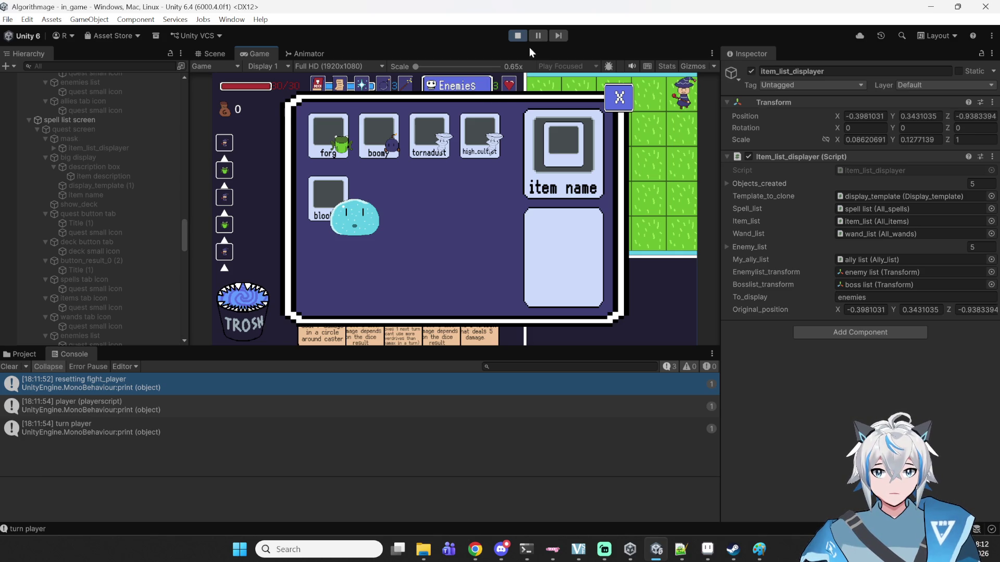
{"action": "left_click", "coordinate": [537, 38]}
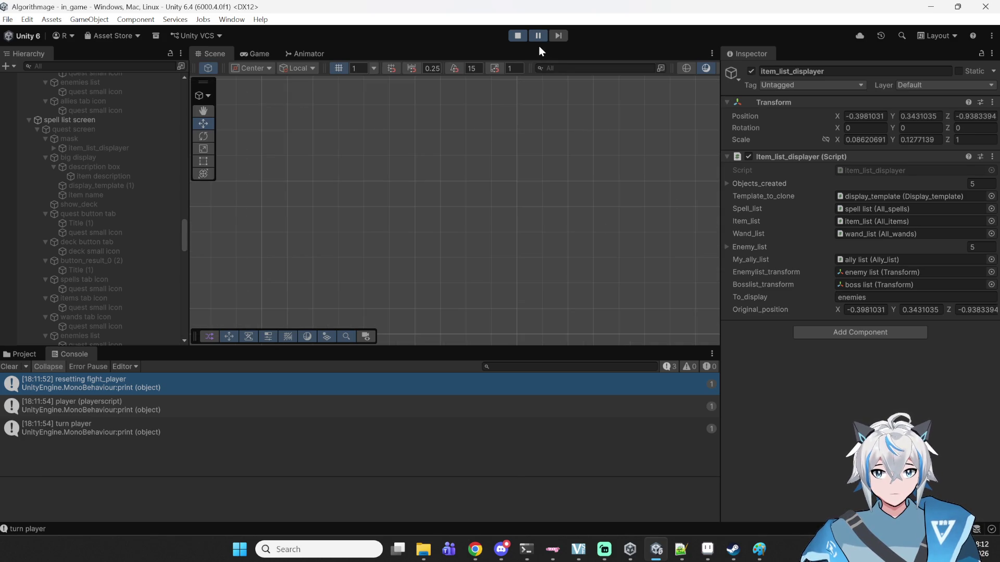
{"action": "left_click", "coordinate": [538, 37]}
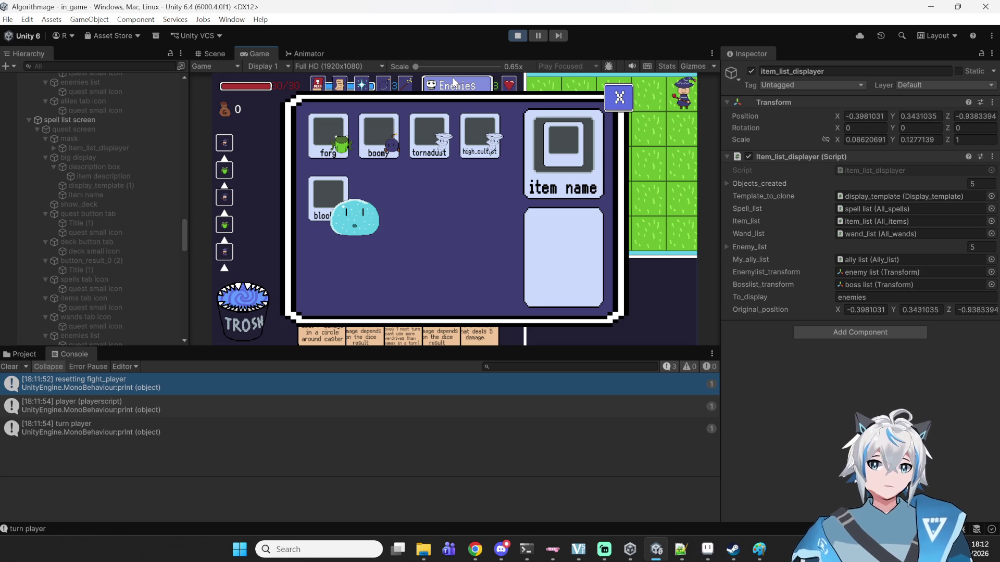
- Close the enemy list, stop Play mode and return to Notepad++
{"action": "left_click", "coordinate": [612, 98]}
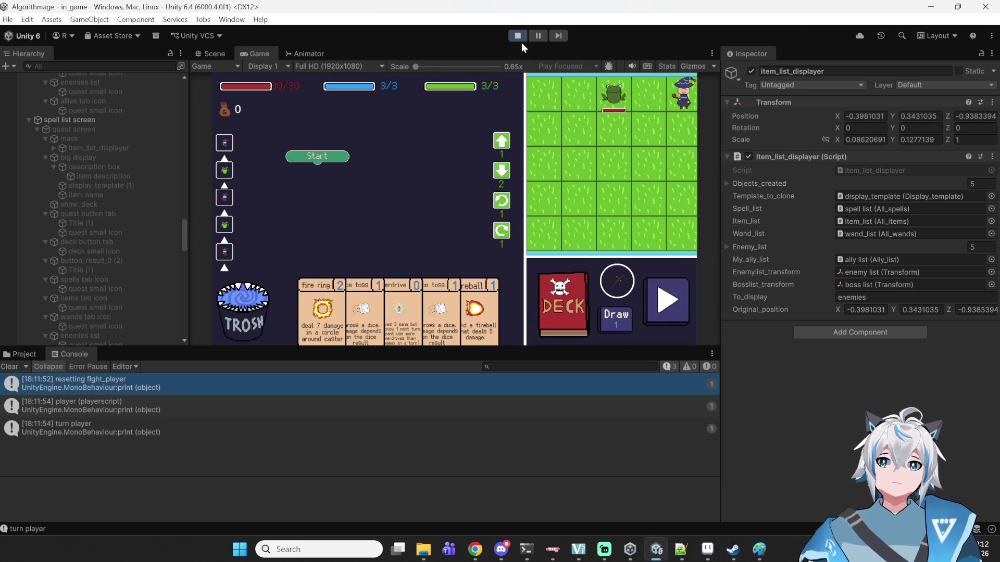
{"action": "left_click", "coordinate": [518, 36]}
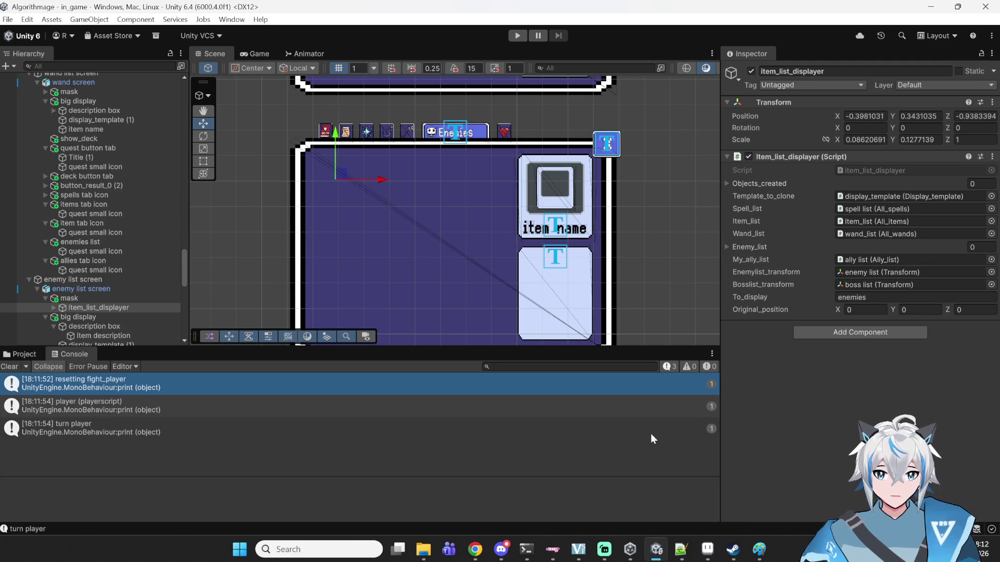
{"action": "mouse_move", "coordinate": [683, 548]}
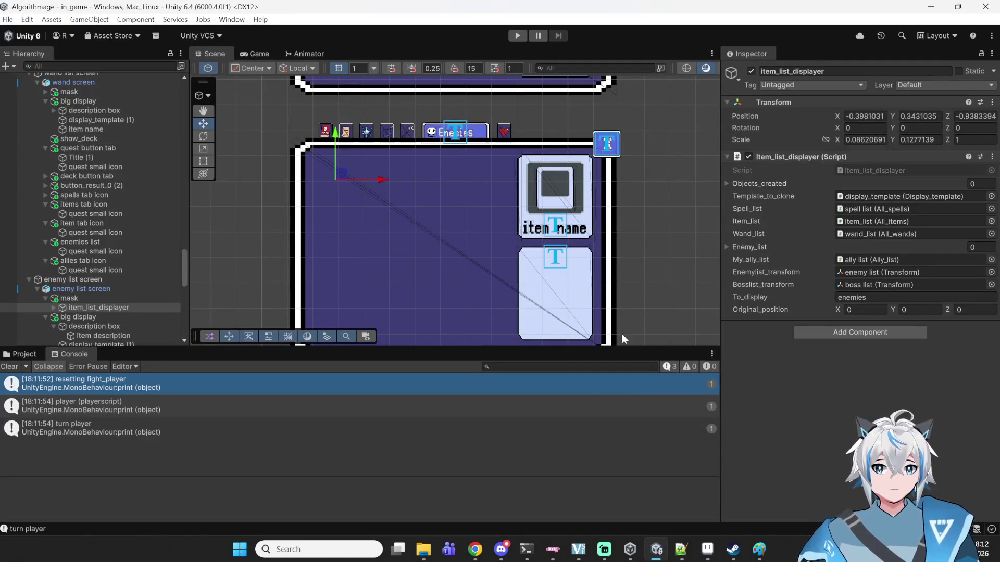
{"action": "left_click", "coordinate": [681, 548]}
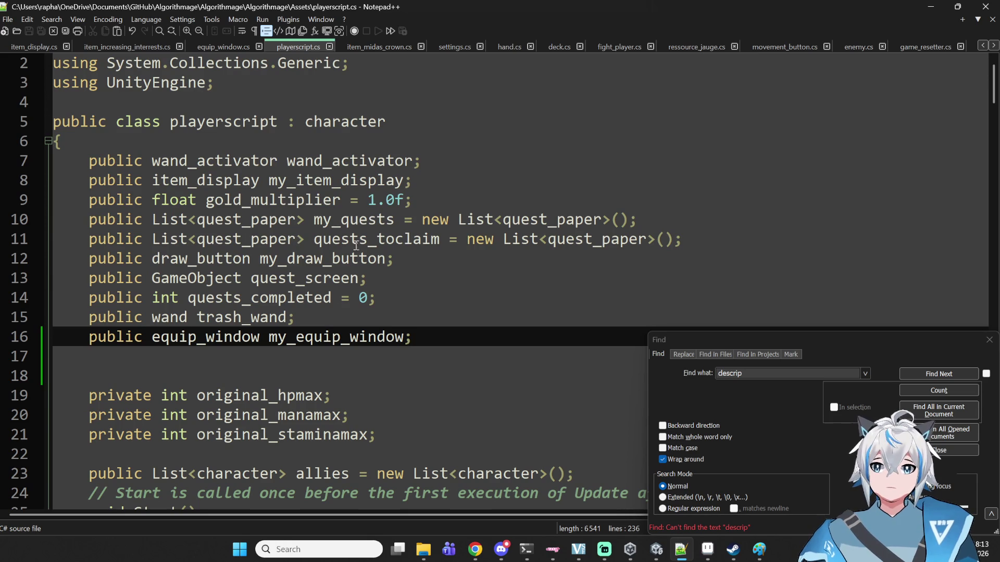
- Check the music player in Chrome, then return to Notepad++
{"action": "mouse_move", "coordinate": [681, 548]}
{"action": "scroll", "coordinate": [543, 308], "scroll_direction": "down", "scroll_amount": 6}
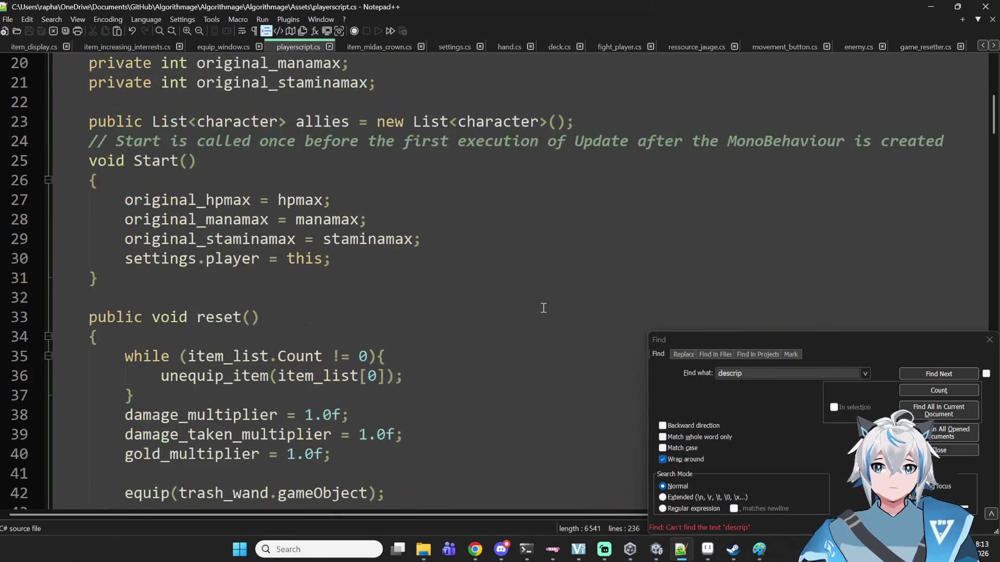
{"action": "scroll", "coordinate": [531, 310], "scroll_direction": "down", "scroll_amount": 4}
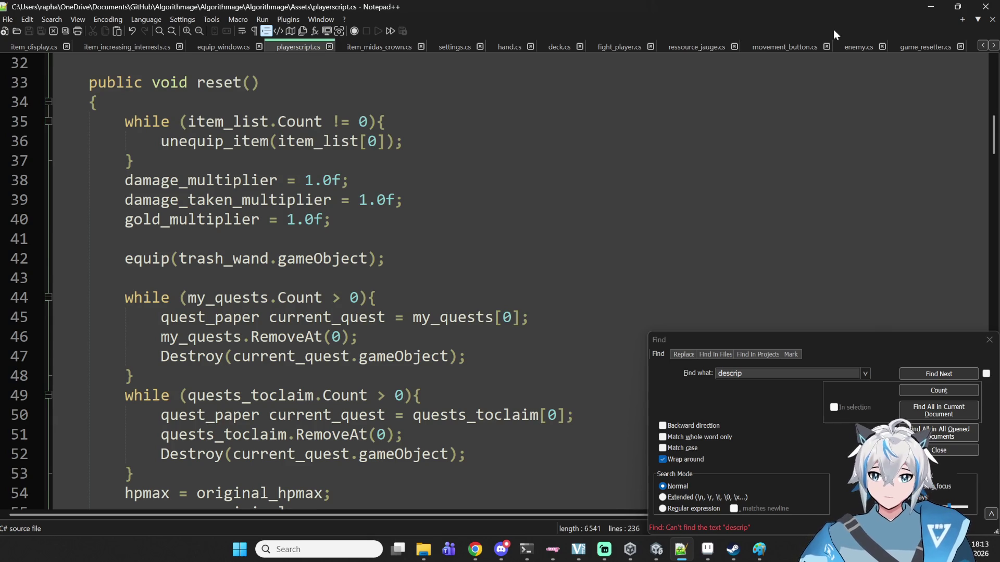
{"action": "left_click", "coordinate": [475, 549]}
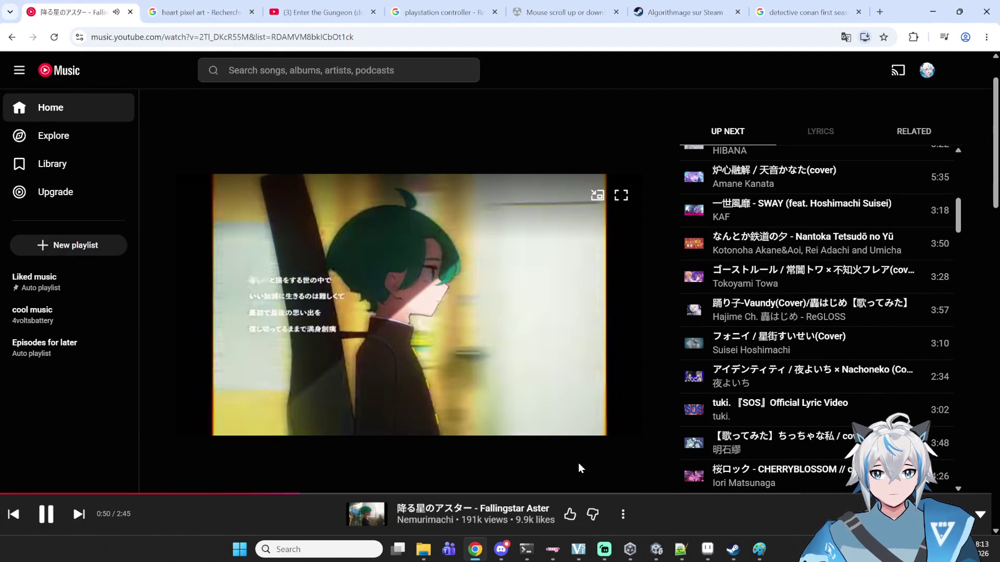
{"action": "left_click", "coordinate": [932, 11]}
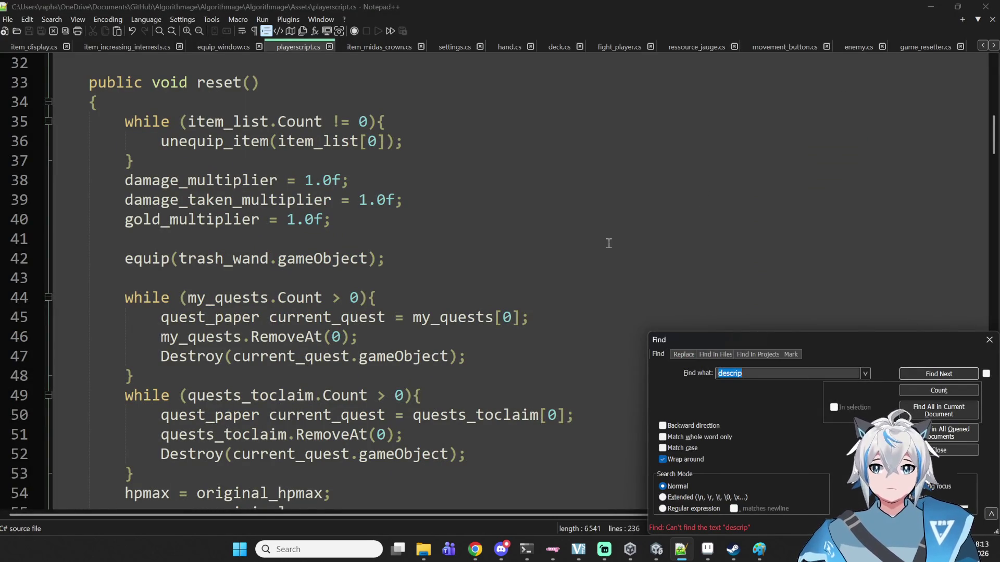
- Browse character.cs, boardscript.cs and display_template.cs, ending on item_list_displayer.cs's enemy loop
{"action": "left_click", "coordinate": [310, 240]}
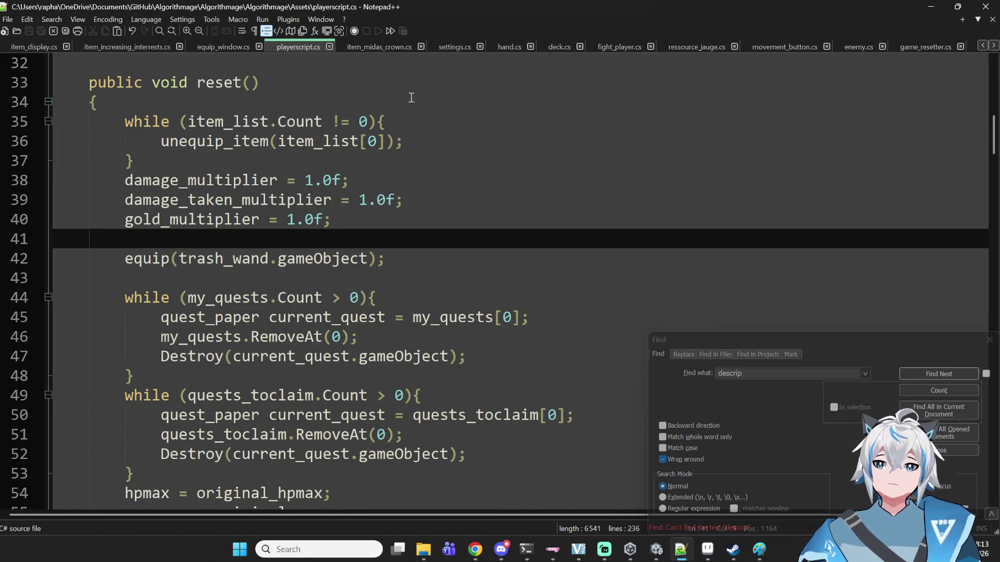
{"action": "scroll", "coordinate": [944, 47], "scroll_direction": "down", "scroll_amount": 6}
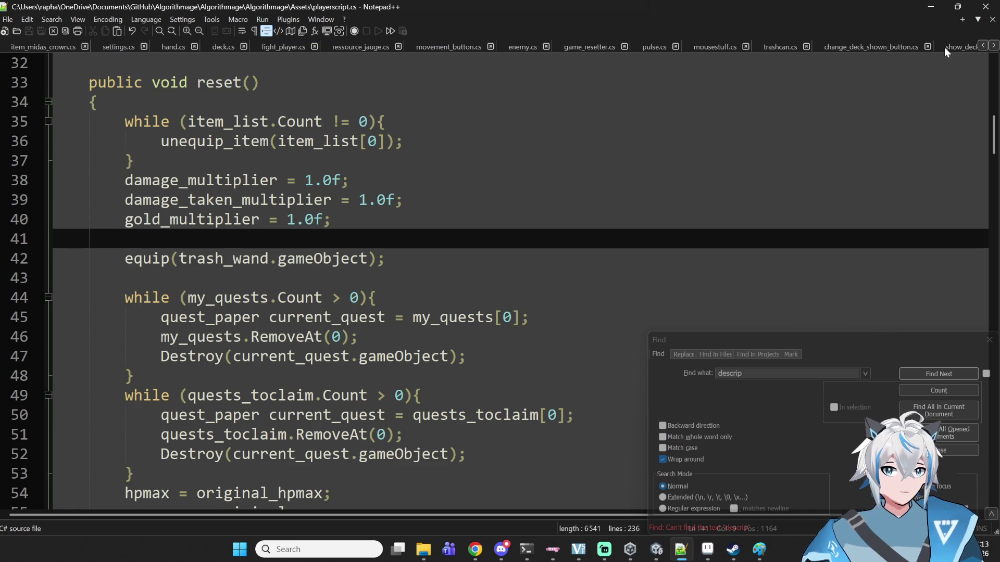
{"action": "left_click", "coordinate": [898, 46]}
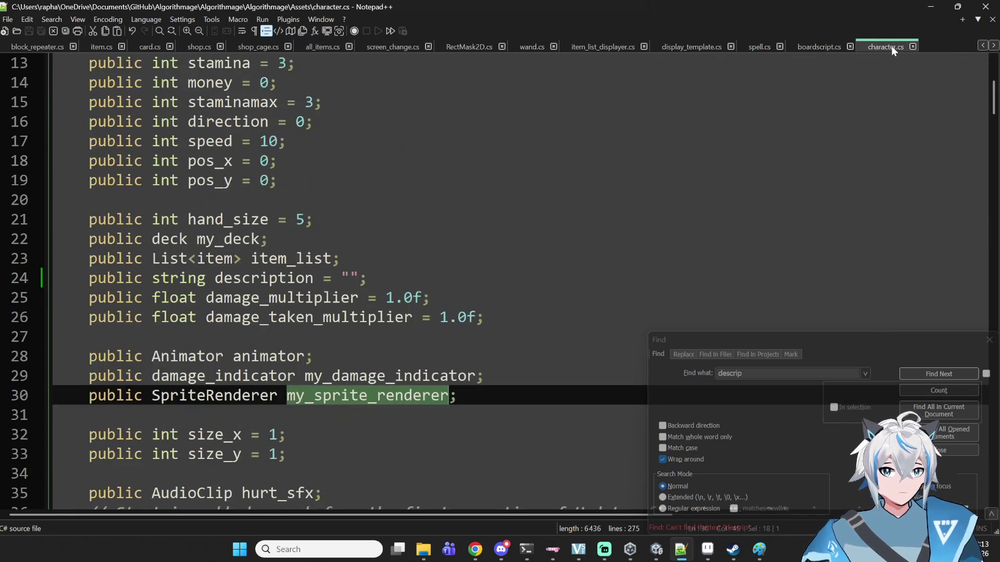
{"action": "left_click", "coordinate": [817, 48]}
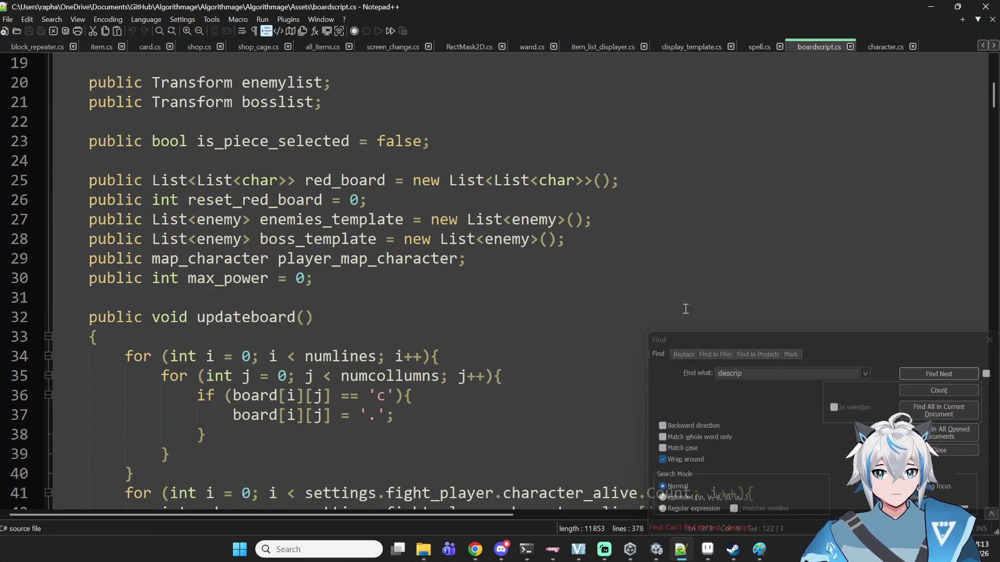
{"action": "scroll", "coordinate": [714, 314], "scroll_direction": "down", "scroll_amount": 5}
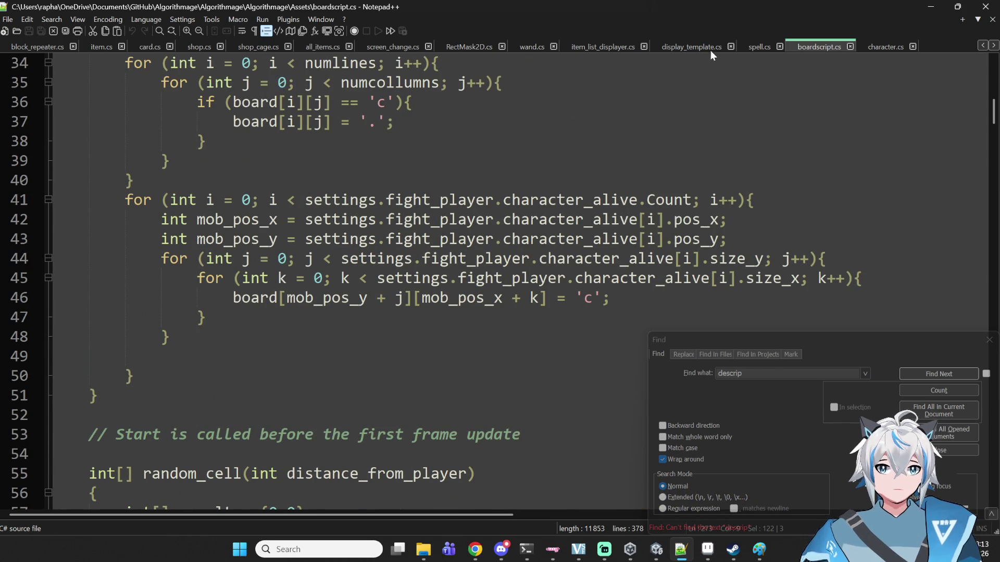
{"action": "left_click", "coordinate": [693, 48]}
{"action": "left_click", "coordinate": [613, 46]}
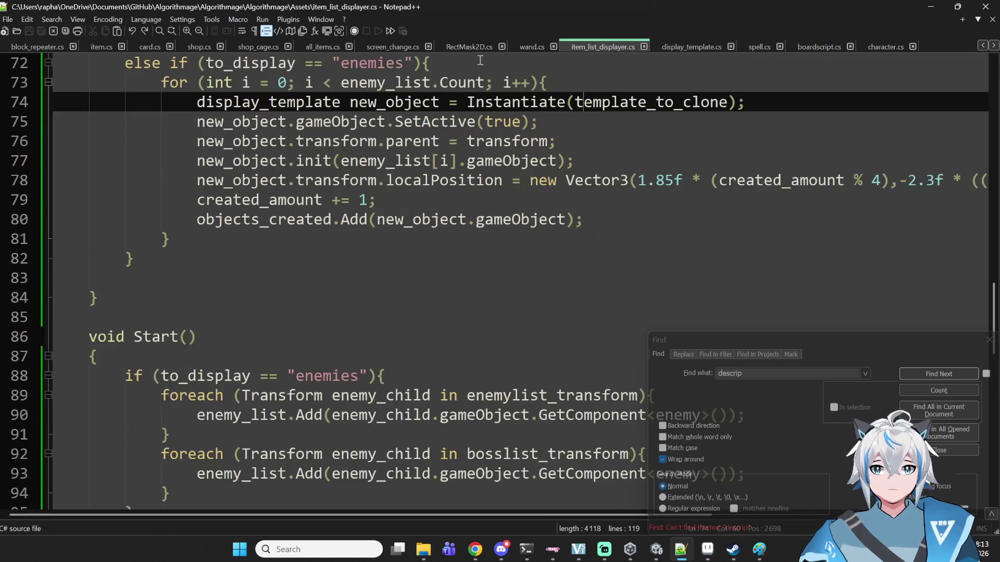
- Go through wand.cs and RectMask2D.cs to display_template.cs at the enemy lookup
{"action": "left_click", "coordinate": [520, 45]}
{"action": "left_click", "coordinate": [467, 45]}
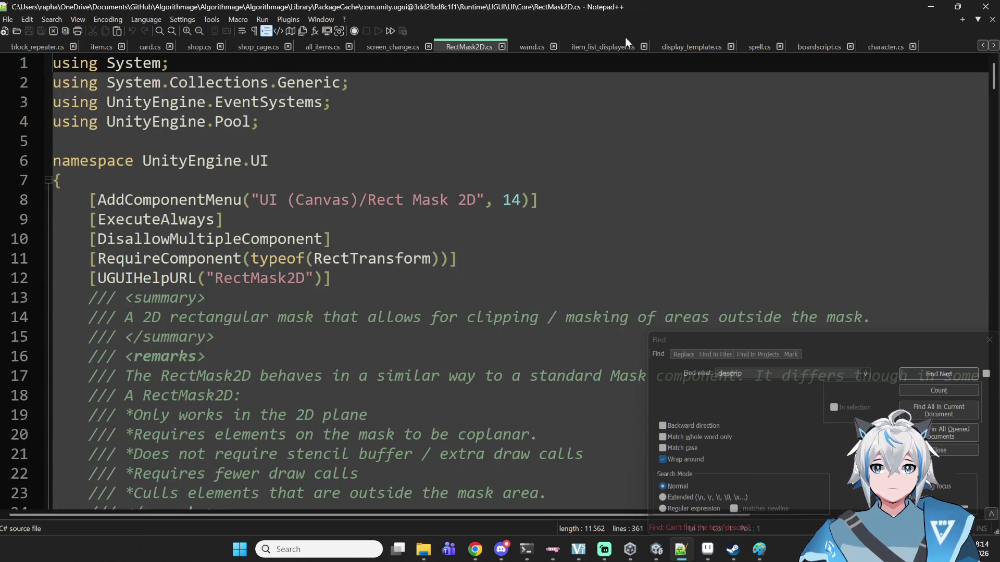
{"action": "left_click", "coordinate": [672, 45]}
{"action": "scroll", "coordinate": [234, 194], "scroll_direction": "up", "scroll_amount": 10}
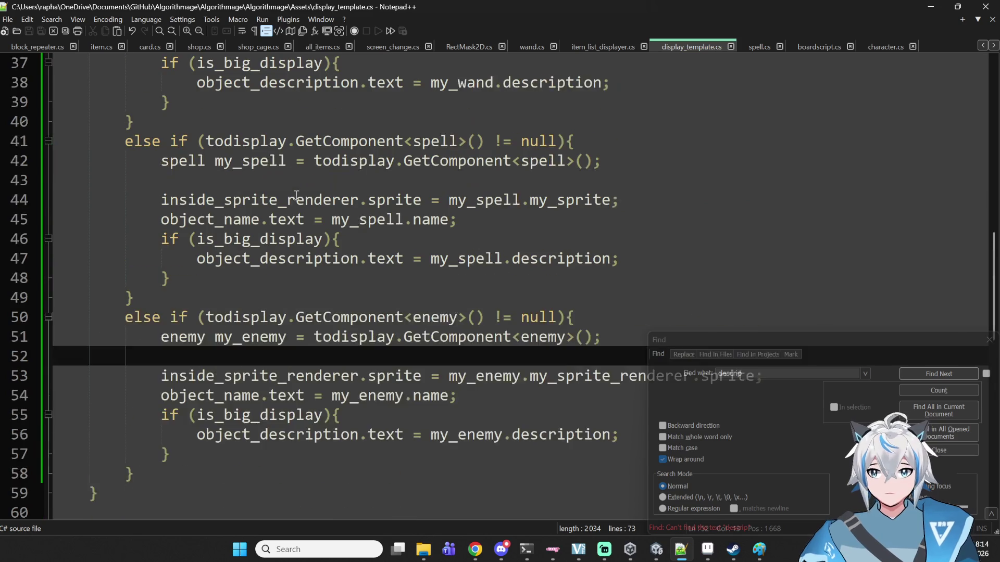
{"action": "scroll", "coordinate": [319, 197], "scroll_direction": "down", "scroll_amount": 2}
{"action": "scroll", "coordinate": [319, 197], "scroll_direction": "down", "scroll_amount": 5}
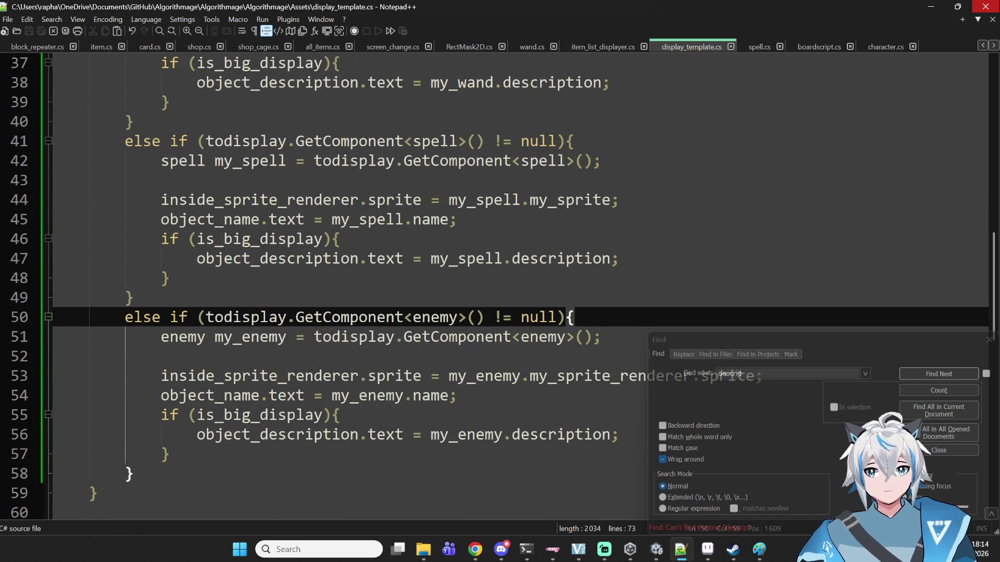
- Remove empty line 52 in display_template.cs, save, and expand item_list_displayer in Unity's Hierarchy
{"action": "key", "text": "BackSpace"}
{"action": "key", "text": "BackSpace"}
{"action": "key", "text": "BackSpace"}
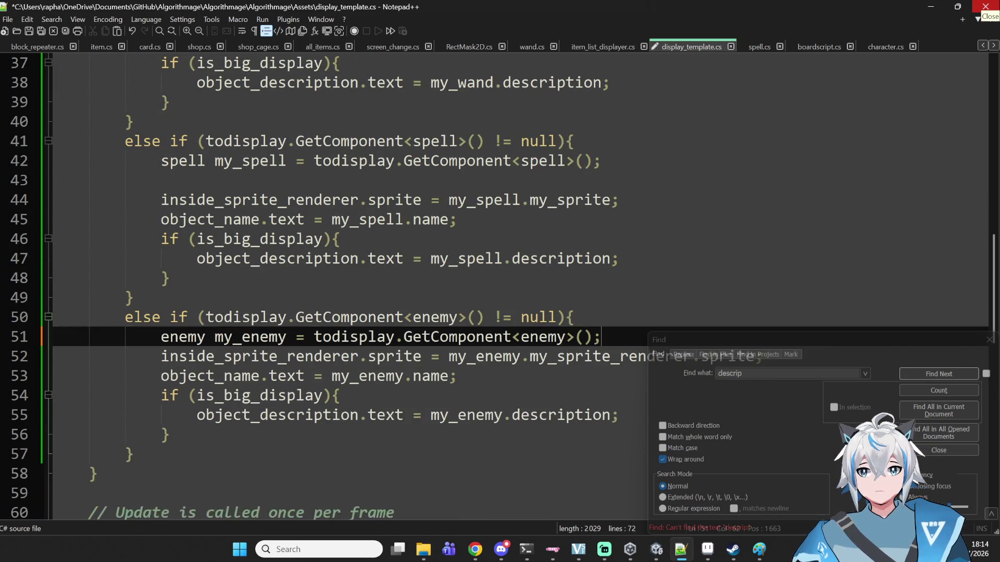
{"action": "key", "text": "Return"}
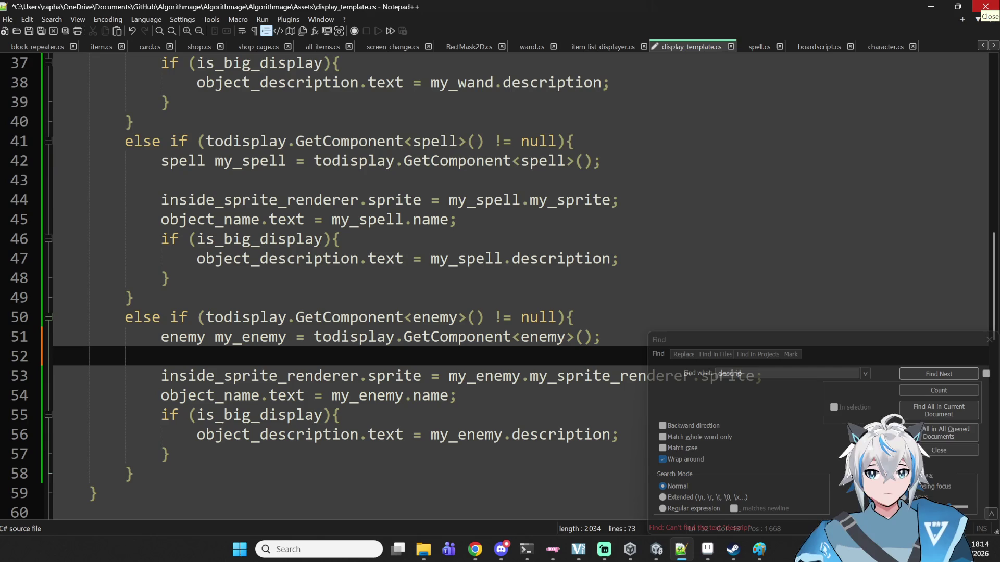
{"action": "type", "text": "r"}
{"action": "key", "text": "BackSpace"}
{"action": "type", "text": "ene"}
{"action": "key", "text": "BackSpace"}
{"action": "key", "text": "BackSpace"}
{"action": "key", "text": "BackSpace"}
{"action": "key", "text": "BackSpace"}
{"action": "key", "text": "BackSpace"}
{"action": "key", "text": "BackSpace"}
{"action": "key", "text": "BackSpace"}
{"action": "key", "text": "ctrl+s"}
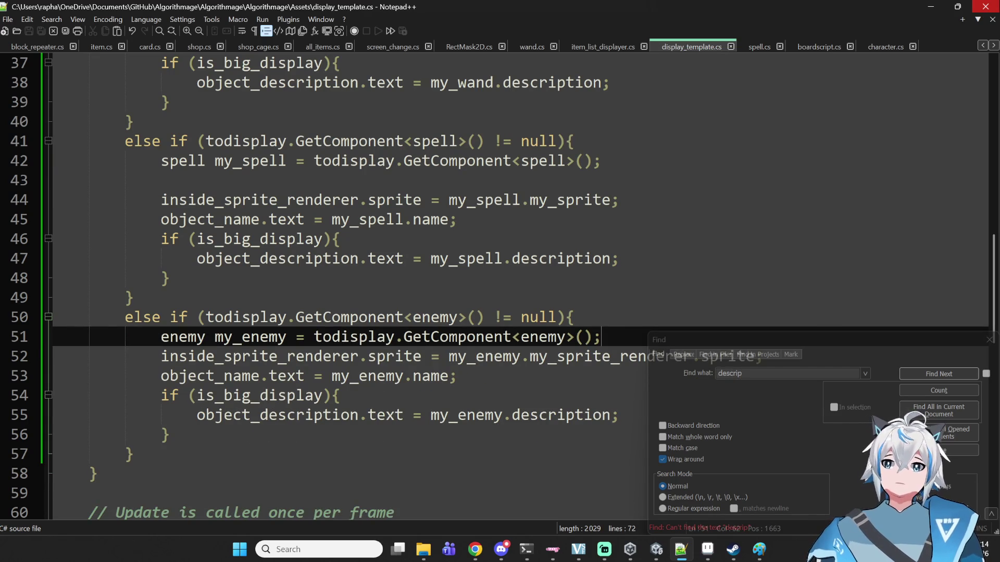
{"action": "key", "text": "alt+Tab"}
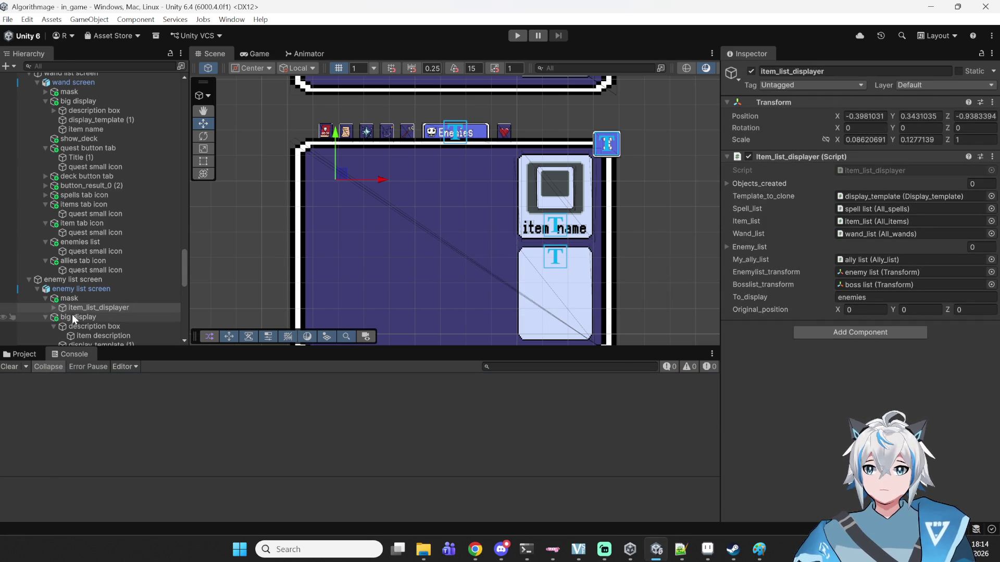
{"action": "left_click", "coordinate": [53, 308]}
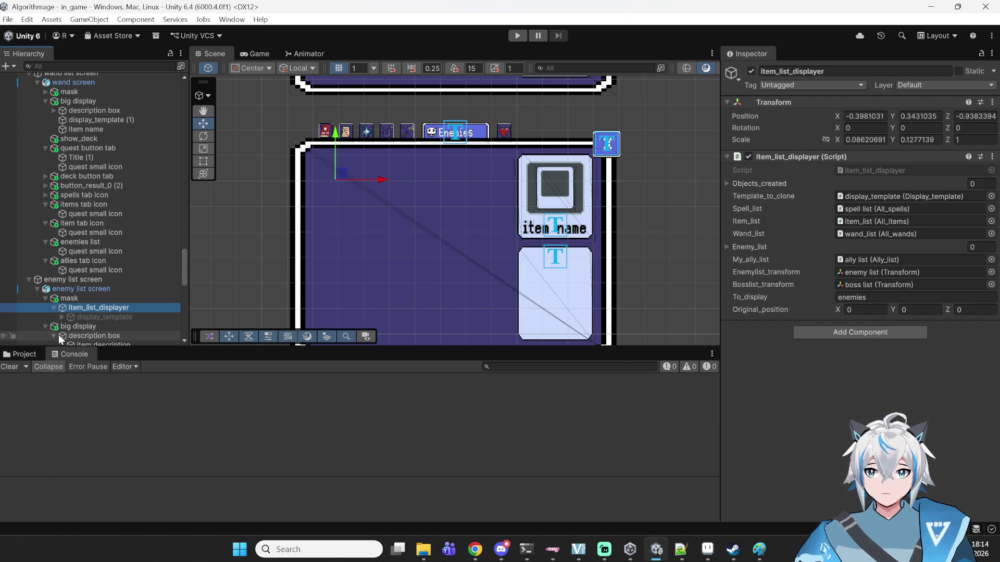
- Activate the hidden display_template child and zoom the Scene view in on it
{"action": "left_click", "coordinate": [80, 318]}
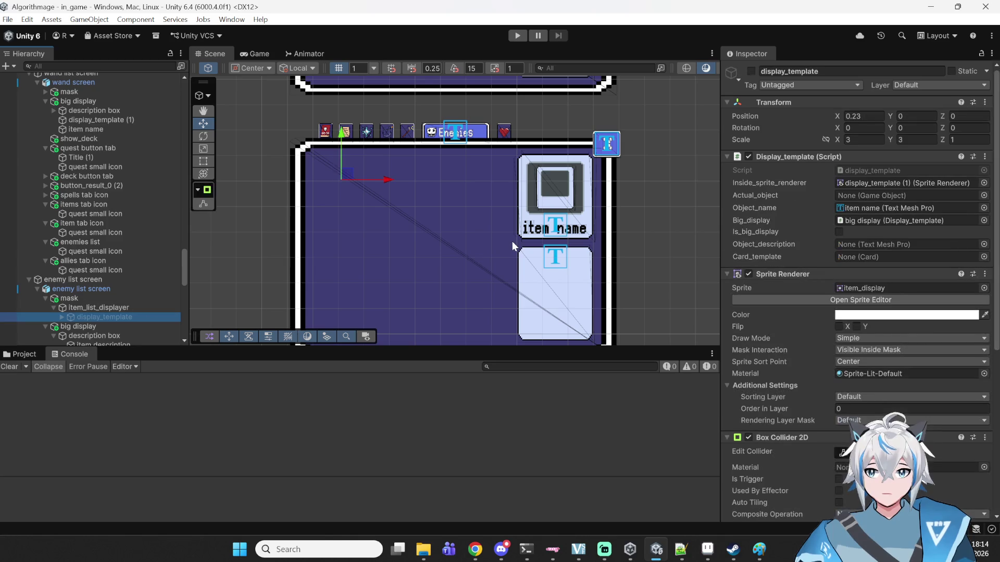
{"action": "left_click", "coordinate": [63, 317]}
{"action": "left_click", "coordinate": [751, 71]}
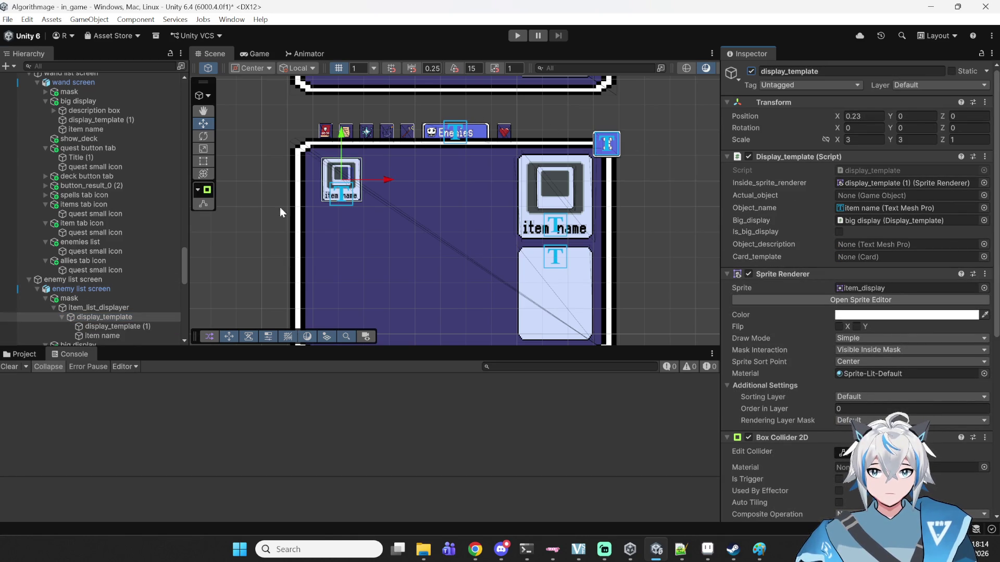
{"action": "scroll", "coordinate": [316, 207], "scroll_direction": "up", "scroll_amount": 3}
{"action": "scroll", "coordinate": [343, 145], "scroll_direction": "up", "scroll_amount": 4}
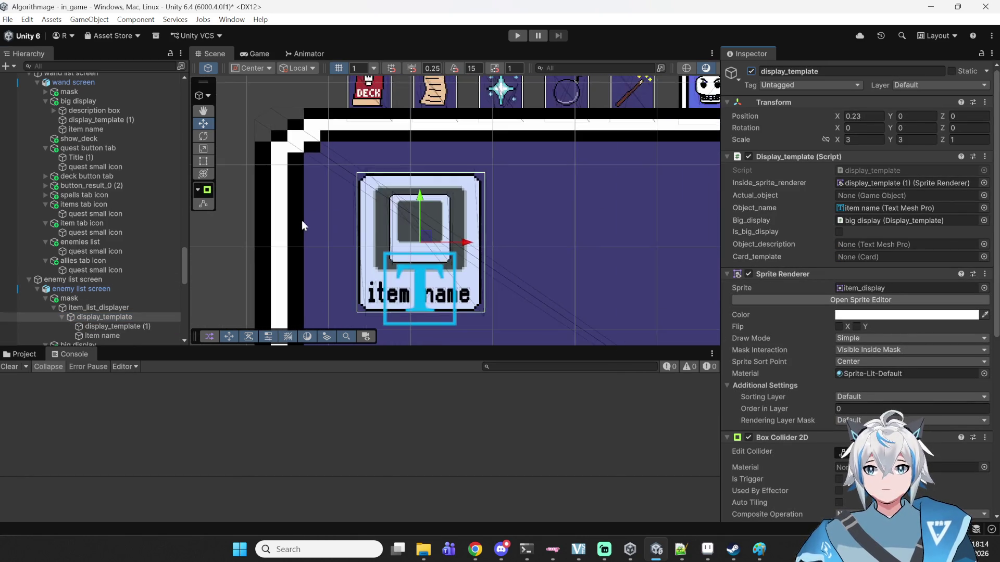
- Compare display_template (1) with its parent, leaving display_template (1) selected
{"action": "left_click", "coordinate": [113, 327]}
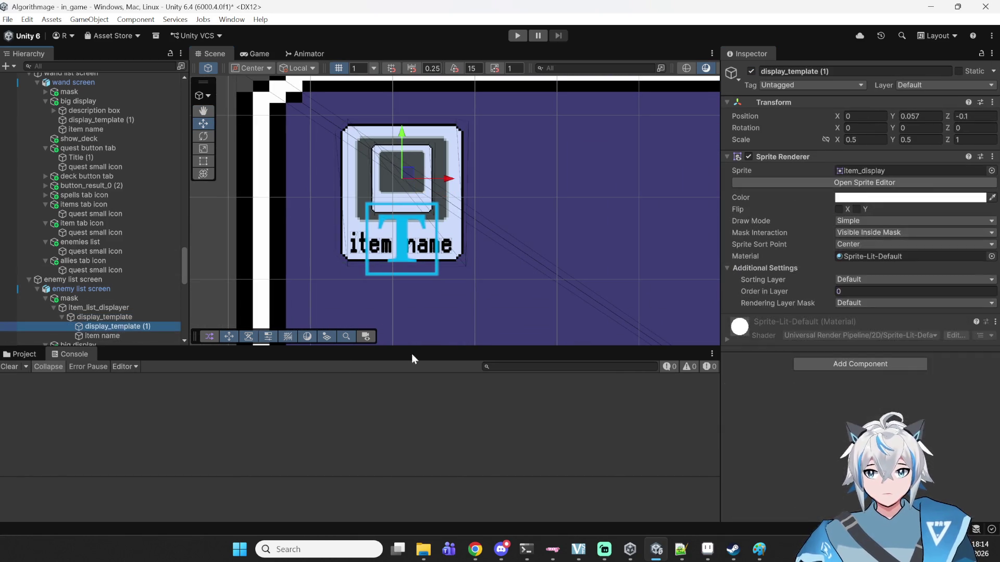
{"action": "left_click", "coordinate": [100, 319]}
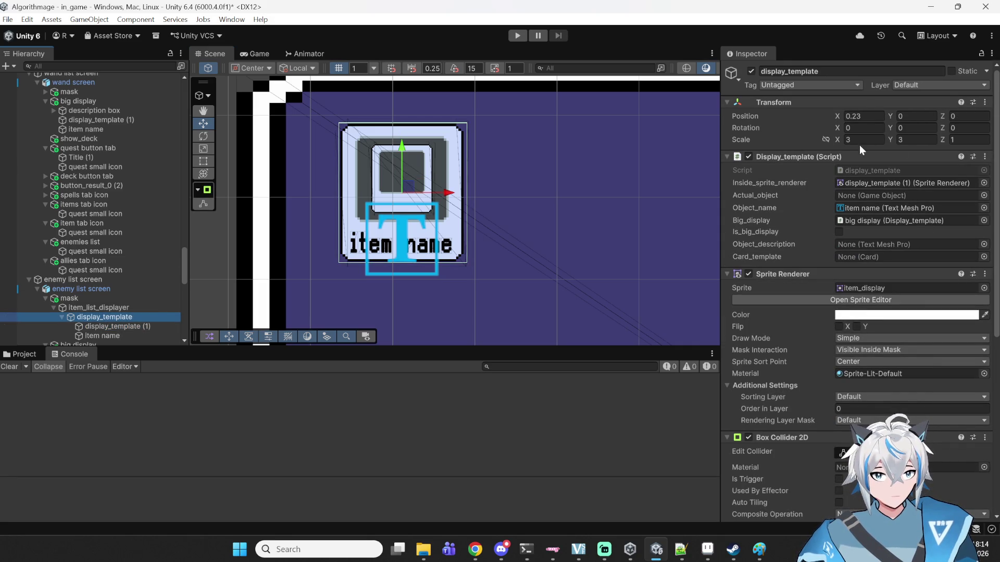
{"action": "left_click", "coordinate": [116, 328]}
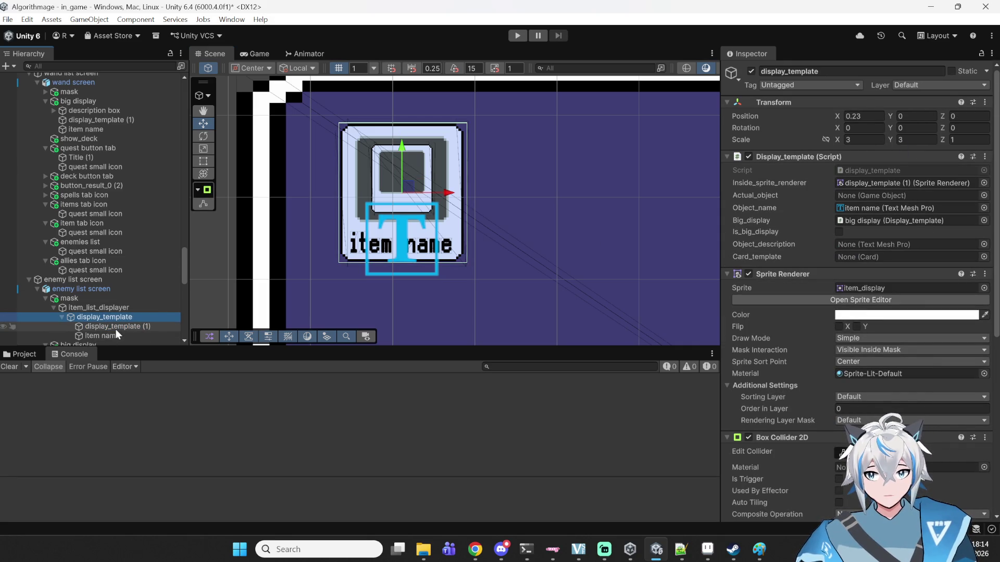
{"action": "key", "text": "Up"}
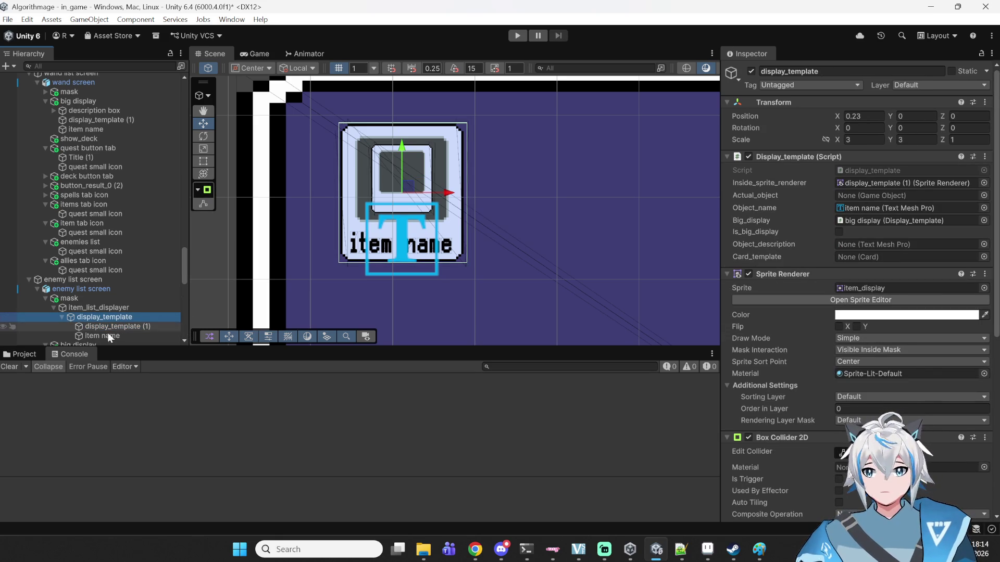
{"action": "left_click", "coordinate": [90, 330]}
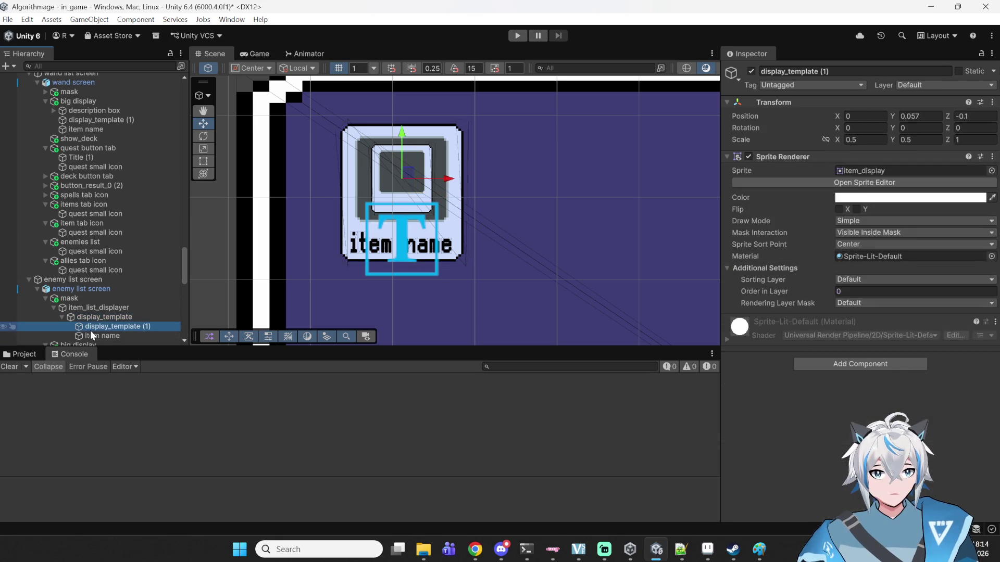
- Set display_template (1)'s Position X to -0.11
{"action": "left_click", "coordinate": [883, 116]}
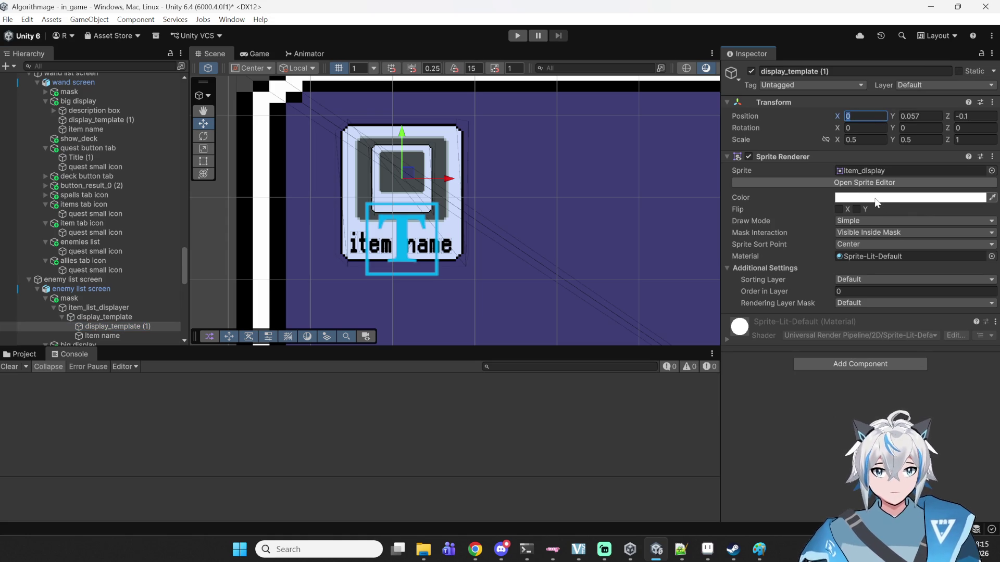
{"action": "type", "text": "-0.11"}
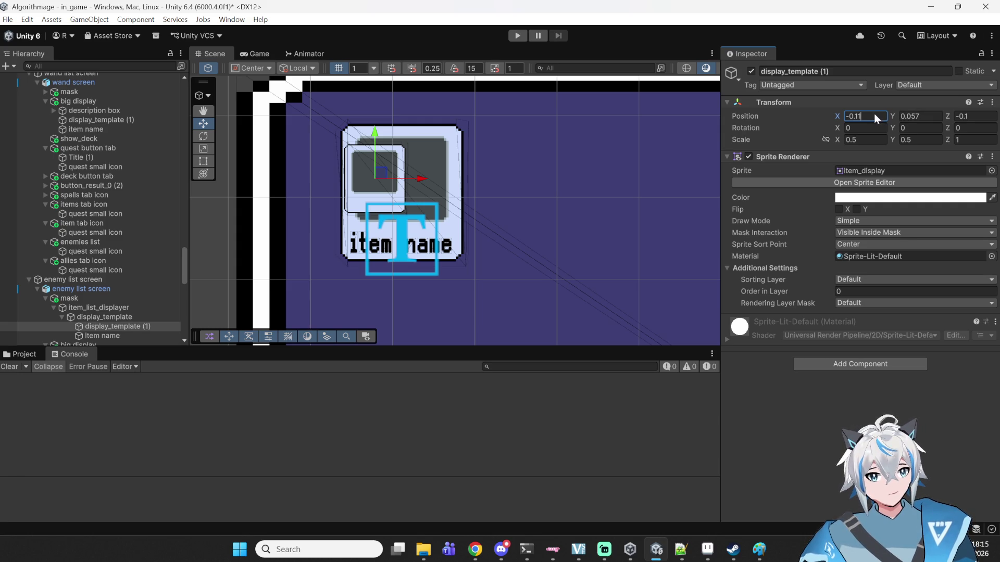
{"action": "key", "text": "BackSpace"}
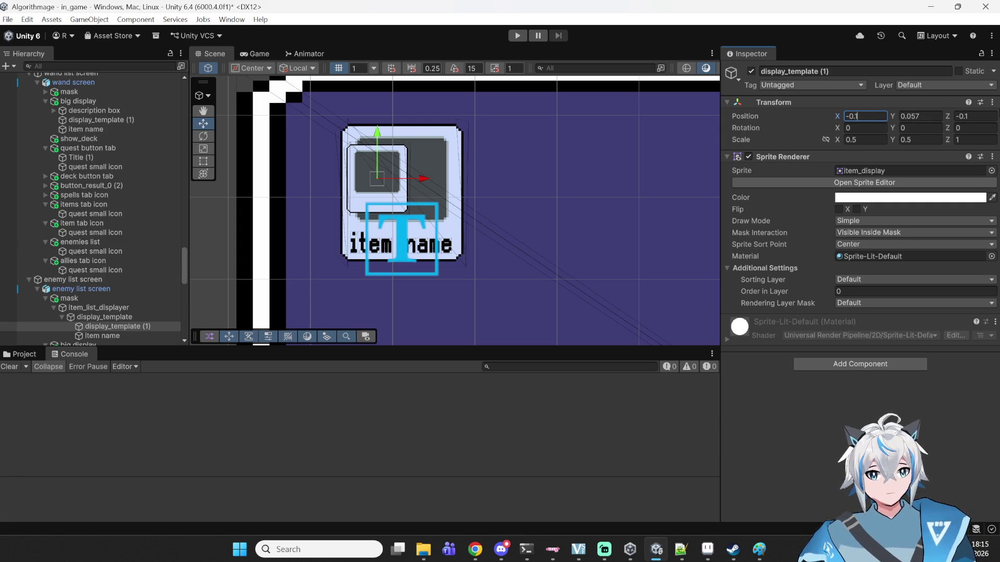
{"action": "type", "text": "6"}
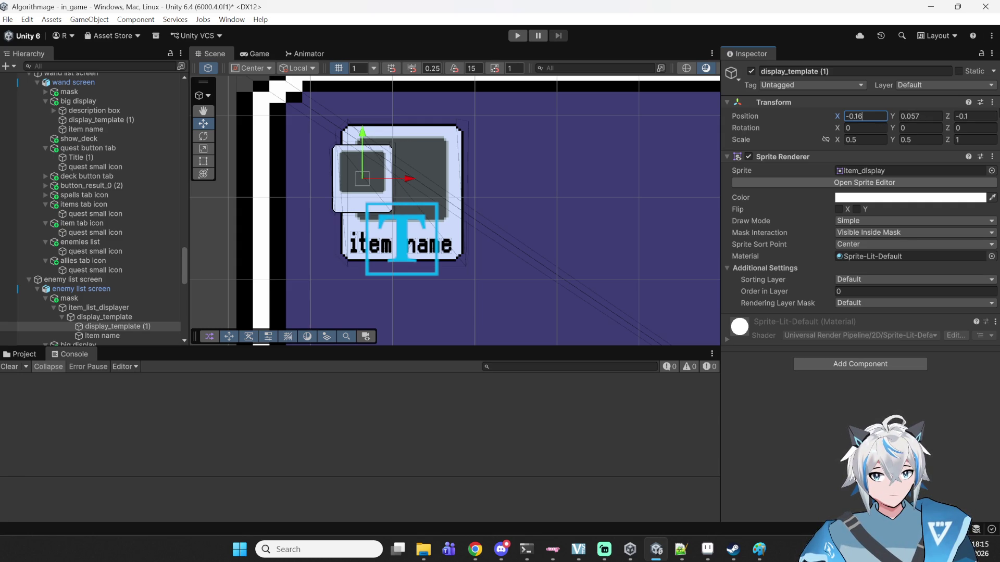
{"action": "key", "text": "BackSpace"}
{"action": "type", "text": "1"}
{"action": "key", "text": "BackSpace"}
{"action": "type", "text": "6"}
{"action": "key", "text": "BackSpace"}
{"action": "type", "text": "1"}
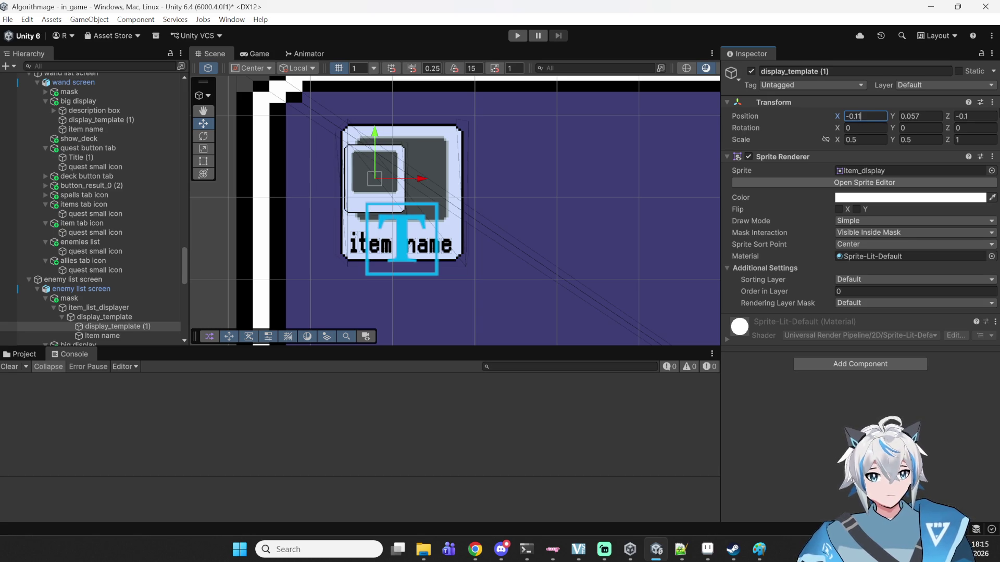
- Change display_template (1)'s Position Y to 0.167 to raise its sprite box
{"action": "left_click", "coordinate": [933, 115]}
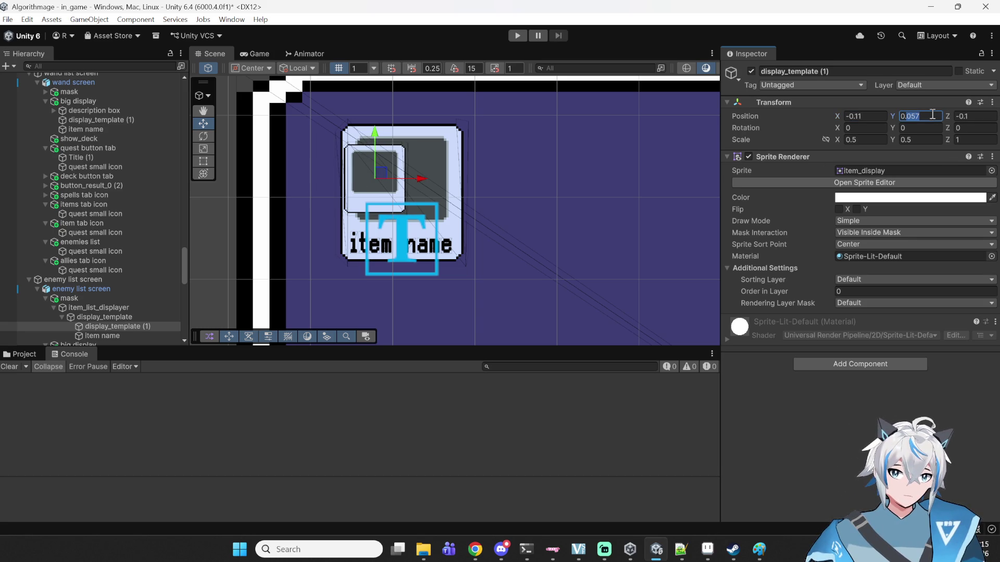
{"action": "key", "text": "Right"}
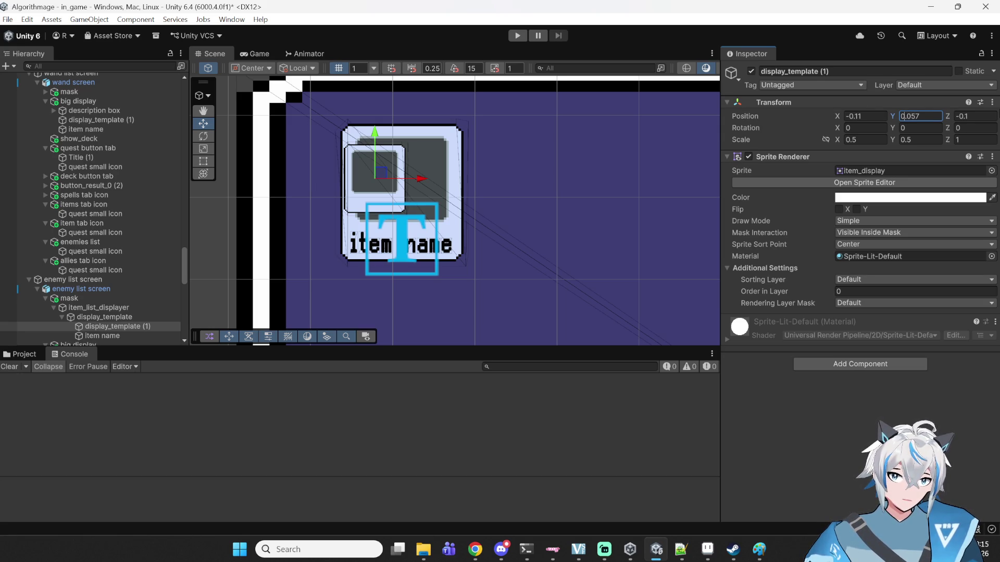
{"action": "key", "text": "BackSpace"}
{"action": "key", "text": "BackSpace"}
{"action": "type", "text": "15"}
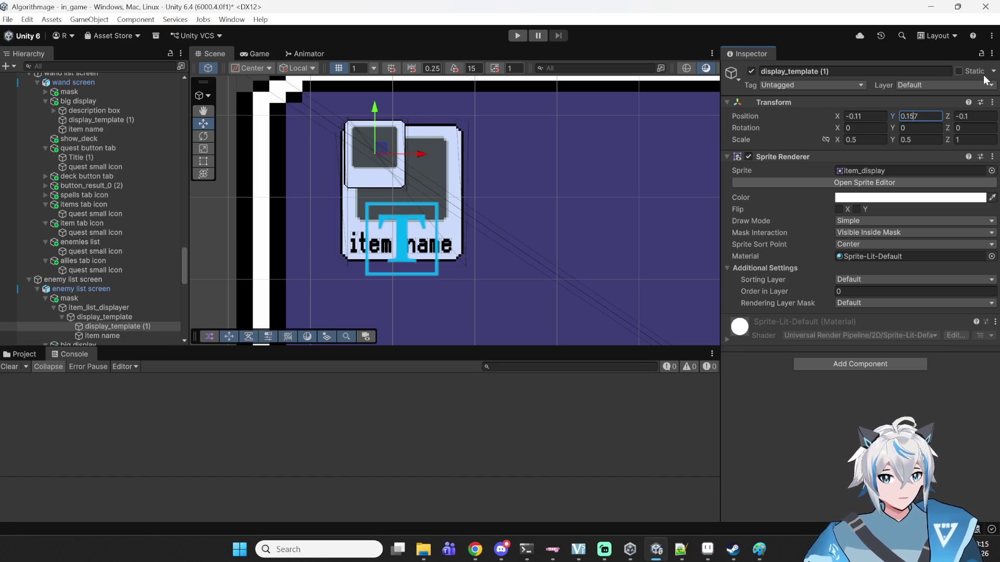
{"action": "key", "text": "BackSpace"}
{"action": "type", "text": "6"}
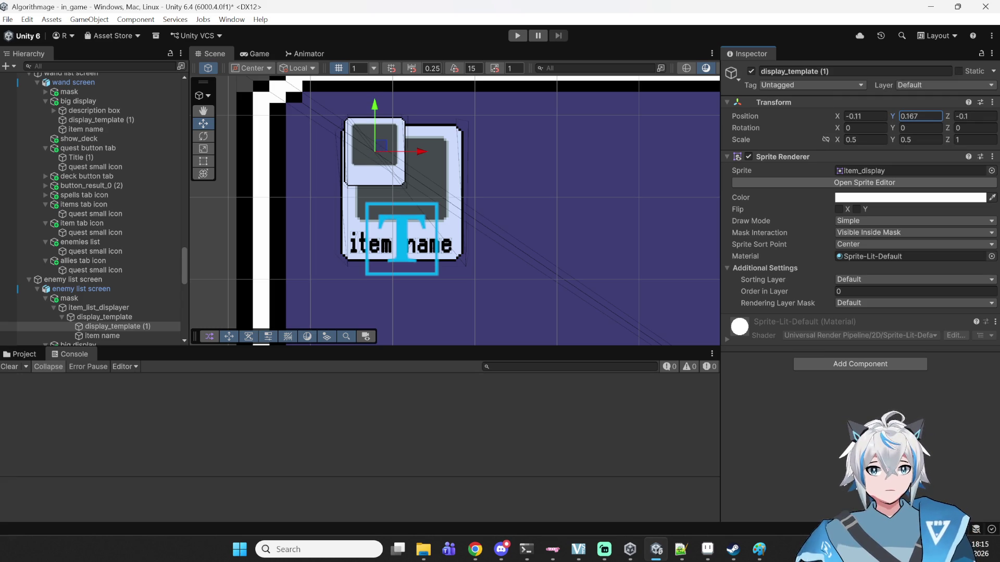
{"action": "scroll", "coordinate": [154, 220], "scroll_direction": "down", "scroll_amount": 3}
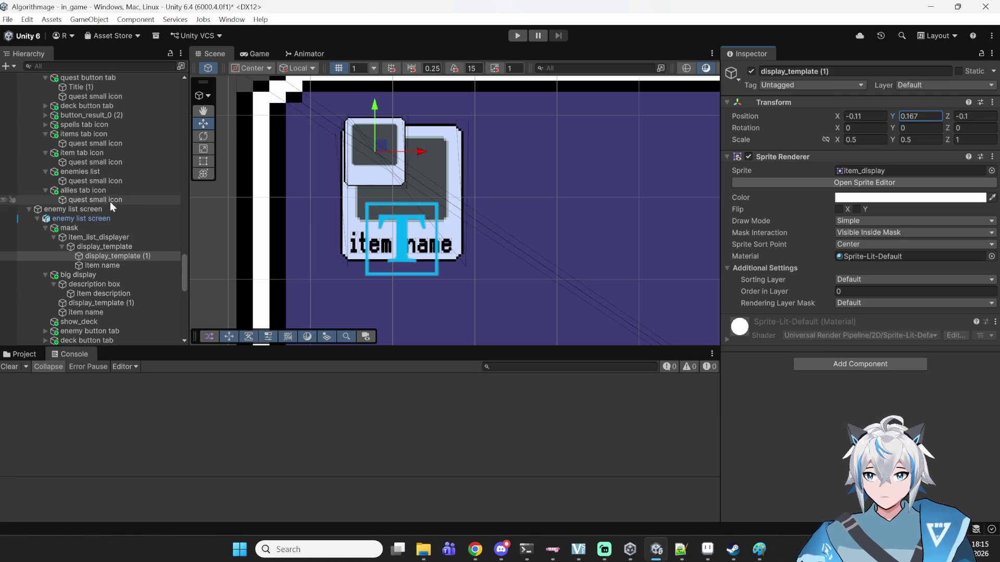
{"action": "left_click", "coordinate": [92, 283]}
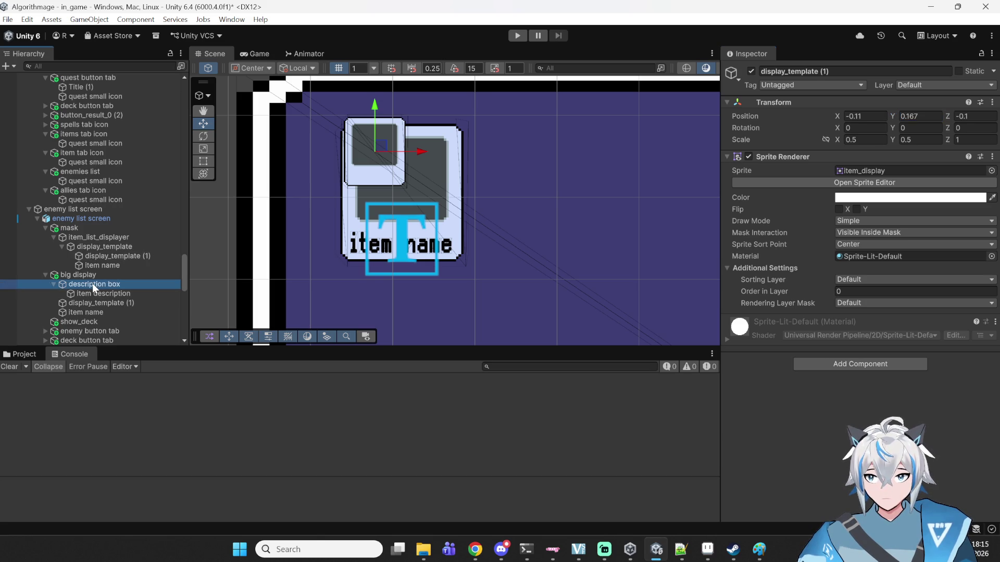
- Give the big display's display_template (1) Position X -0.11 and Y 0.167
{"action": "left_click", "coordinate": [92, 302]}
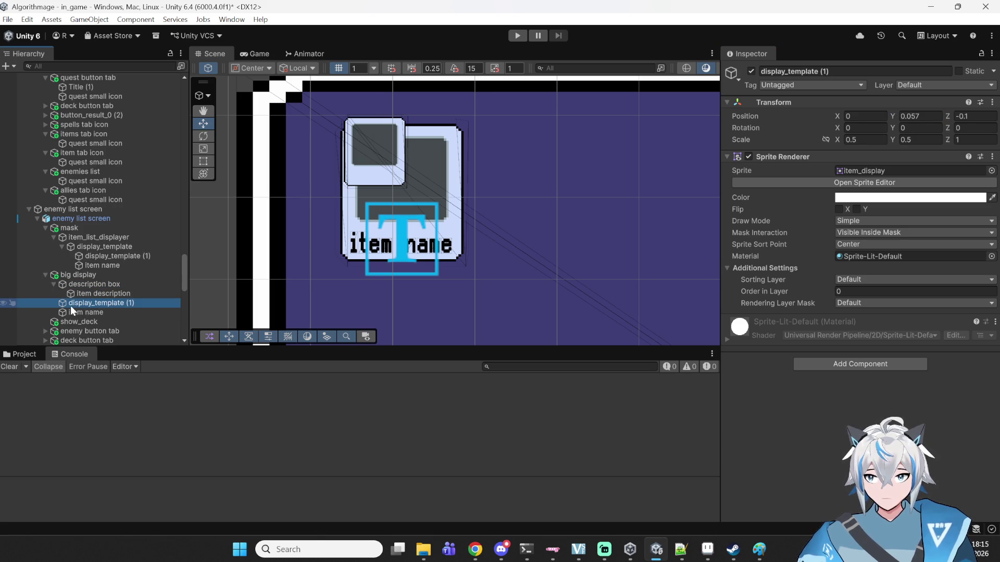
{"action": "left_click", "coordinate": [864, 116]}
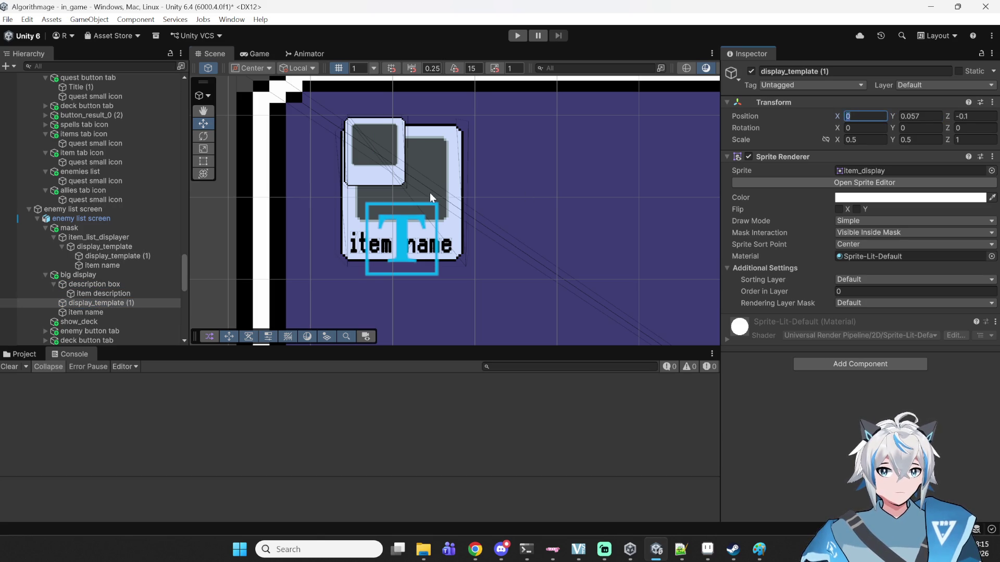
{"action": "key", "text": "f"}
{"action": "type", "text": "-0.11"}
{"action": "left_click", "coordinate": [916, 116]}
{"action": "key", "text": "BackSpace"}
{"action": "type", "text": "16"}
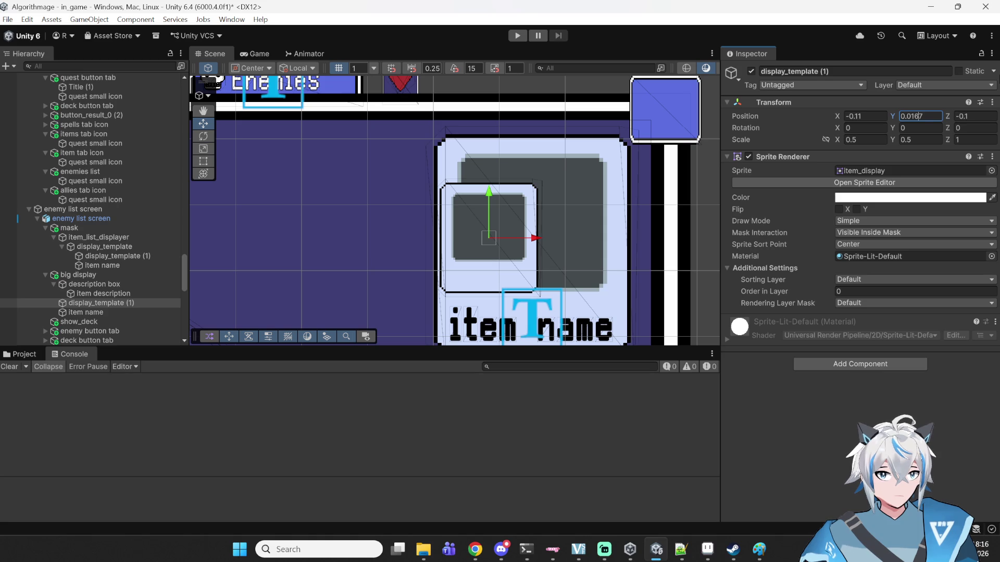
{"action": "key", "text": "BackSpace"}
{"action": "key", "text": "BackSpace"}
{"action": "key", "text": "BackSpace"}
{"action": "type", "text": "16"}
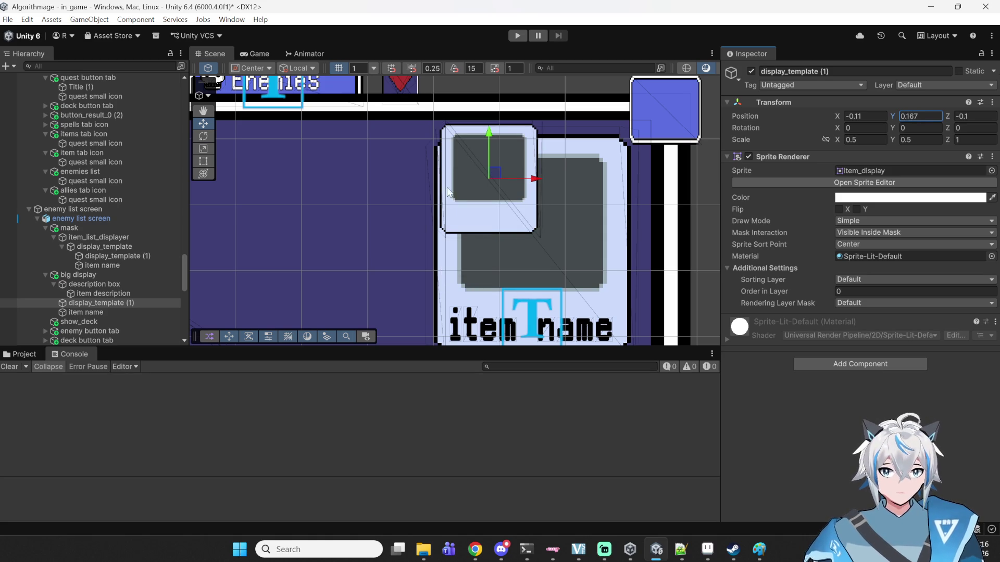
{"action": "scroll", "coordinate": [441, 184], "scroll_direction": "down", "scroll_amount": 2}
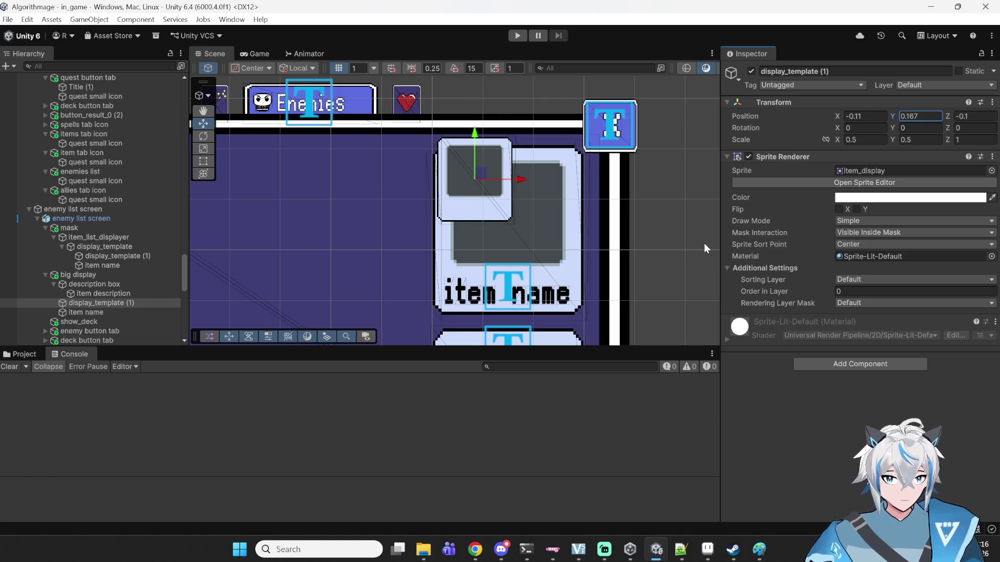
{"action": "left_click", "coordinate": [681, 549]}
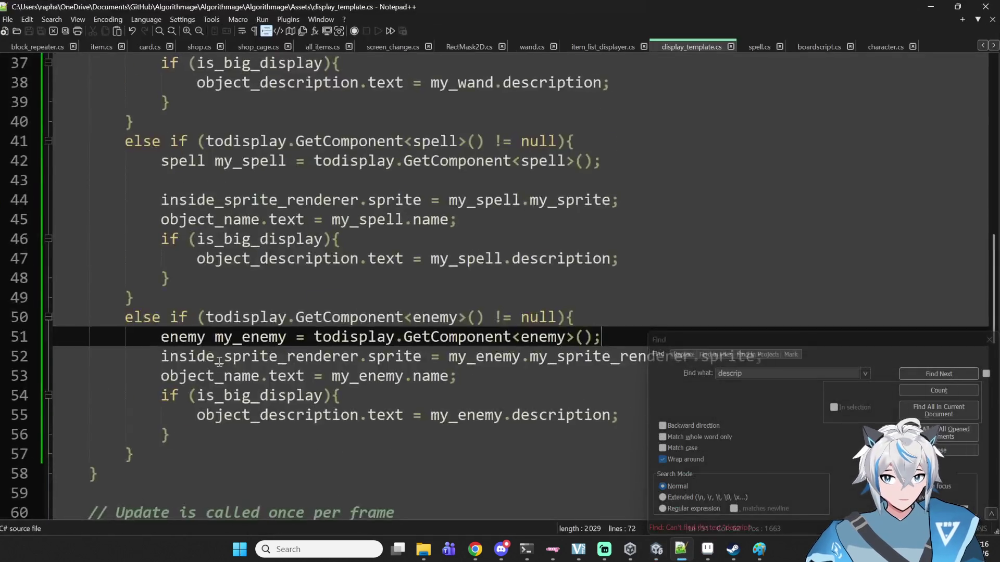
- Add an empty void Start() method to display_template.cs
{"action": "scroll", "coordinate": [219, 363], "scroll_direction": "down", "scroll_amount": 5}
{"action": "left_click", "coordinate": [208, 278]}
{"action": "scroll", "coordinate": [203, 312], "scroll_direction": "up", "scroll_amount": 10}
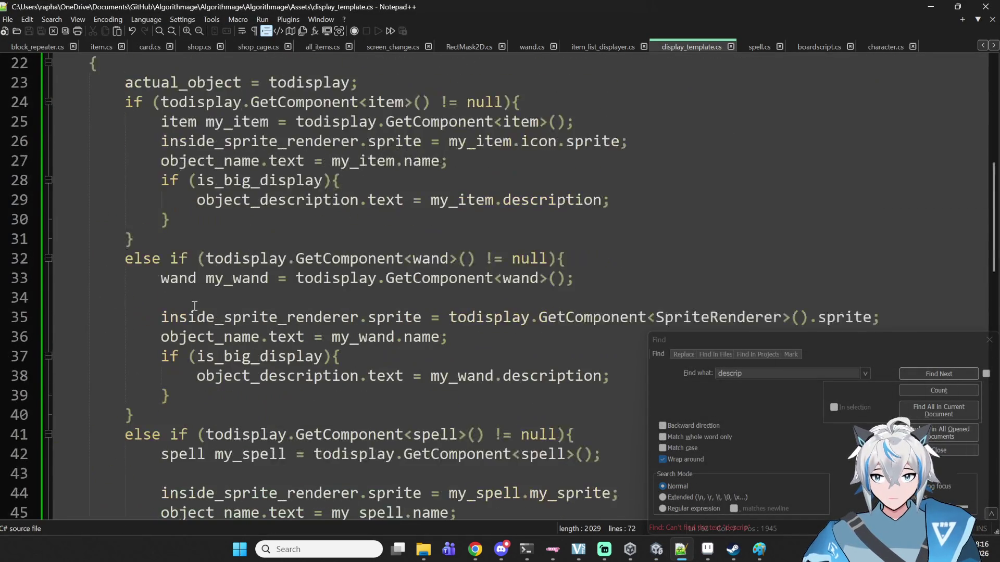
{"action": "scroll", "coordinate": [194, 305], "scroll_direction": "up", "scroll_amount": 4}
{"action": "scroll", "coordinate": [206, 228], "scroll_direction": "down", "scroll_amount": 11}
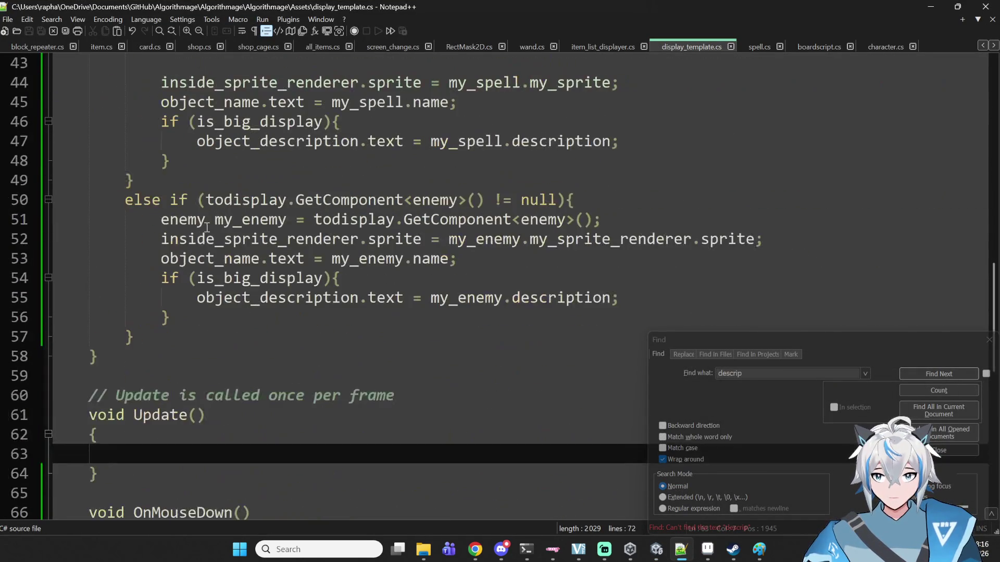
{"action": "scroll", "coordinate": [207, 227], "scroll_direction": "down", "scroll_amount": 4}
{"action": "left_click", "coordinate": [460, 152]}
{"action": "key", "text": "Up"}
{"action": "key", "text": "Return"}
{"action": "key", "text": "Return"}
{"action": "key", "text": "Up"}
{"action": "type", "text": "v"}
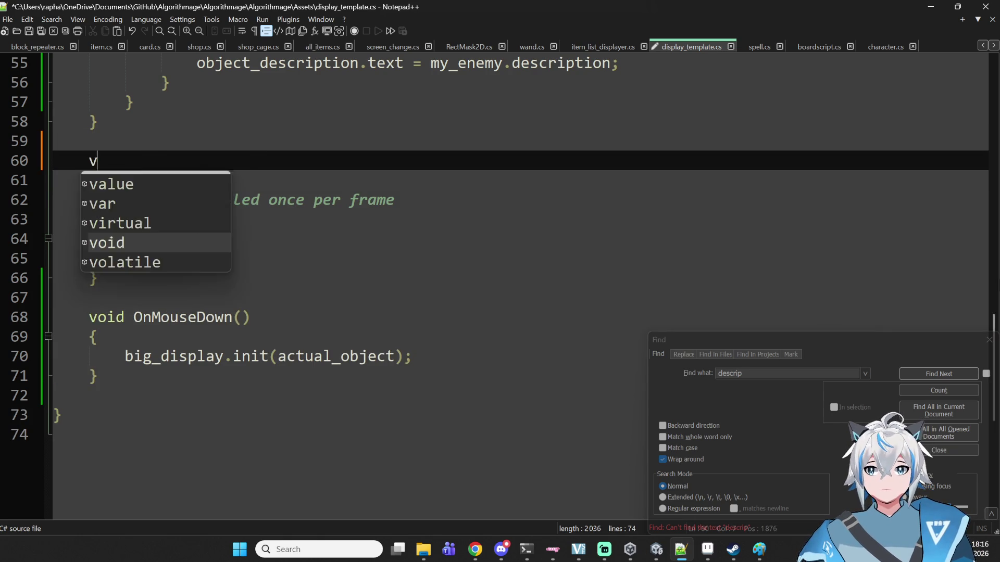
{"action": "type", "text": "oid Star"}
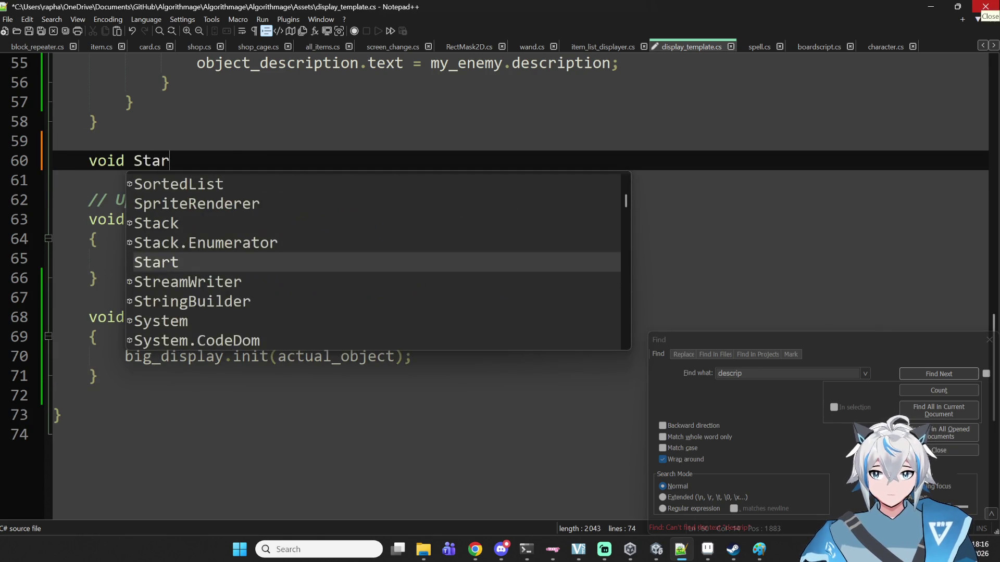
{"action": "type", "text": "t()"}
{"action": "key", "text": "Return"}
{"action": "type", "text": "{"}
{"action": "key", "text": "Return"}
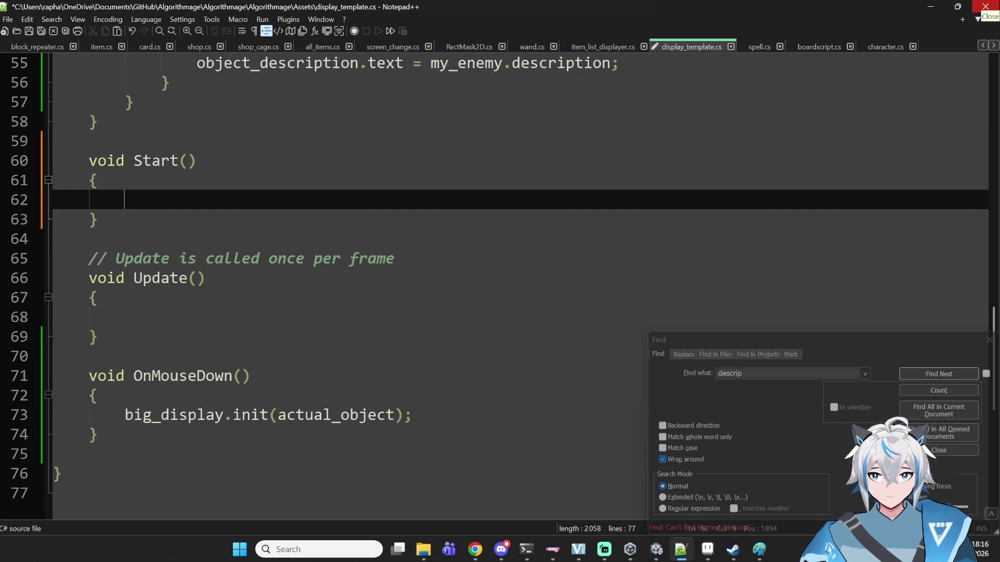
{"action": "key", "text": "Tab"}
- Make Start set inside_sprite_renderer.enabled = false;
{"action": "scroll", "coordinate": [598, 116], "scroll_direction": "up", "scroll_amount": 3}
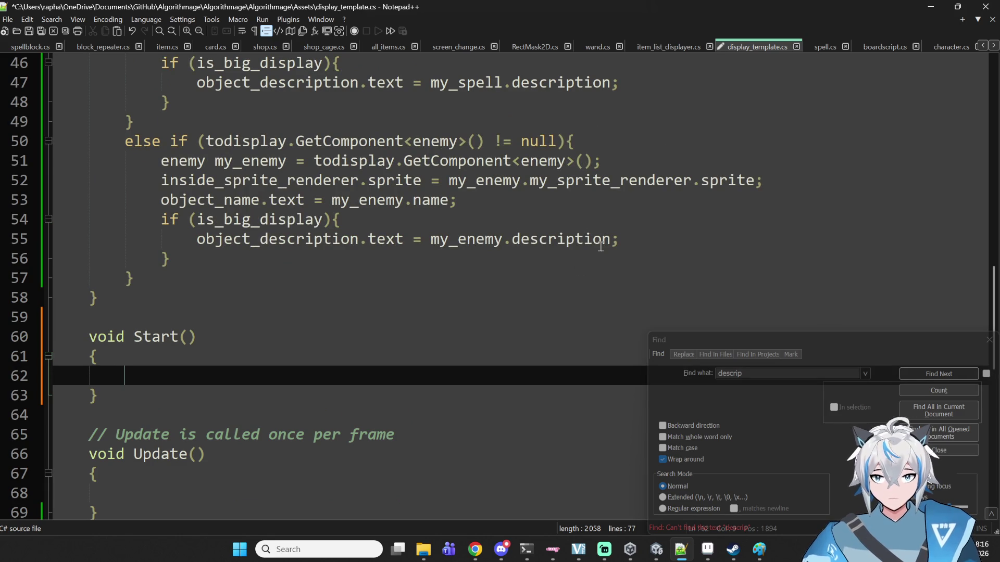
{"action": "mouse_move", "coordinate": [159, 180]}
{"action": "left_mouse_down"}
{"action": "mouse_move", "coordinate": [452, 200]}
{"action": "mouse_move", "coordinate": [401, 180]}
{"action": "mouse_move", "coordinate": [358, 180]}
{"action": "left_mouse_up"}
{"action": "key", "text": "ctrl+c"}
{"action": "left_click", "coordinate": [141, 374]}
{"action": "key", "text": "ctrl+v"}
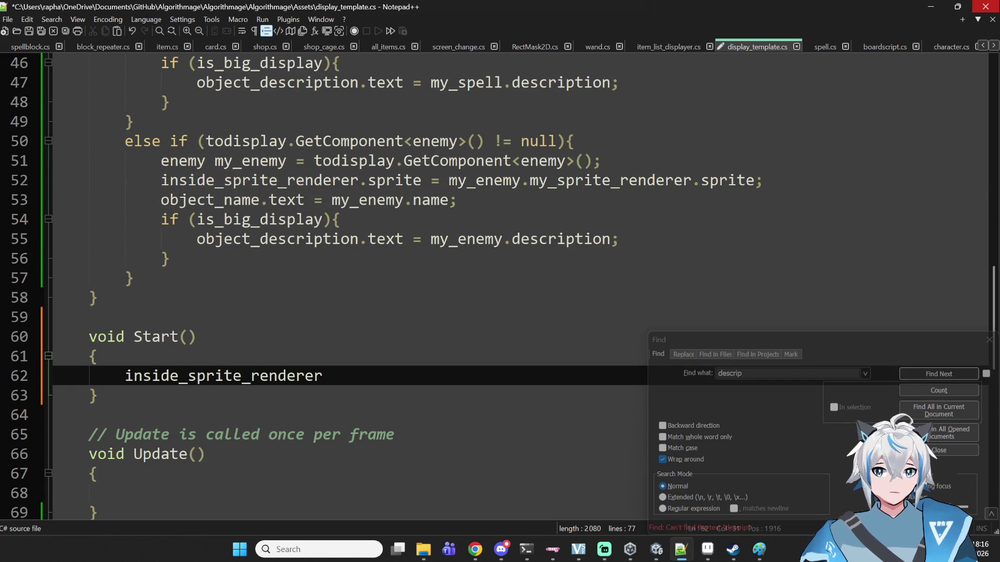
{"action": "type", "text": ".enab"}
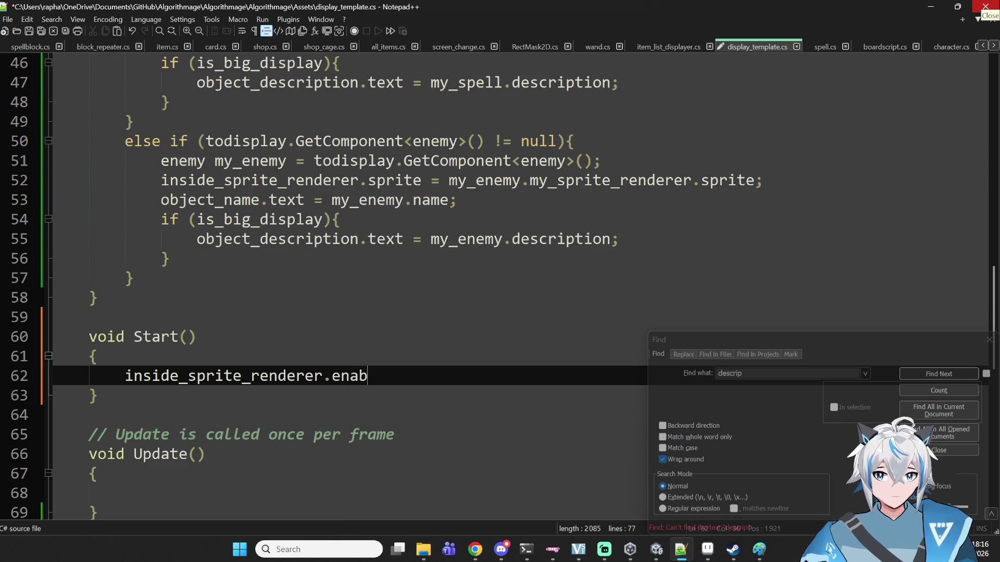
{"action": "type", "text": "led = false;"}
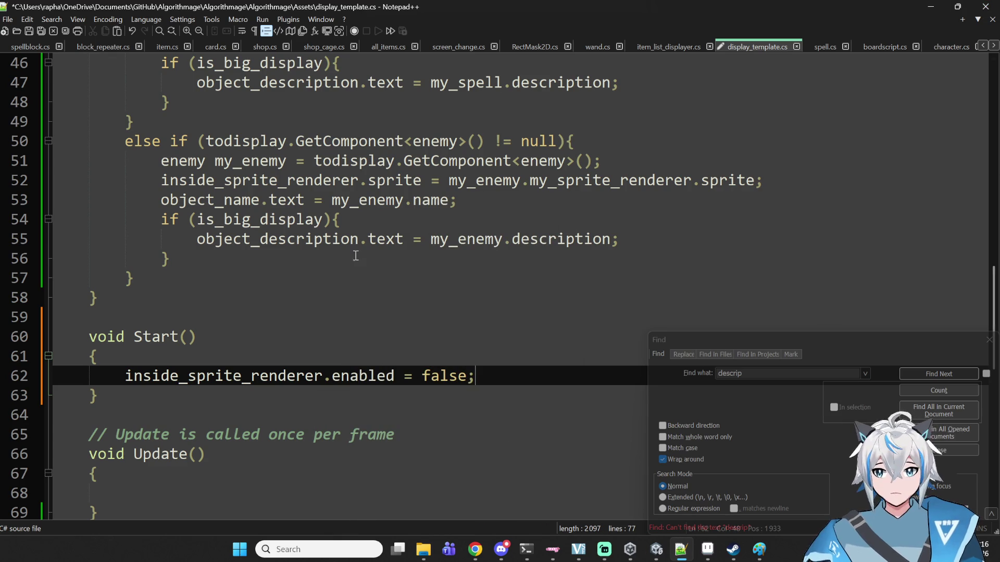
{"action": "left_click_drag", "start_coordinate": [119, 377], "coordinate": [419, 370]}
- Add inside_sprite_renderer.enabled = true; in init after the actual_object assignment, then return to Unity
{"action": "scroll", "coordinate": [467, 252], "scroll_direction": "up", "scroll_amount": 10}
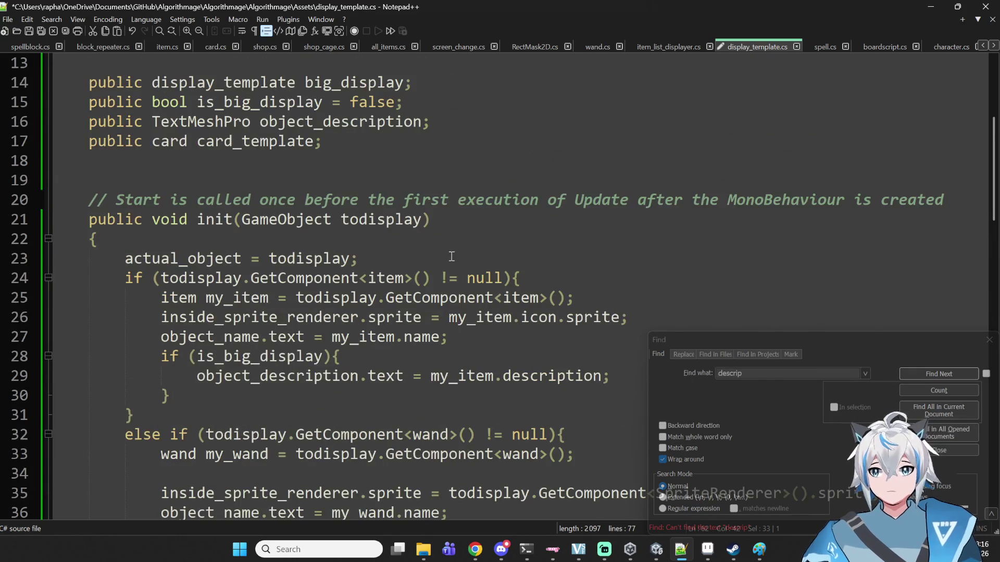
{"action": "scroll", "coordinate": [440, 260], "scroll_direction": "down", "scroll_amount": 3}
{"action": "scroll", "coordinate": [438, 264], "scroll_direction": "down", "scroll_amount": 3}
{"action": "scroll", "coordinate": [435, 271], "scroll_direction": "up", "scroll_amount": 7}
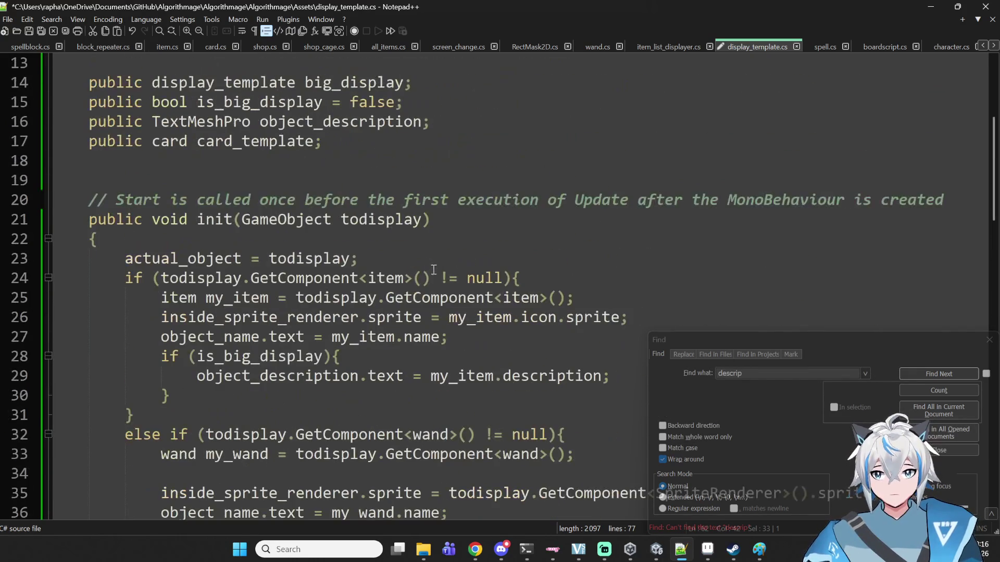
{"action": "left_click", "coordinate": [419, 247]}
{"action": "key", "text": "Return"}
{"action": "type", "text": "inside_sprite_renderer.enabled ="}
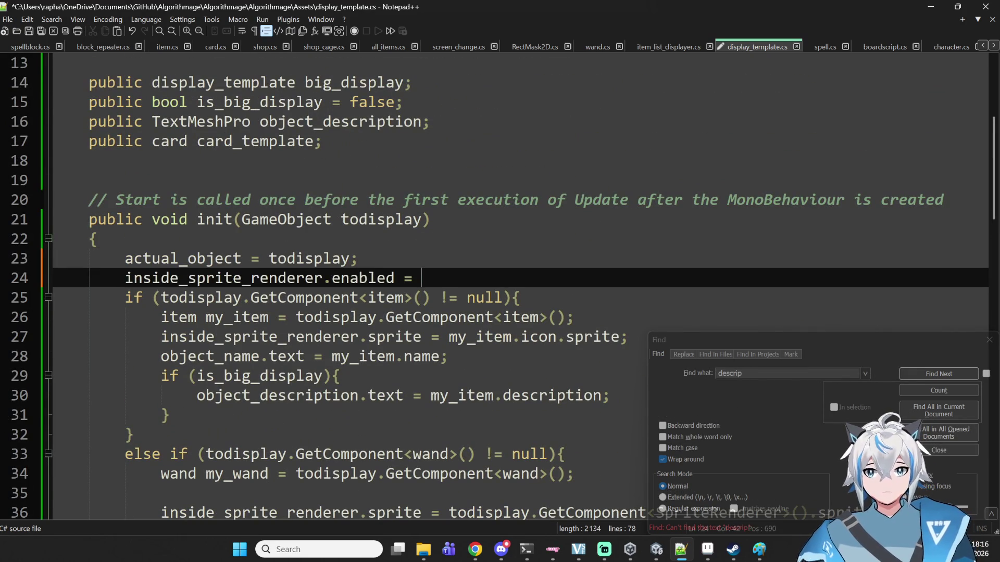
{"action": "type", "text": "true;"}
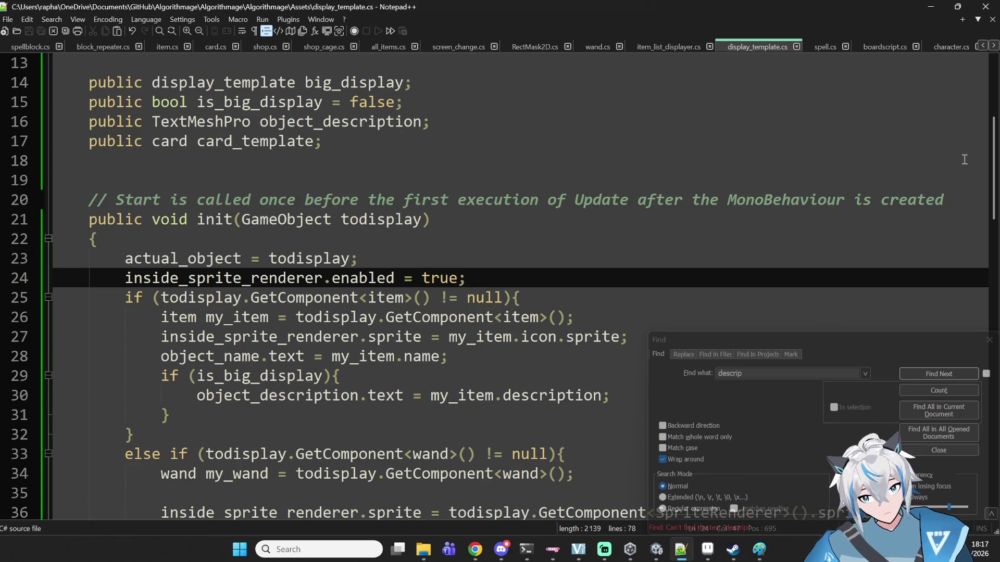
{"action": "left_click", "coordinate": [630, 495]}
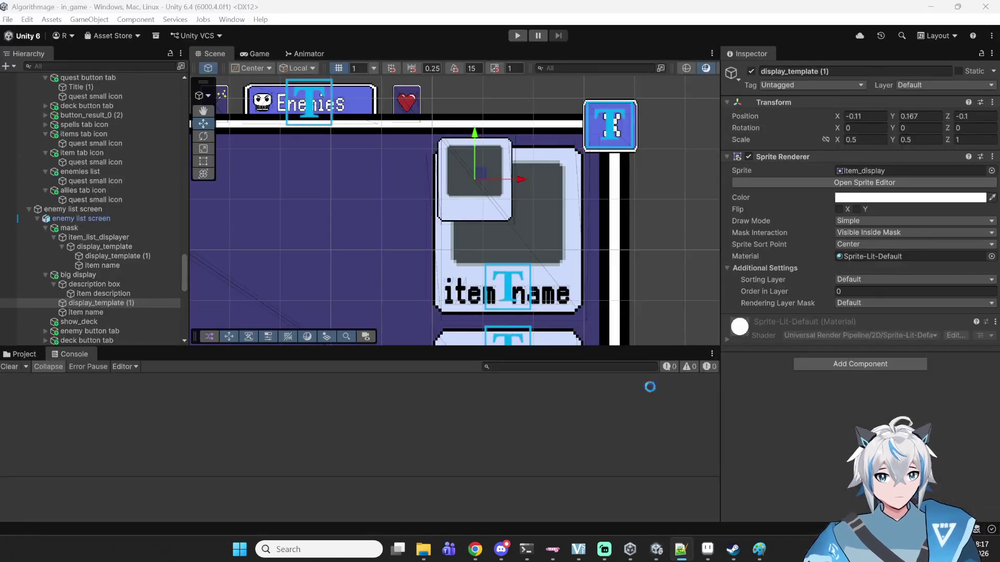
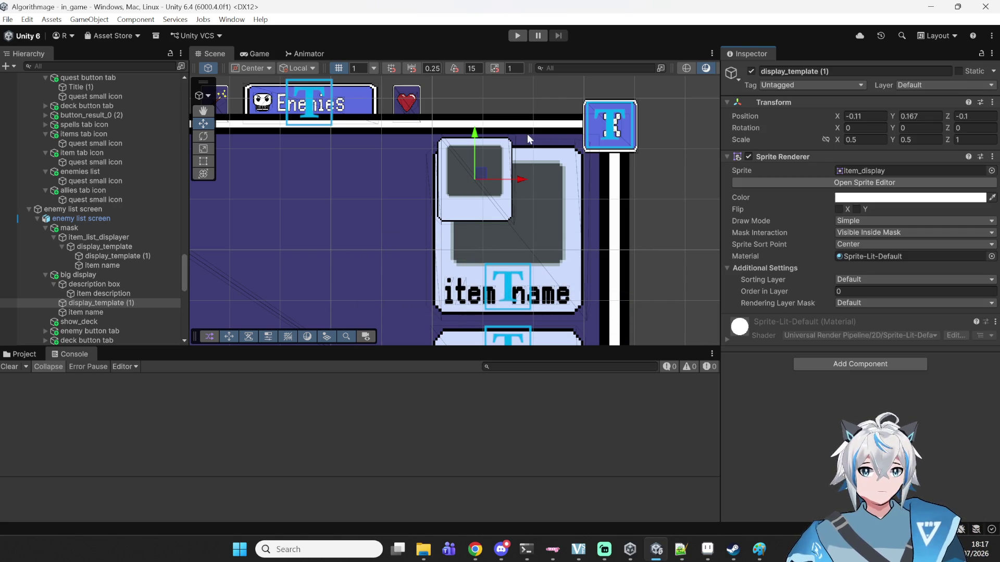
- Select the item name label on the enemy list screen's card
{"action": "left_click", "coordinate": [483, 295]}
{"action": "left_click", "coordinate": [479, 296]}
{"action": "left_click", "coordinate": [473, 299]}
{"action": "left_click", "coordinate": [467, 302]}
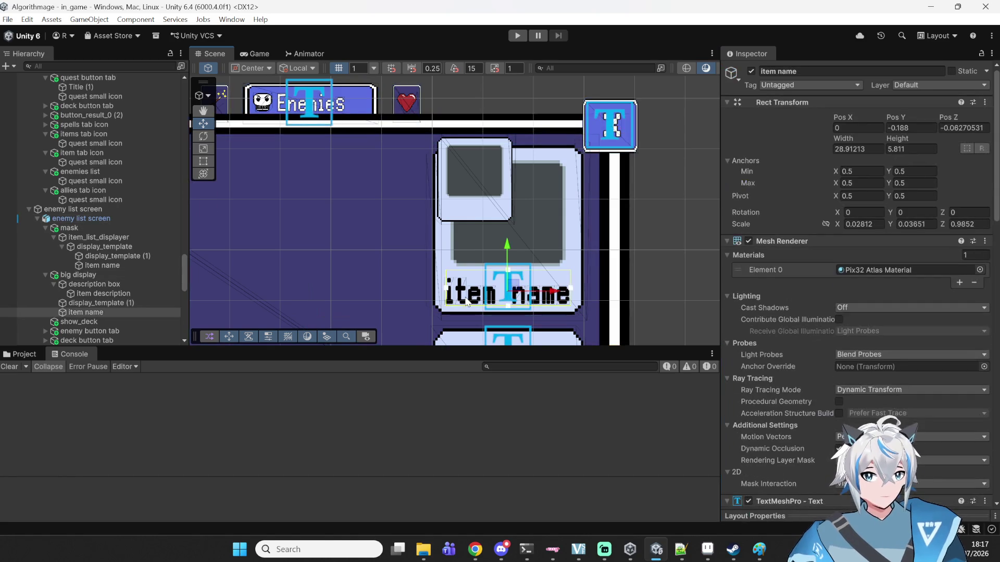
{"action": "scroll", "coordinate": [467, 302], "scroll_direction": "down", "scroll_amount": 5}
{"action": "scroll", "coordinate": [467, 254], "scroll_direction": "up", "scroll_amount": 5}
{"action": "scroll", "coordinate": [466, 253], "scroll_direction": "up", "scroll_amount": 1}
{"action": "scroll", "coordinate": [833, 314], "scroll_direction": "down", "scroll_amount": 10}
- Replace the label's Text Input with 'enemy name'
{"action": "left_click", "coordinate": [800, 204]}
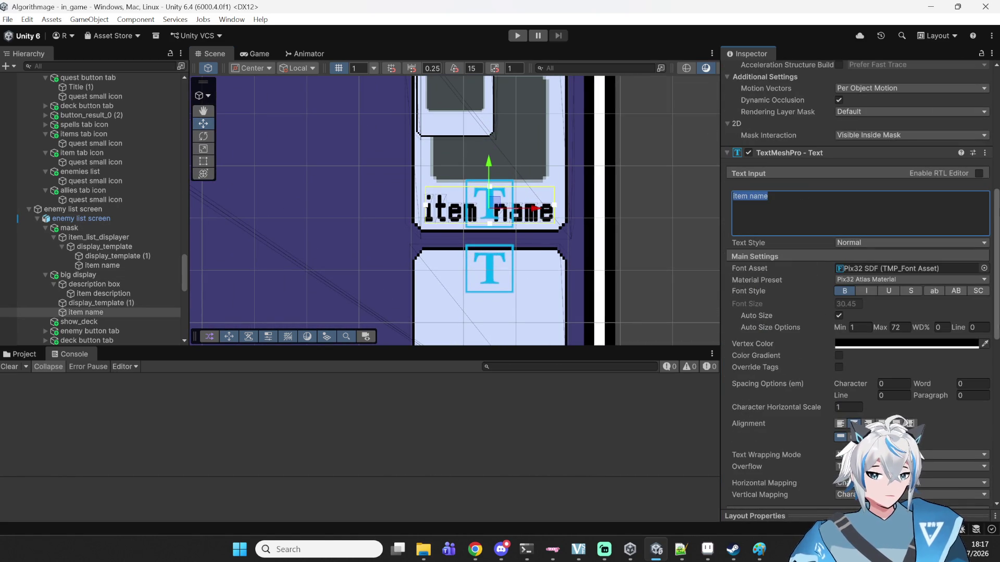
{"action": "type", "text": "ele"}
{"action": "key", "text": "BackSpace"}
{"action": "key", "text": "BackSpace"}
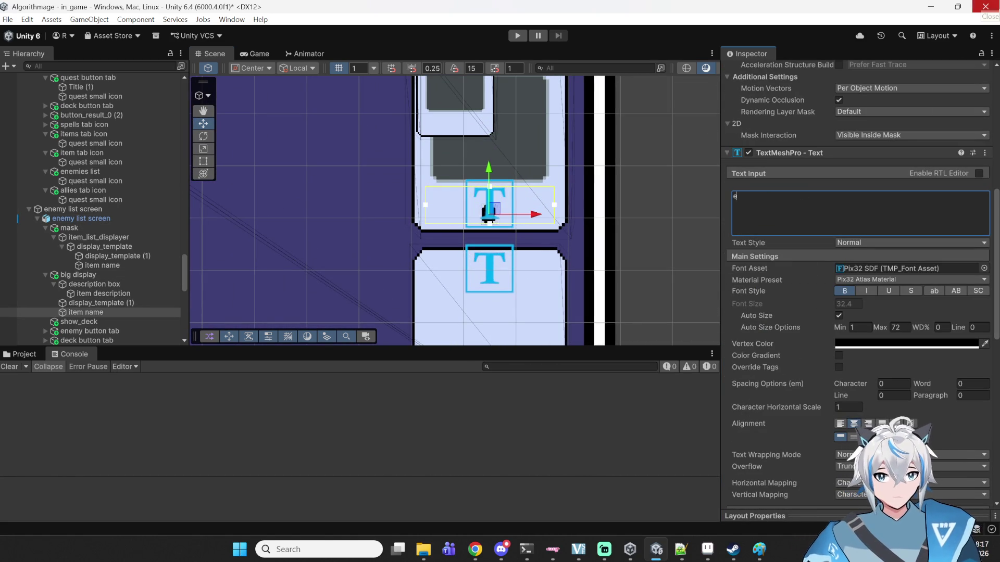
{"action": "type", "text": "n"}
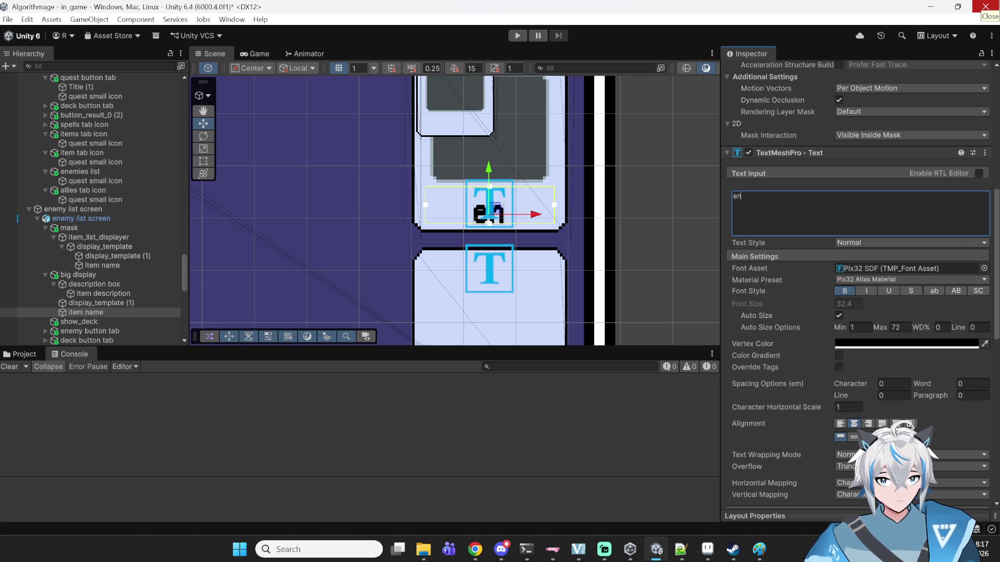
{"action": "key", "text": "BackSpace"}
{"action": "key", "text": "BackSpace"}
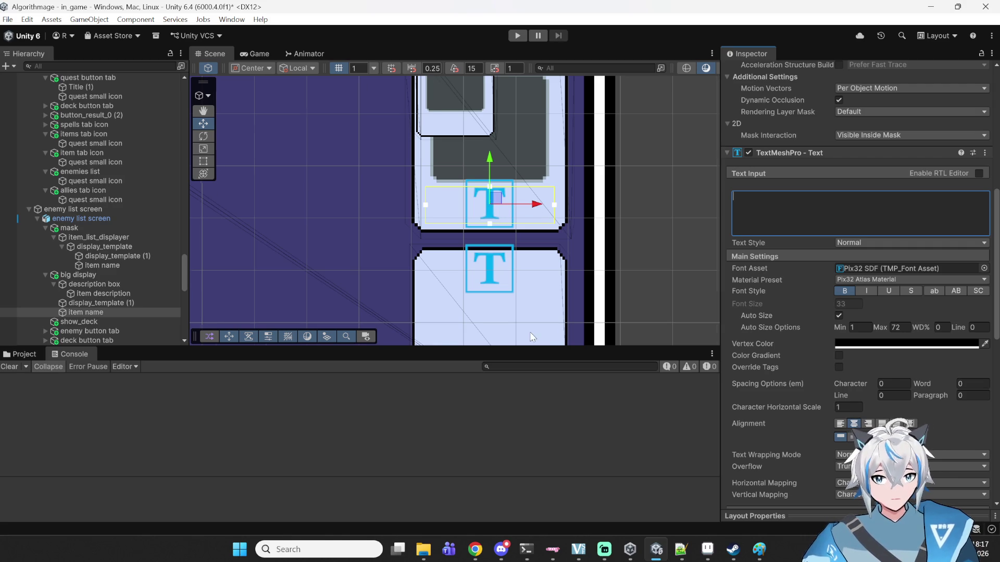
{"action": "scroll", "coordinate": [536, 314], "scroll_direction": "down", "scroll_amount": 5}
{"action": "scroll", "coordinate": [512, 260], "scroll_direction": "up", "scroll_amount": 4}
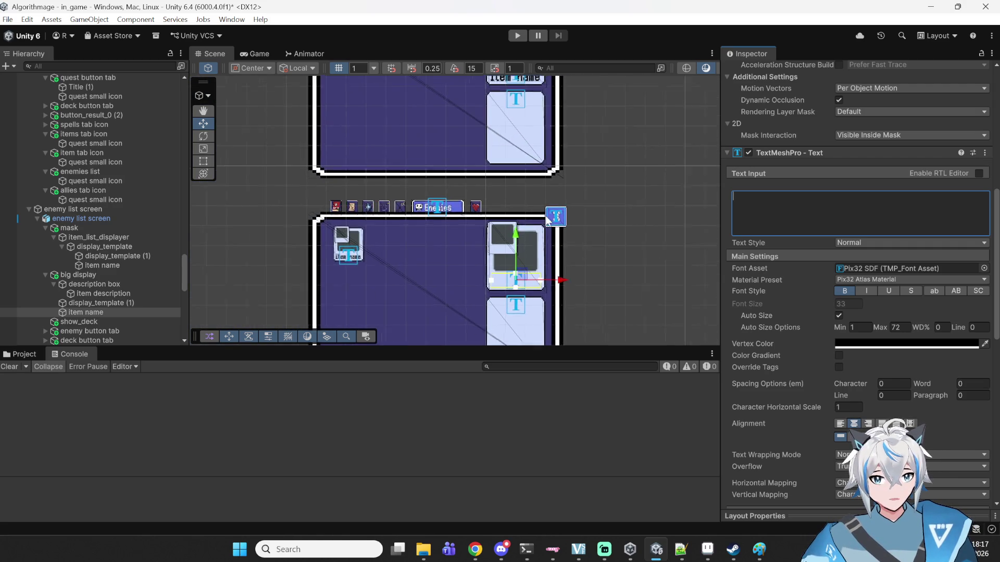
{"action": "type", "text": "enemy name"}
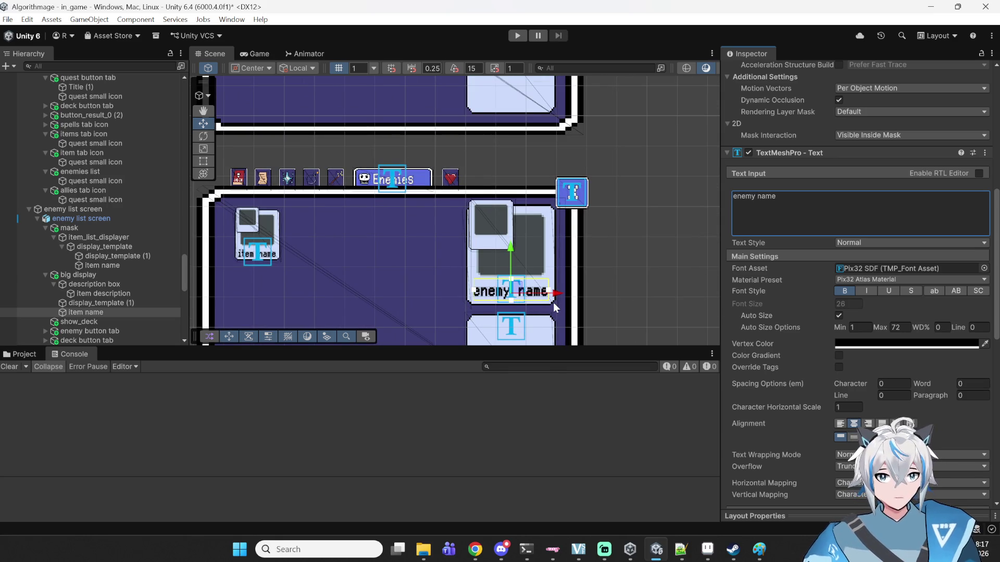
{"action": "scroll", "coordinate": [342, 214], "scroll_direction": "up", "scroll_amount": 5}
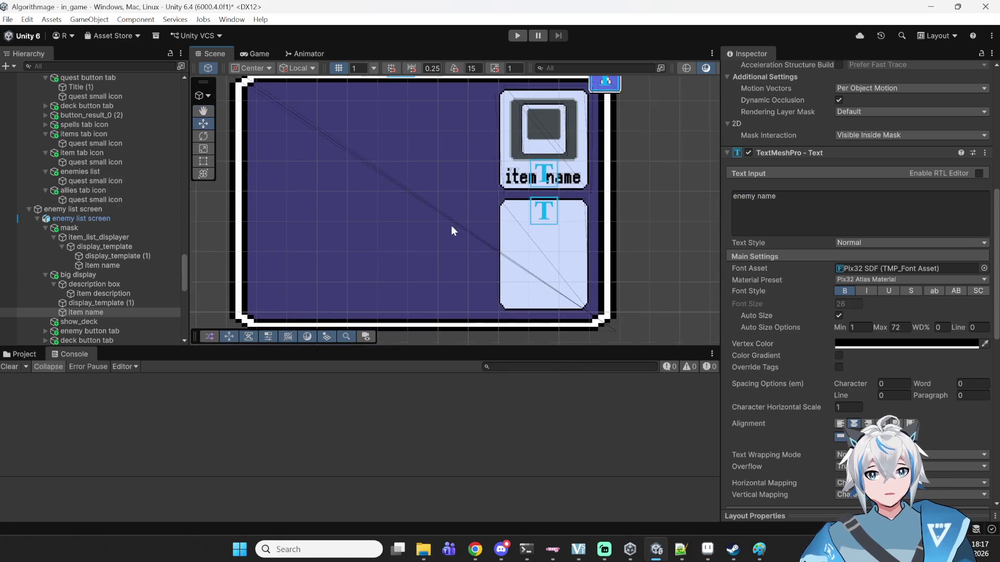
{"action": "scroll", "coordinate": [450, 251], "scroll_direction": "up", "scroll_amount": 3}
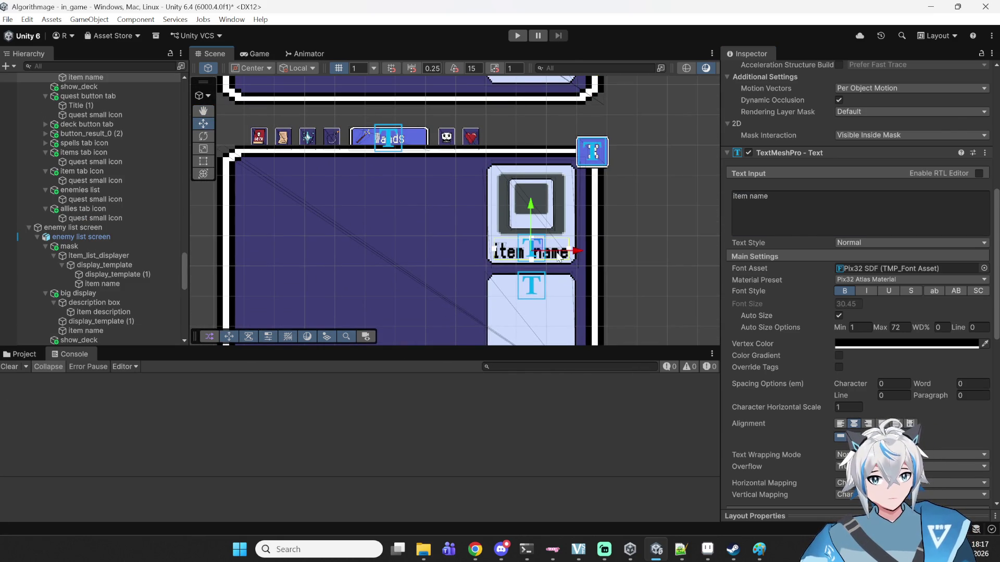
- Change the wand screen's card label from 'item name' to 'wand name'
{"action": "left_click", "coordinate": [546, 254]}
{"action": "left_click", "coordinate": [543, 255]}
{"action": "left_click", "coordinate": [544, 254]}
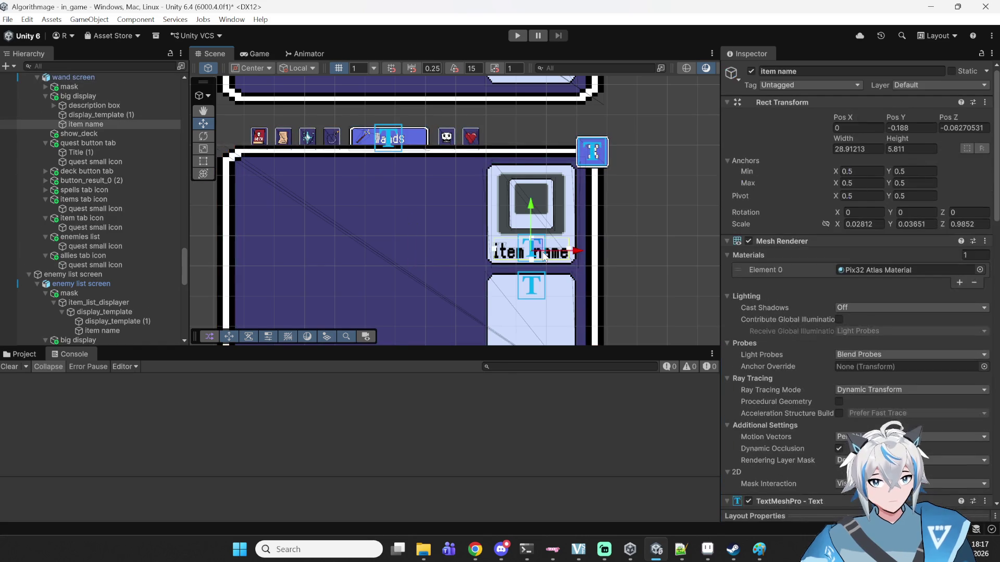
{"action": "scroll", "coordinate": [788, 334], "scroll_direction": "down", "scroll_amount": 5}
{"action": "left_click", "coordinate": [786, 323]}
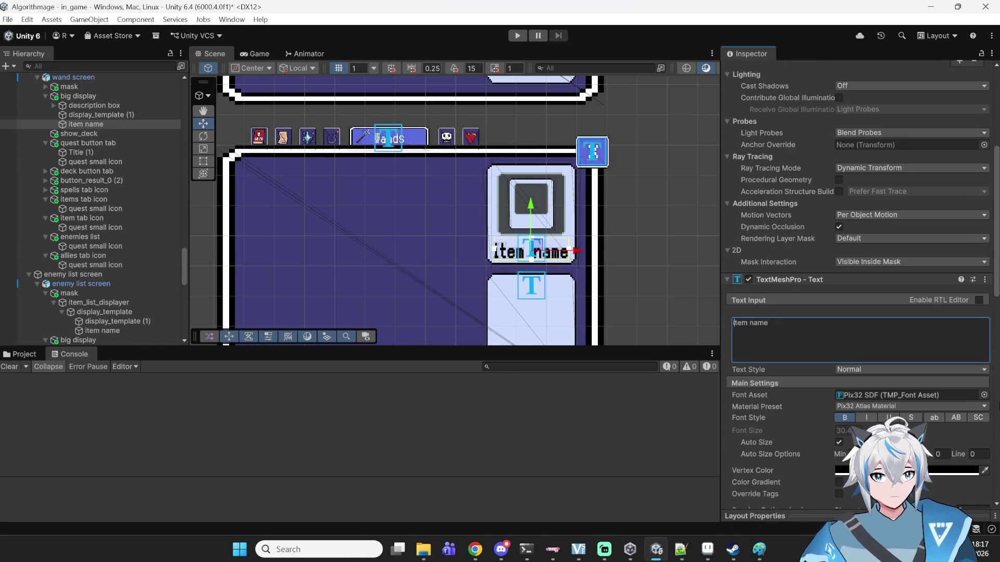
{"action": "key", "text": "BackSpace"}
{"action": "key", "text": "BackSpace"}
{"action": "key", "text": "BackSpace"}
{"action": "type", "text": "wand"}
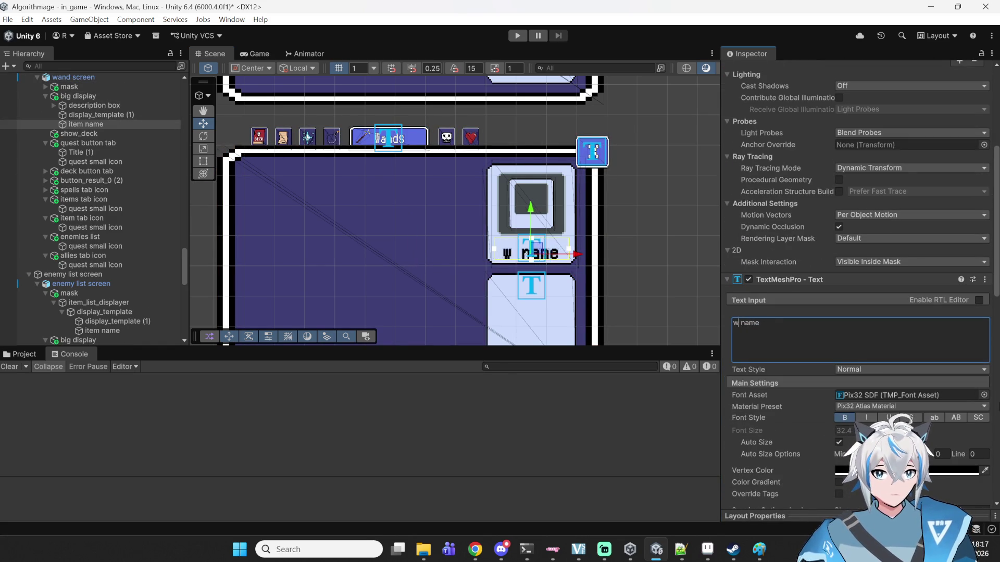
{"action": "key", "text": "Return"}
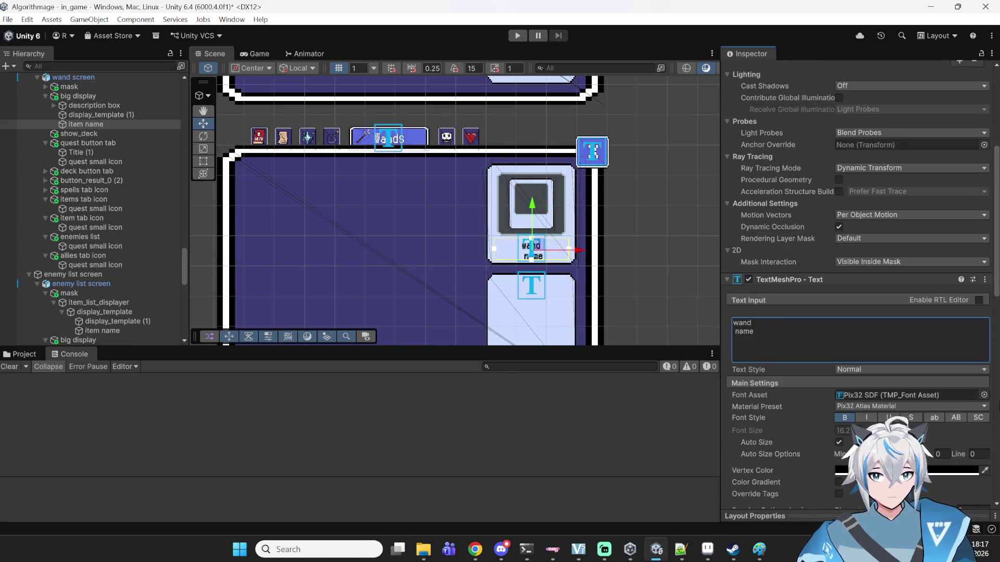
{"action": "key", "text": "BackSpace"}
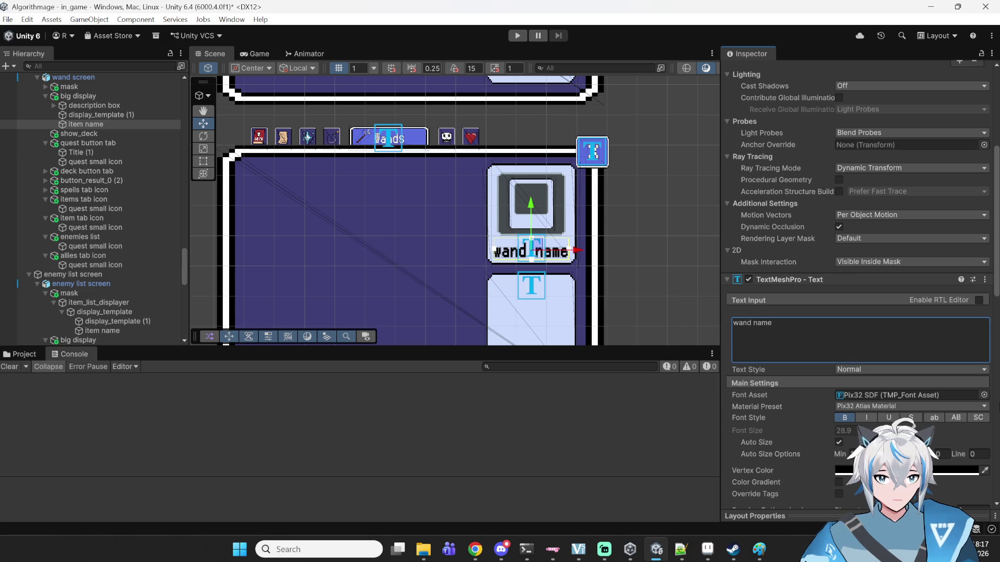
{"action": "key", "text": "ctrl+a"}
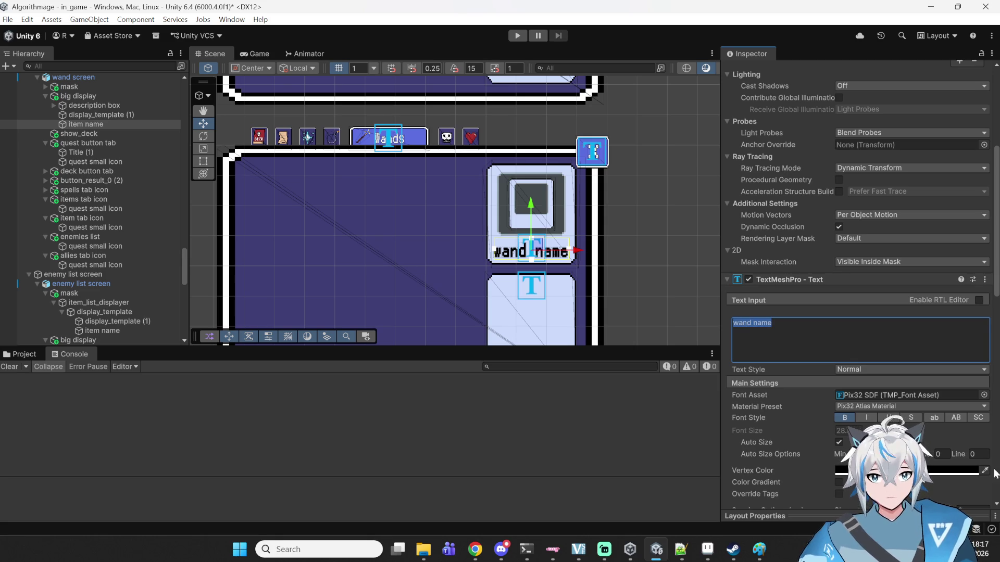
{"action": "scroll", "coordinate": [502, 172], "scroll_direction": "up", "scroll_amount": 3}
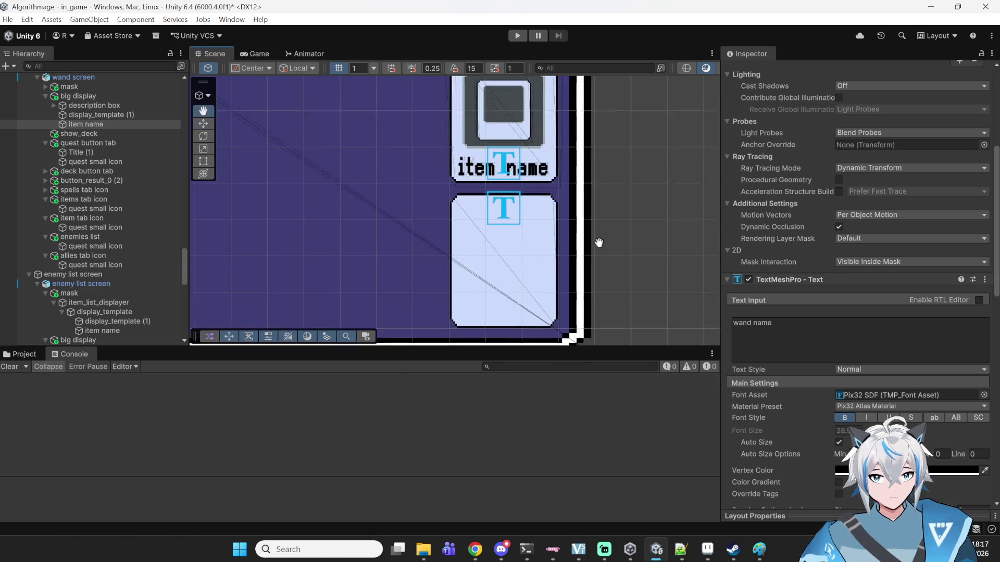
- Change the Spells screen's card label from 'item name' to 'spell name'
{"action": "left_click", "coordinate": [537, 188]}
{"action": "scroll", "coordinate": [591, 159], "scroll_direction": "down", "scroll_amount": 2}
{"action": "left_click_drag", "start_coordinate": [591, 158], "coordinate": [597, 222]}
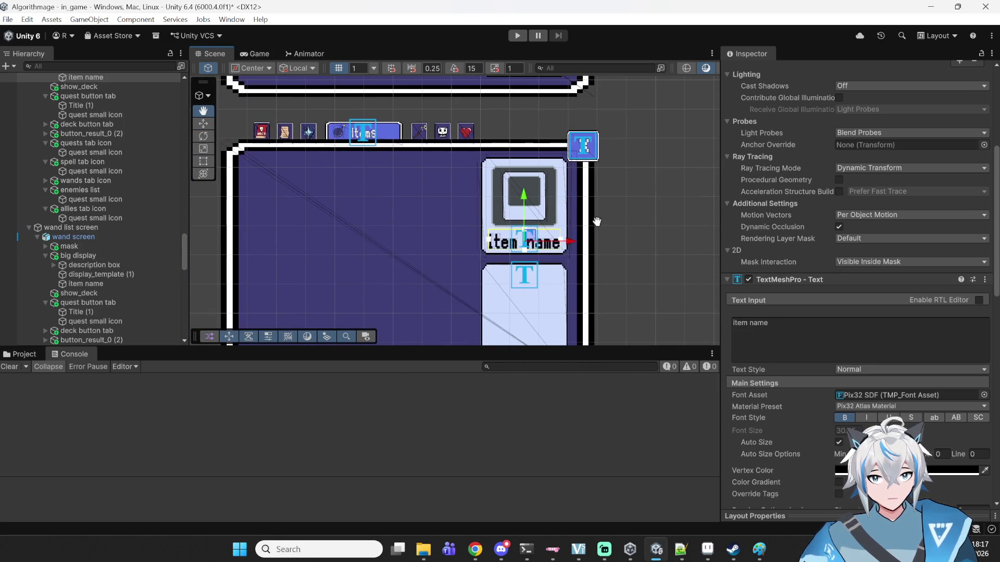
{"action": "scroll", "coordinate": [574, 214], "scroll_direction": "down", "scroll_amount": 3}
{"action": "scroll", "coordinate": [577, 297], "scroll_direction": "up", "scroll_amount": 3}
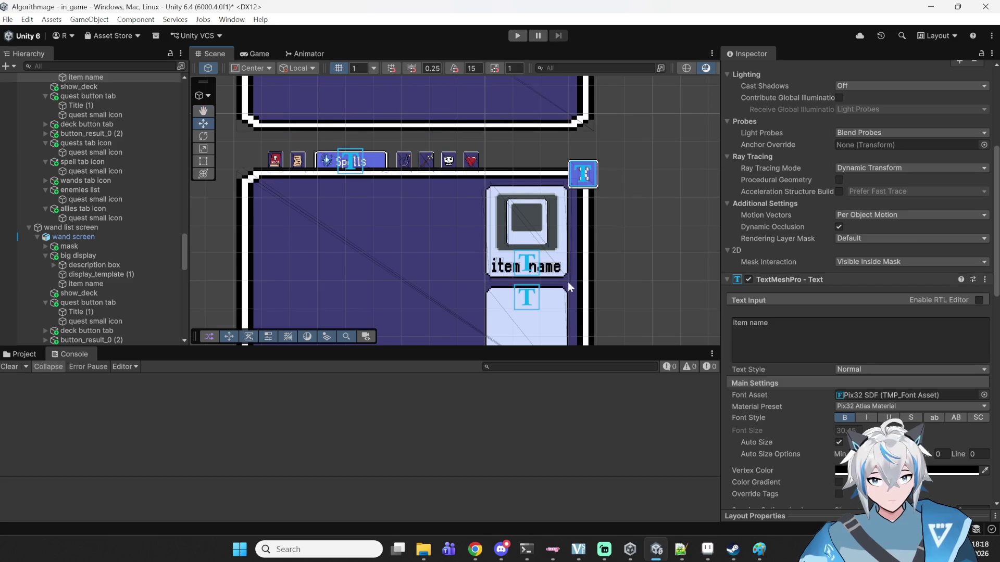
{"action": "left_click", "coordinate": [551, 268]}
{"action": "scroll", "coordinate": [854, 260], "scroll_direction": "down", "scroll_amount": 4}
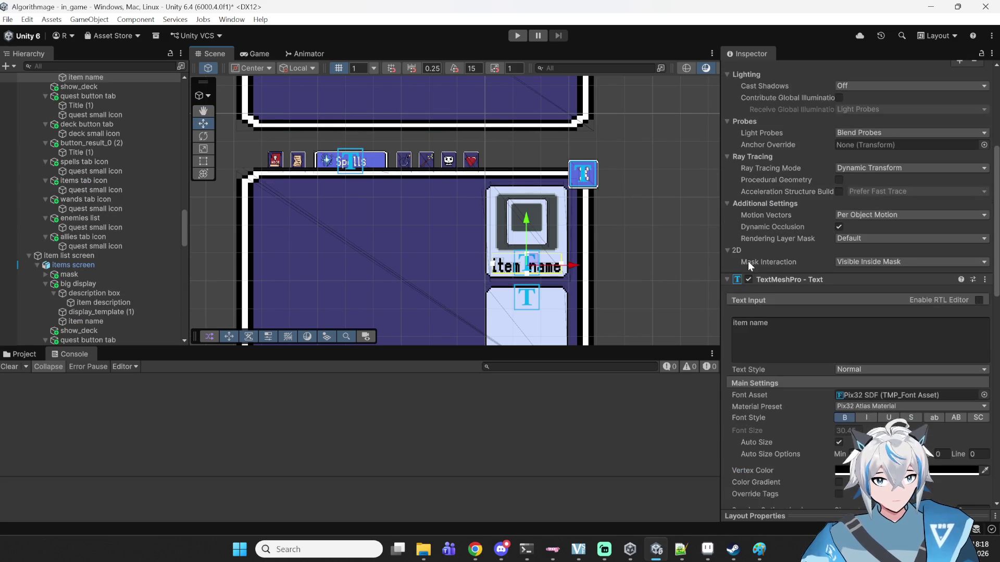
{"action": "left_click", "coordinate": [734, 323]}
{"action": "left_click", "coordinate": [734, 324]}
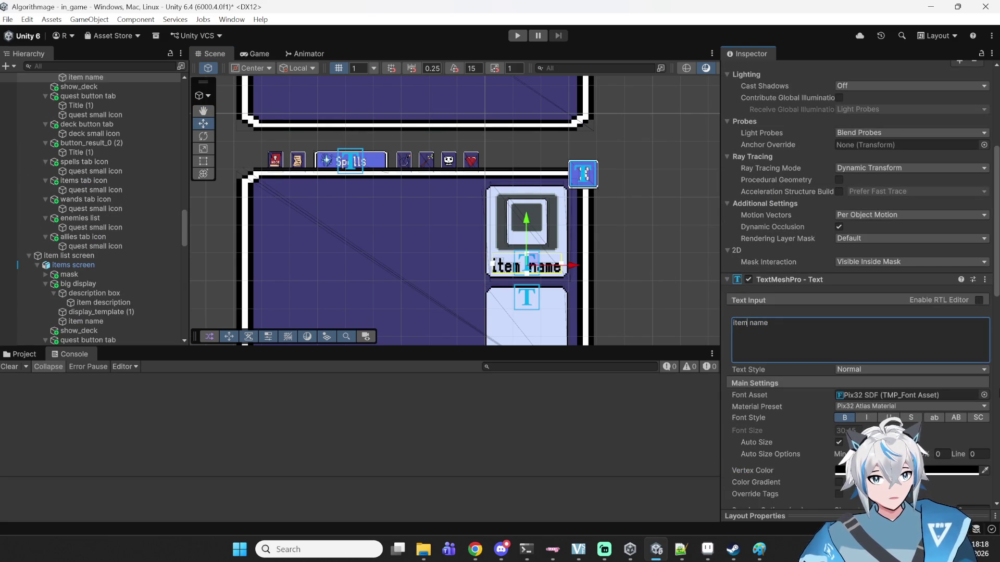
{"action": "key", "text": "BackSpace"}
{"action": "key", "text": "BackSpace"}
{"action": "key", "text": "BackSpace"}
{"action": "type", "text": "spell"}
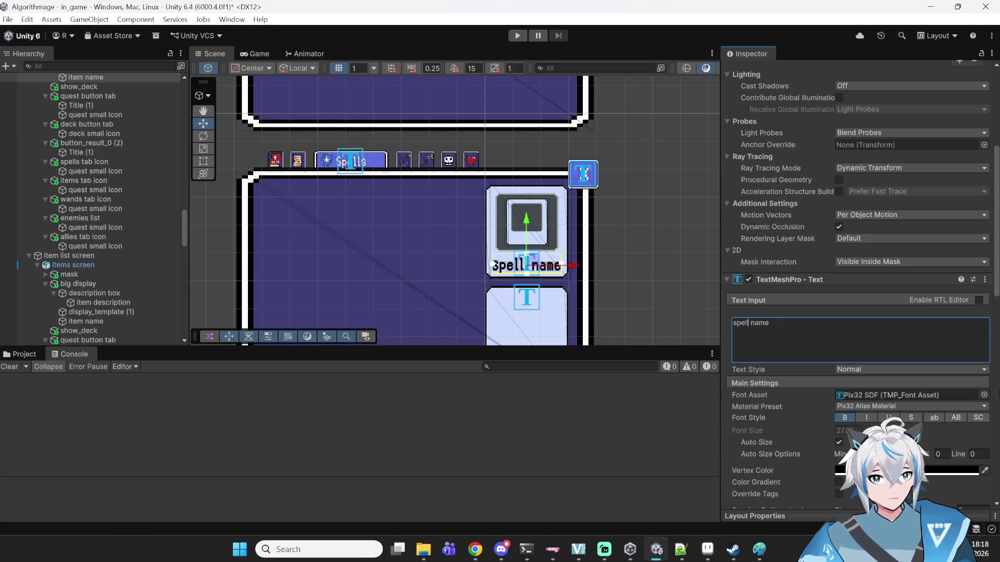
{"action": "left_click", "coordinate": [698, 272]}
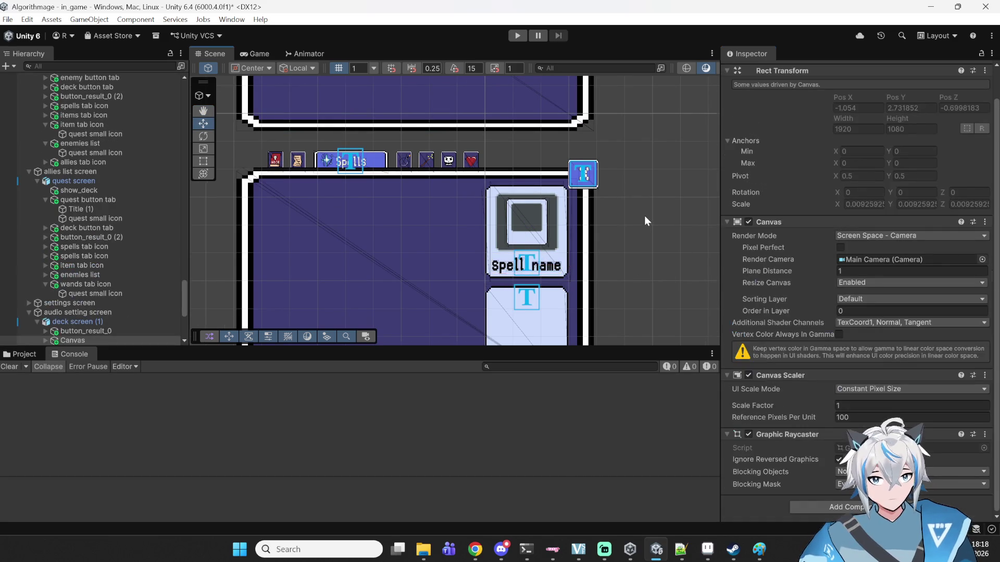
- Play-test the deck popup's Quests, Spells, Items and Wands tabs, then stop play mode
{"action": "key", "text": "f"}
{"action": "mouse_move", "coordinate": [680, 234]}
{"action": "left_mouse_down"}
{"action": "mouse_move", "coordinate": [629, 184]}
{"action": "mouse_move", "coordinate": [656, 204]}
{"action": "mouse_move", "coordinate": [636, 149]}
{"action": "mouse_move", "coordinate": [627, 217]}
{"action": "mouse_move", "coordinate": [600, 127]}
{"action": "mouse_move", "coordinate": [573, 194]}
{"action": "left_mouse_up"}
{"action": "mouse_move", "coordinate": [562, 256]}
{"action": "left_mouse_down"}
{"action": "mouse_move", "coordinate": [567, 127]}
{"action": "mouse_move", "coordinate": [640, 241]}
{"action": "left_mouse_up"}
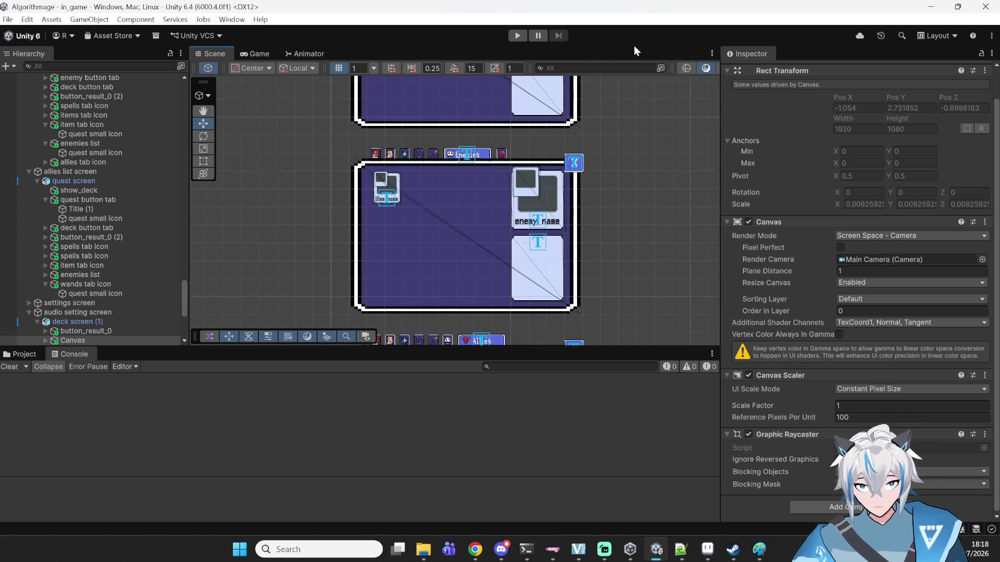
{"action": "left_click", "coordinate": [519, 38]}
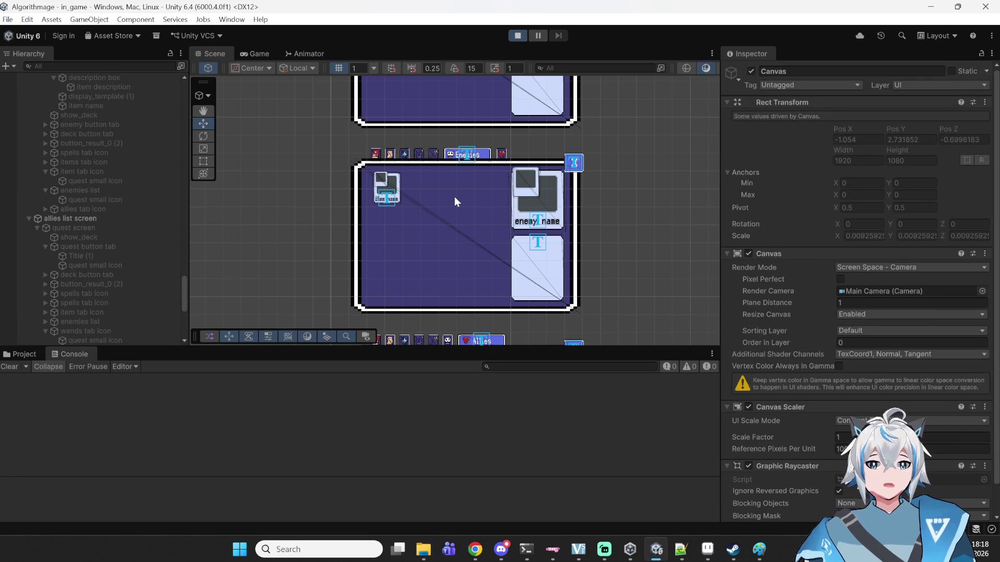
{"action": "left_click", "coordinate": [453, 236]}
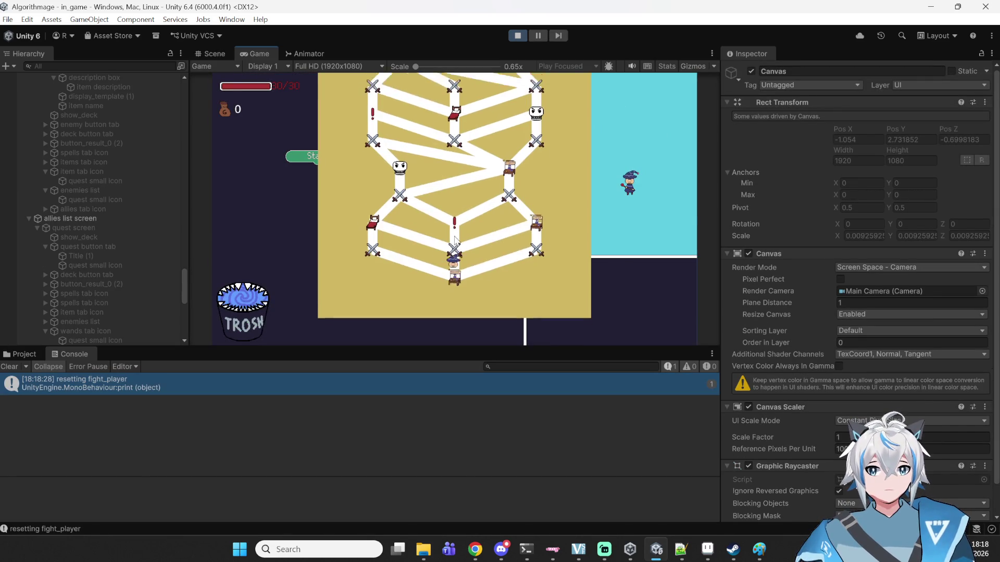
{"action": "left_click", "coordinate": [403, 86]}
{"action": "left_click", "coordinate": [424, 85]}
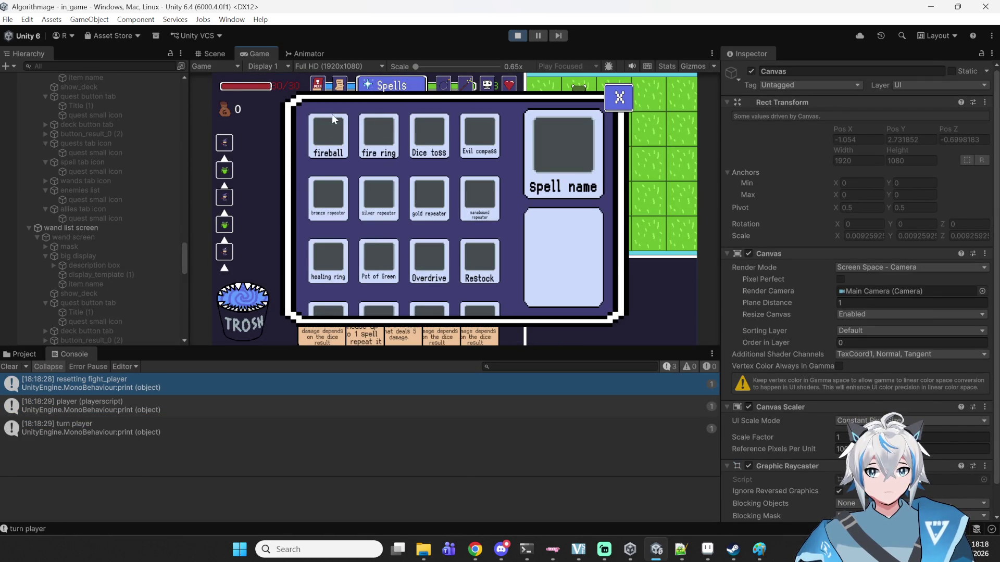
{"action": "left_click", "coordinate": [441, 84]}
{"action": "left_click", "coordinate": [466, 84]}
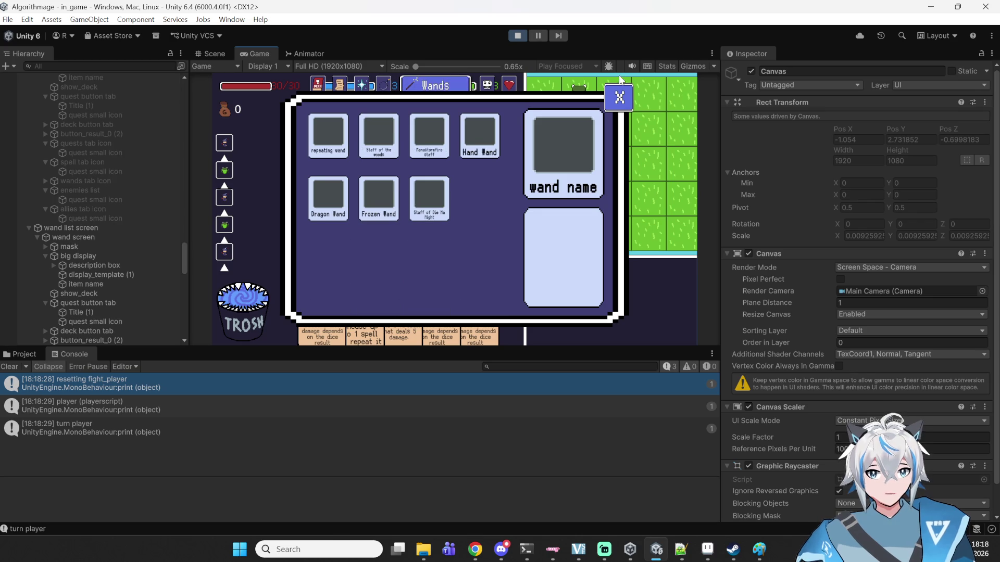
{"action": "left_click", "coordinate": [517, 36]}
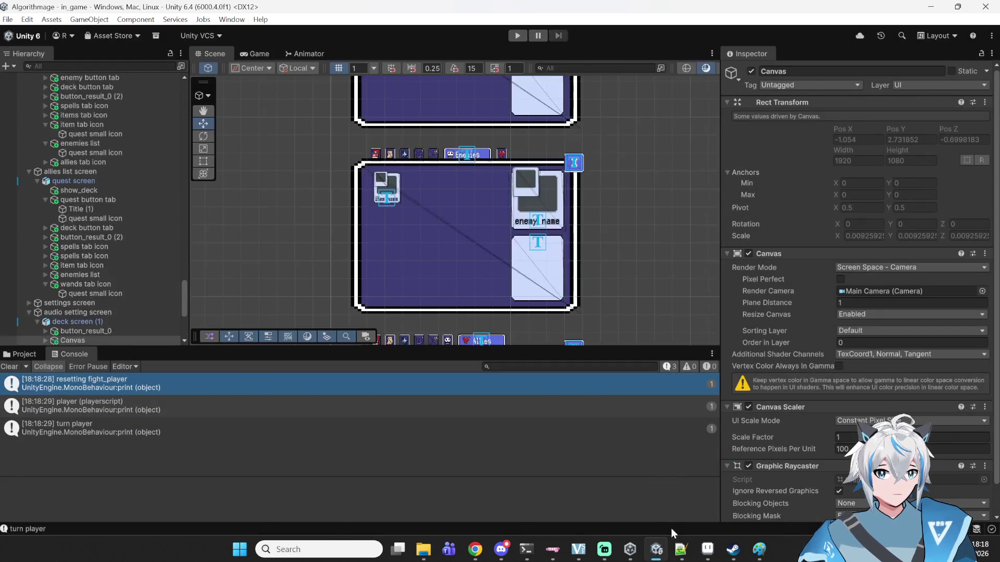
- Remove 'inside_sprite_renderer.enabled = true;' from the start of init and save display_template.cs
{"action": "key", "text": "alt+Tab"}
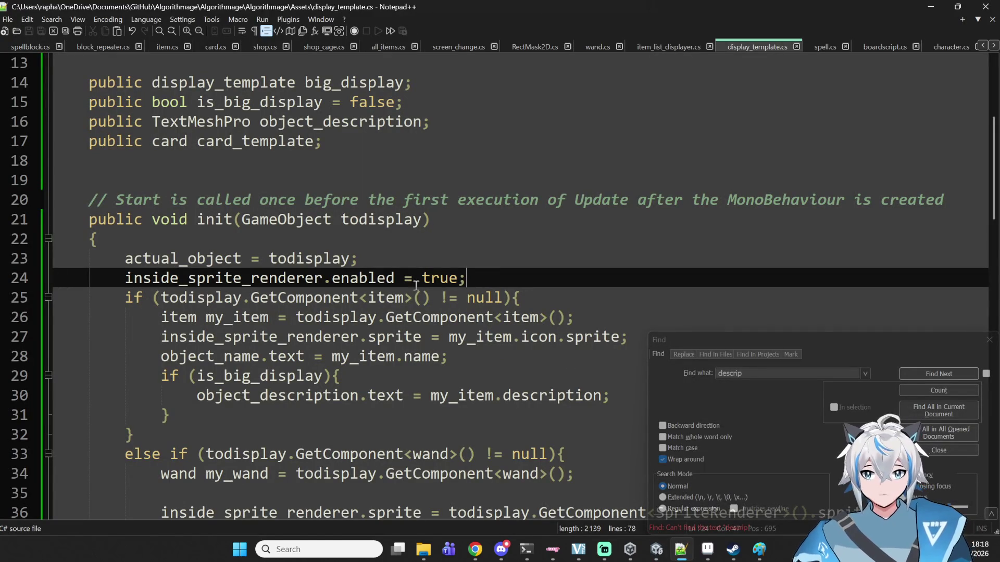
{"action": "double_click", "coordinate": [219, 280]}
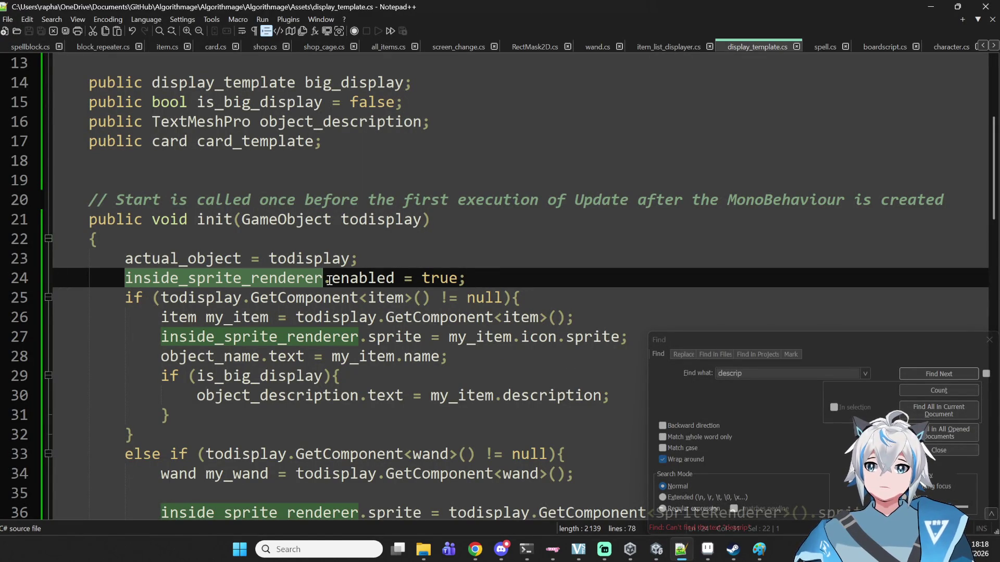
{"action": "mouse_move", "coordinate": [472, 272]}
{"action": "left_mouse_down"}
{"action": "mouse_move", "coordinate": [326, 278]}
{"action": "mouse_move", "coordinate": [109, 259]}
{"action": "mouse_move", "coordinate": [125, 277]}
{"action": "left_mouse_up"}
{"action": "scroll", "coordinate": [183, 259], "scroll_direction": "down", "scroll_amount": 4}
{"action": "scroll", "coordinate": [183, 259], "scroll_direction": "down", "scroll_amount": 7}
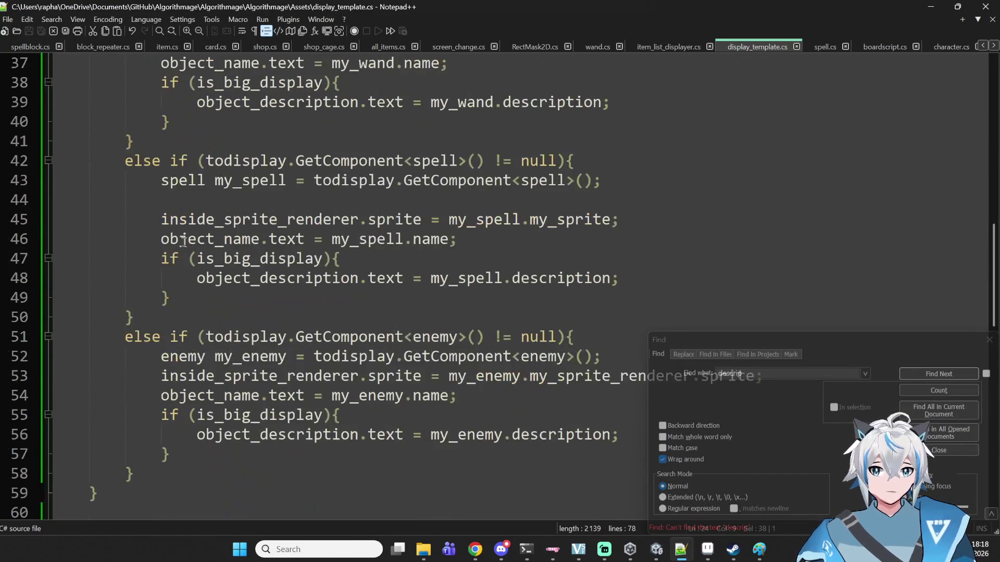
{"action": "scroll", "coordinate": [183, 238], "scroll_direction": "up", "scroll_amount": 3}
{"action": "scroll", "coordinate": [183, 238], "scroll_direction": "up", "scroll_amount": 7}
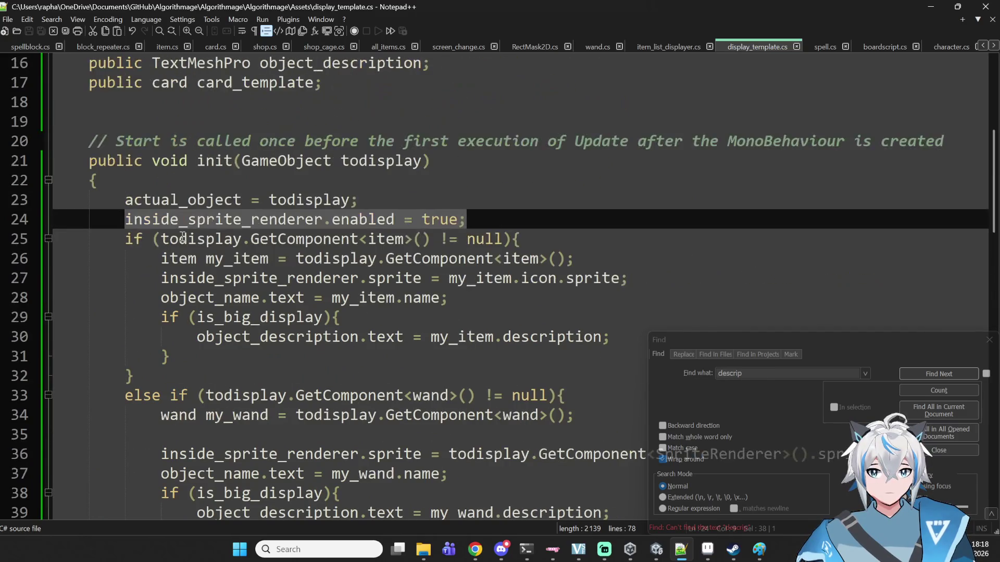
{"action": "scroll", "coordinate": [183, 238], "scroll_direction": "down", "scroll_amount": 8}
{"action": "scroll", "coordinate": [183, 238], "scroll_direction": "down", "scroll_amount": 2}
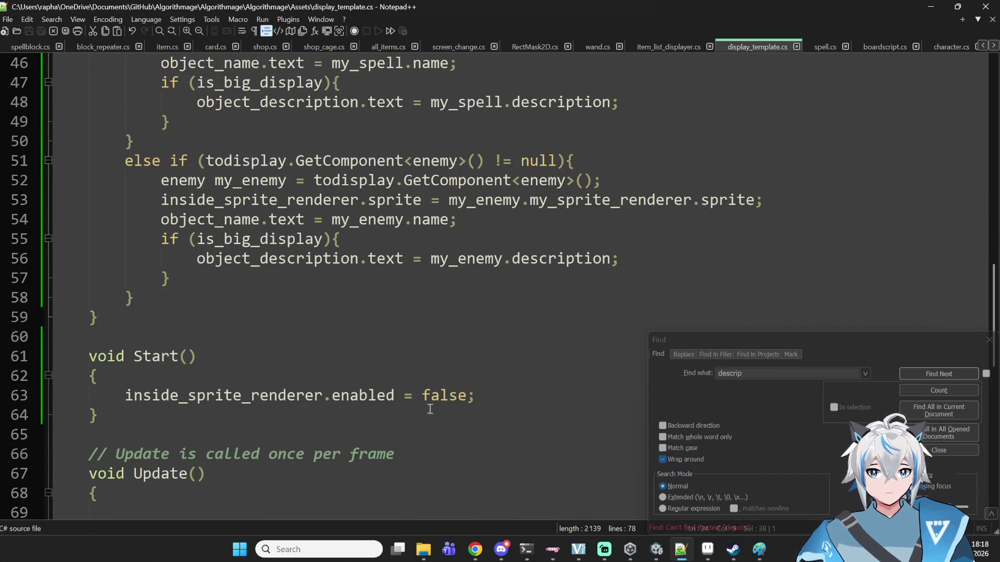
{"action": "scroll", "coordinate": [549, 314], "scroll_direction": "up", "scroll_amount": 10}
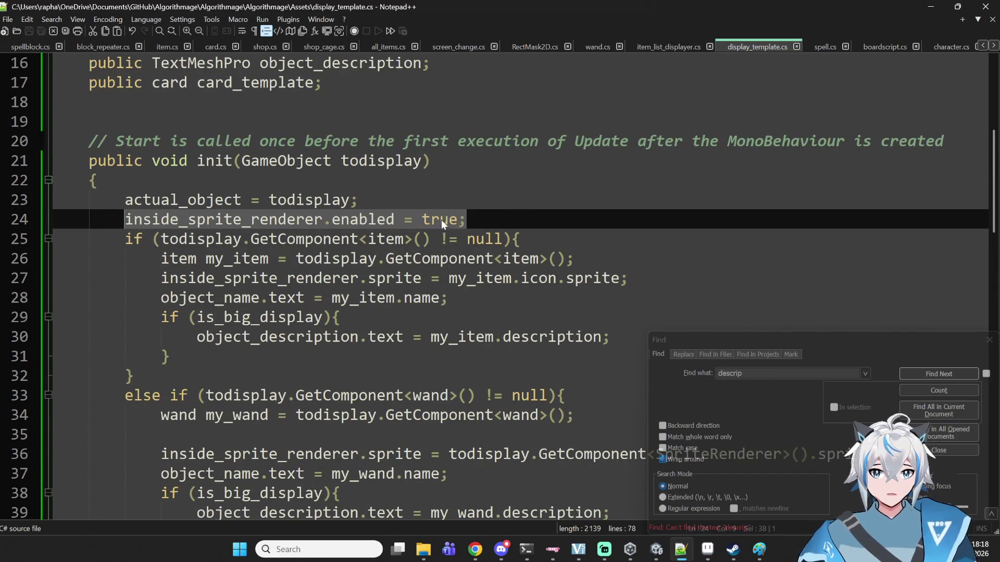
{"action": "key", "text": "BackSpace"}
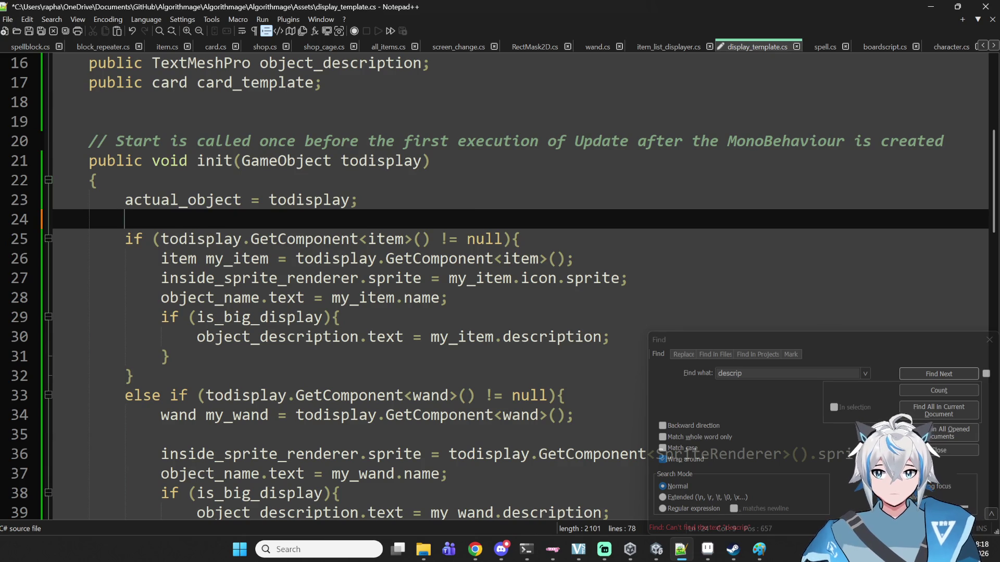
{"action": "key", "text": "ctrl+s"}
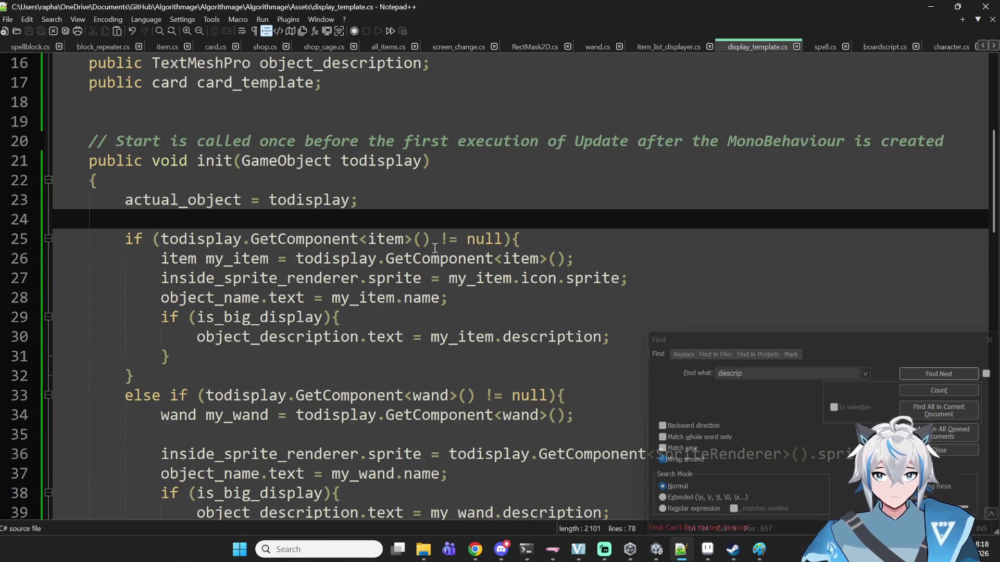
- Add 'inside_sprite_renderer.enabled = true;' after the item branch's sprite assignment on line 27
{"action": "double_click", "coordinate": [337, 276]}
{"action": "left_click", "coordinate": [714, 278]}
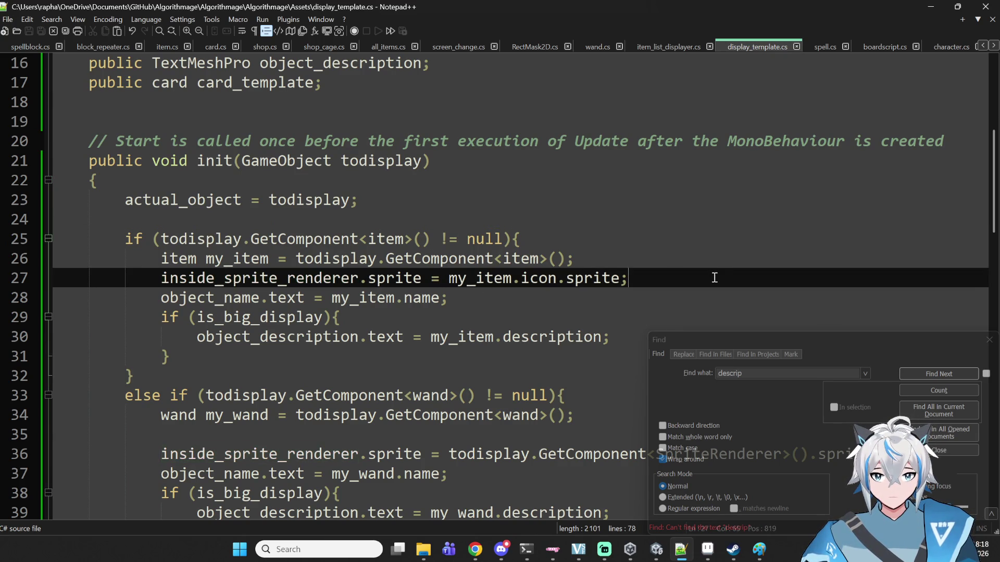
{"action": "key", "text": "Return"}
{"action": "key", "text": "Return"}
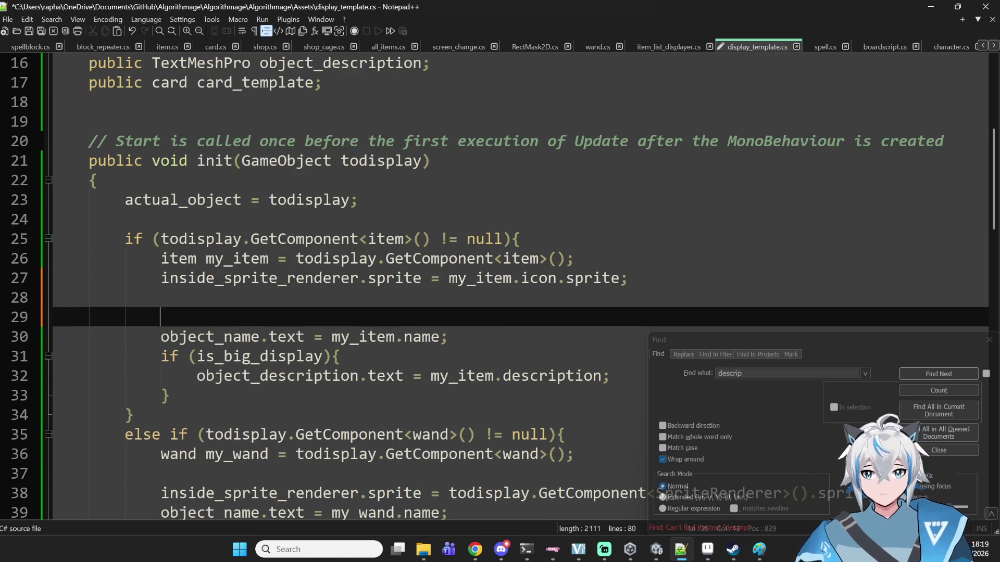
{"action": "type", "text": "inside_sprite_renderer.enabled = true;"}
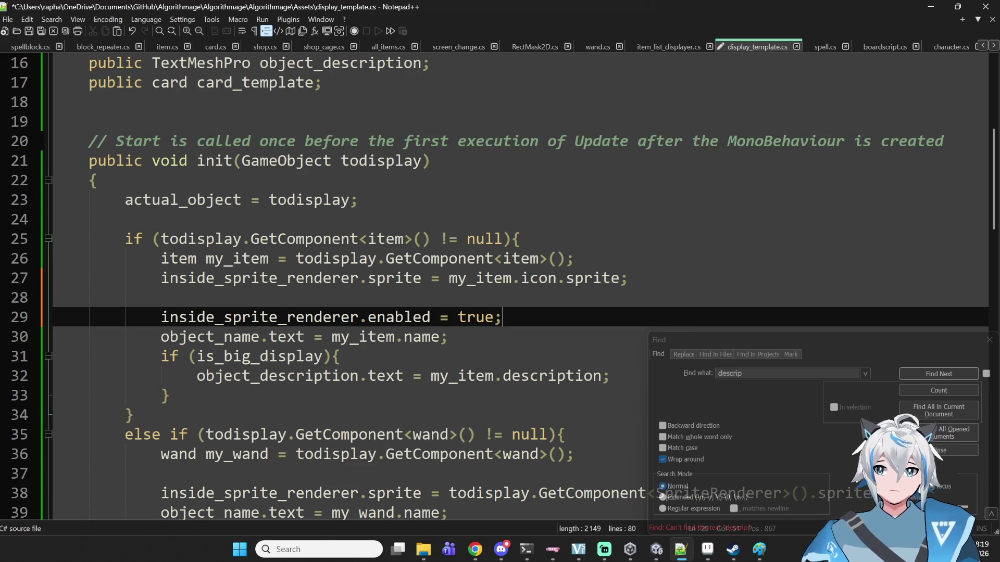
- Paste the enabling line into the wand branch after line 38
{"action": "scroll", "coordinate": [469, 289], "scroll_direction": "down", "scroll_amount": 3}
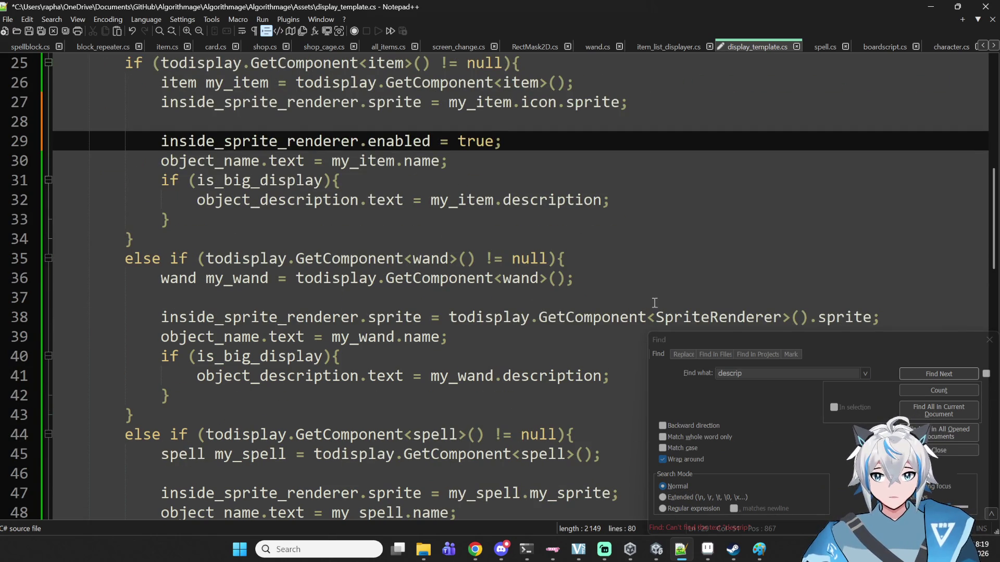
{"action": "left_click", "coordinate": [871, 315]}
{"action": "key", "text": "Return"}
{"action": "type", "text": "inside_sprite_renderer.enabled = true;"}
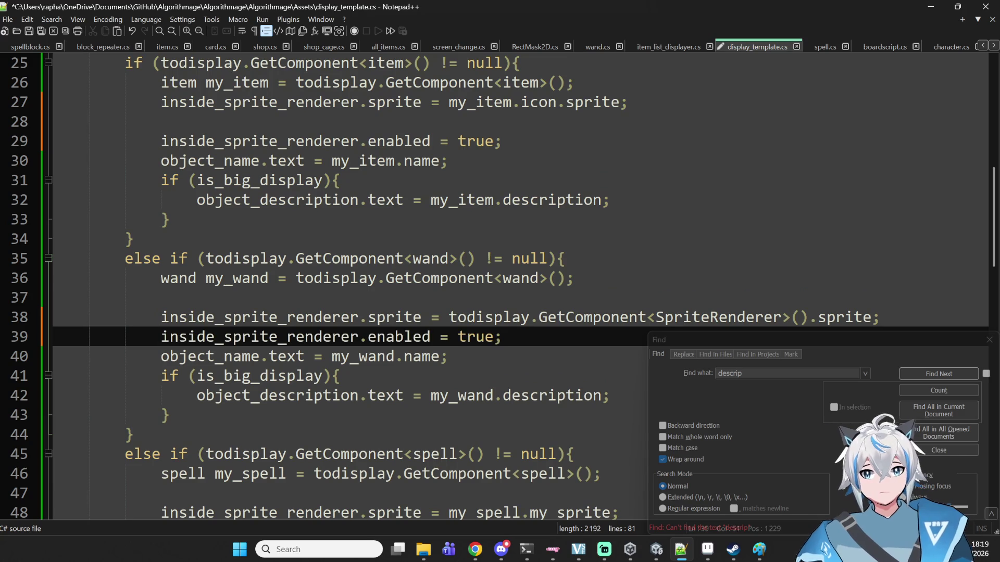
- Inspect the enabled property on line 39 and in the Start method's disabling line
{"action": "scroll", "coordinate": [399, 327], "scroll_direction": "down", "scroll_amount": 1}
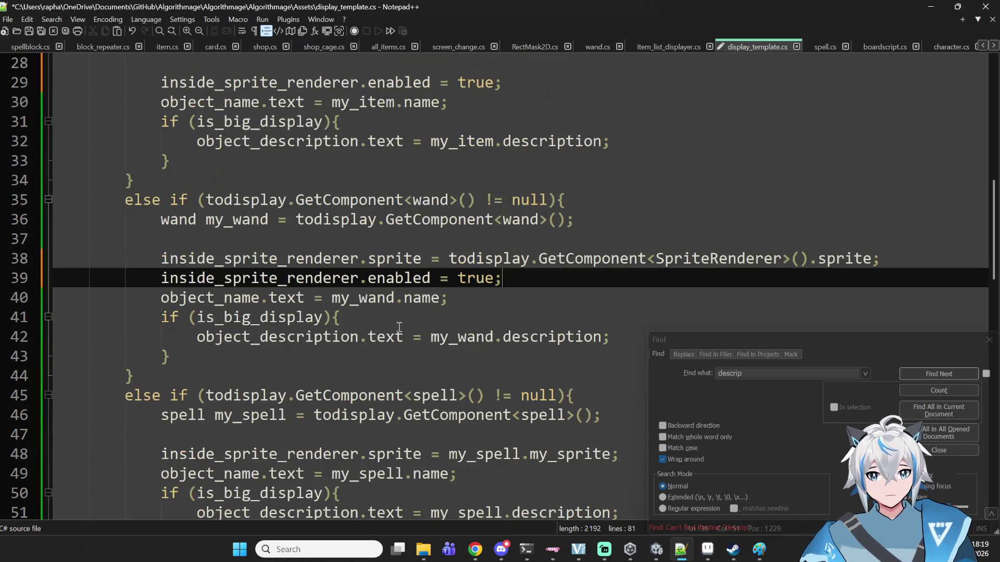
{"action": "double_click", "coordinate": [407, 278]}
{"action": "scroll", "coordinate": [426, 314], "scroll_direction": "down", "scroll_amount": 6}
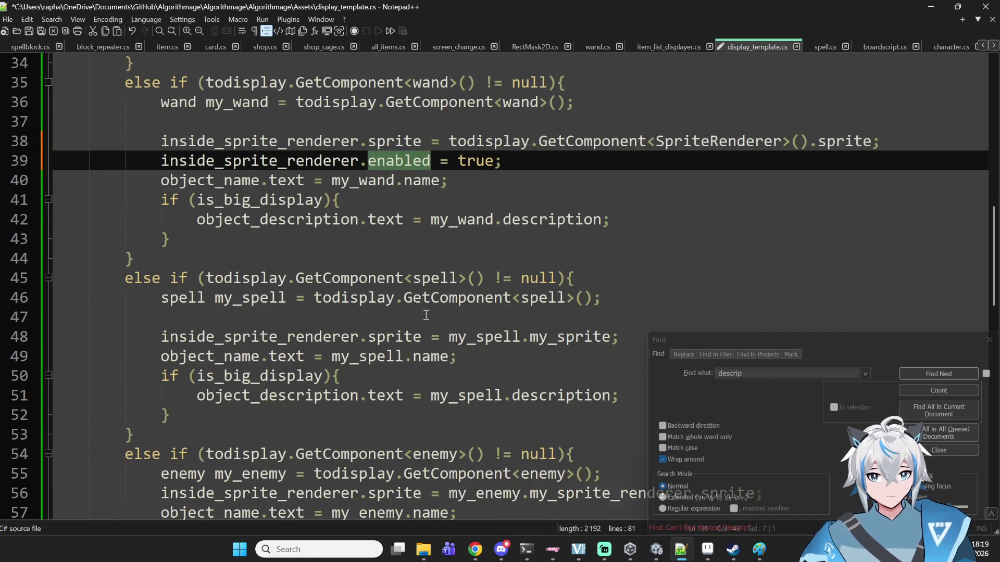
{"action": "scroll", "coordinate": [556, 316], "scroll_direction": "down", "scroll_amount": 3}
{"action": "left_click", "coordinate": [354, 259]}
{"action": "double_click", "coordinate": [364, 277]}
{"action": "left_click", "coordinate": [165, 300]}
{"action": "left_click", "coordinate": [400, 259]}
{"action": "left_click", "coordinate": [365, 275]}
{"action": "left_click", "coordinate": [340, 303]}
{"action": "left_click", "coordinate": [396, 284]}
{"action": "scroll", "coordinate": [548, 160], "scroll_direction": "up", "scroll_amount": 5}
{"action": "scroll", "coordinate": [548, 160], "scroll_direction": "down", "scroll_amount": 3}
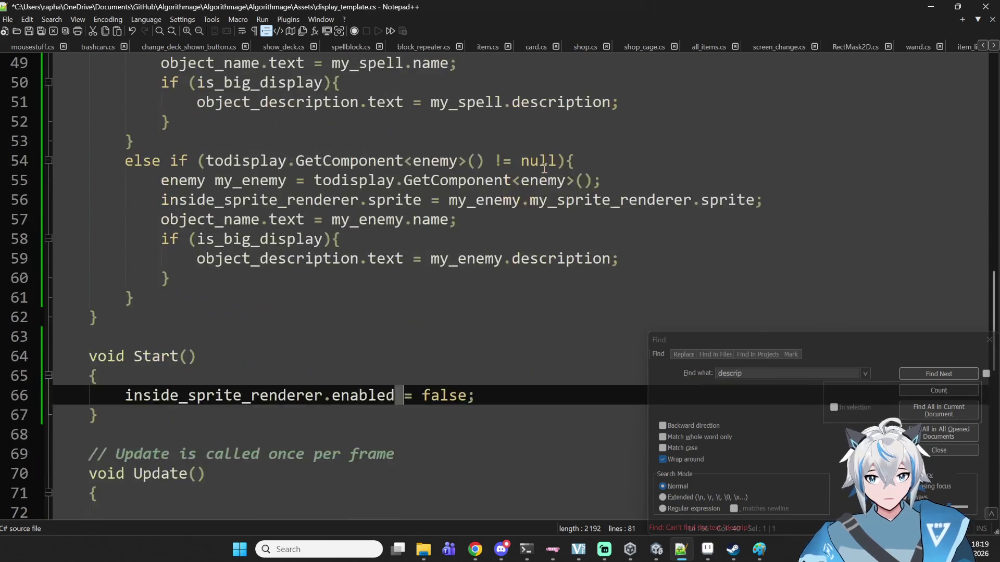
{"action": "scroll", "coordinate": [536, 166], "scroll_direction": "up", "scroll_amount": 5}
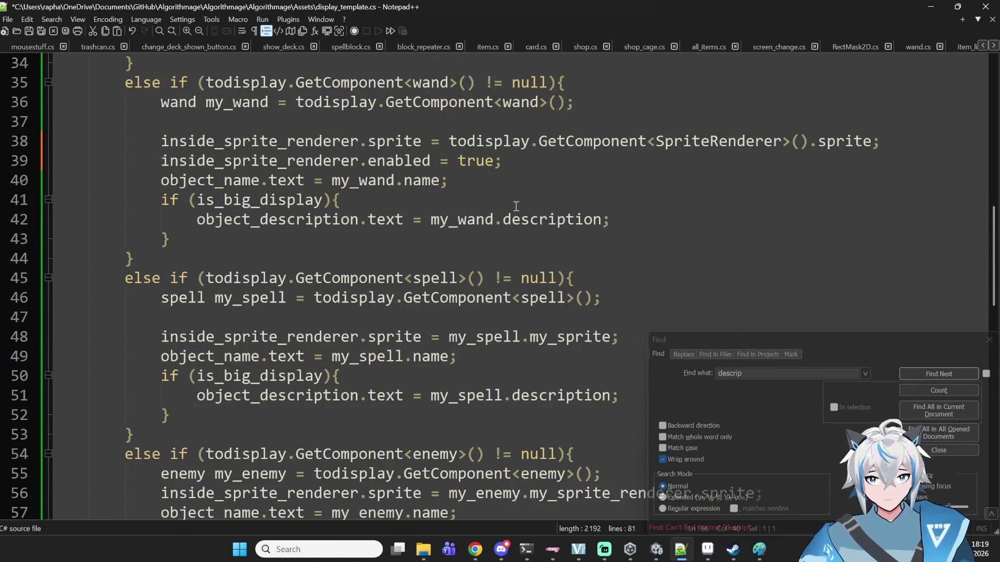
- Paste the enabling line into the spell branch after line 48 and enemy branch after line 57
{"action": "left_click", "coordinate": [619, 338]}
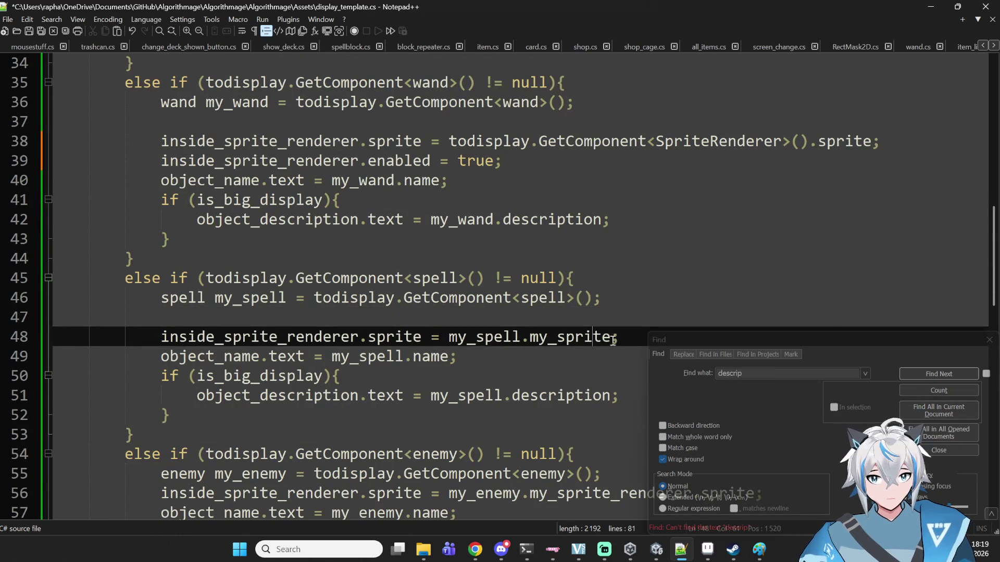
{"action": "key", "text": "Return"}
{"action": "type", "text": "inside_sprite_renderer.enabled = true;"}
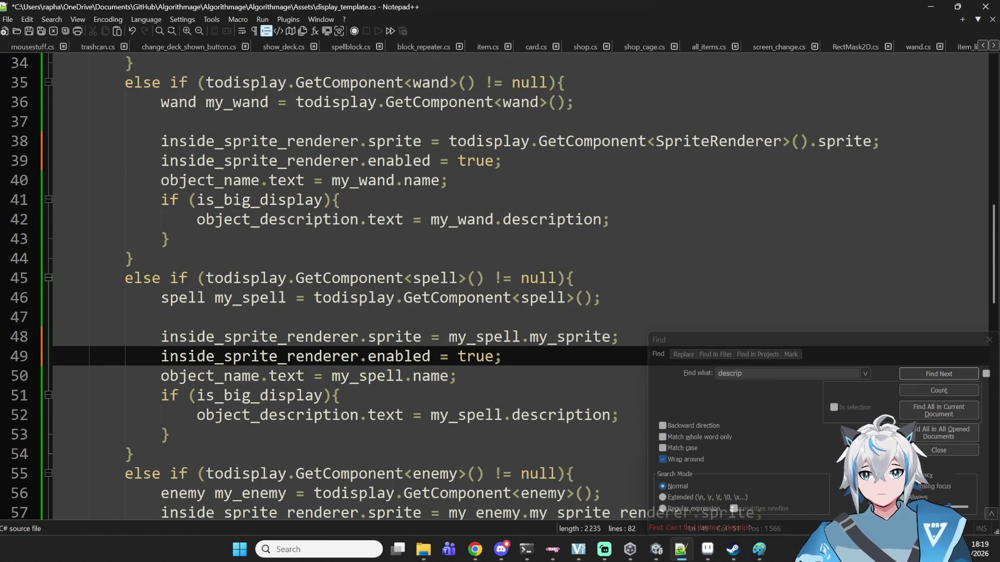
{"action": "scroll", "coordinate": [454, 358], "scroll_direction": "down", "scroll_amount": 3}
{"action": "scroll", "coordinate": [505, 377], "scroll_direction": "down", "scroll_amount": 1}
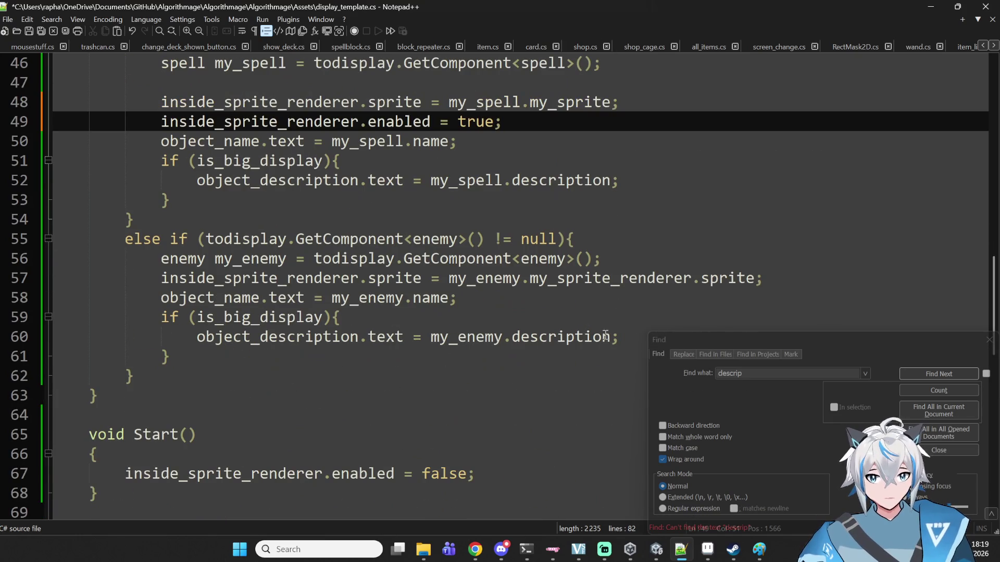
{"action": "left_click", "coordinate": [801, 279]}
{"action": "key", "text": "Return"}
{"action": "type", "text": "inside_sprite_renderer.enabled = true;"}
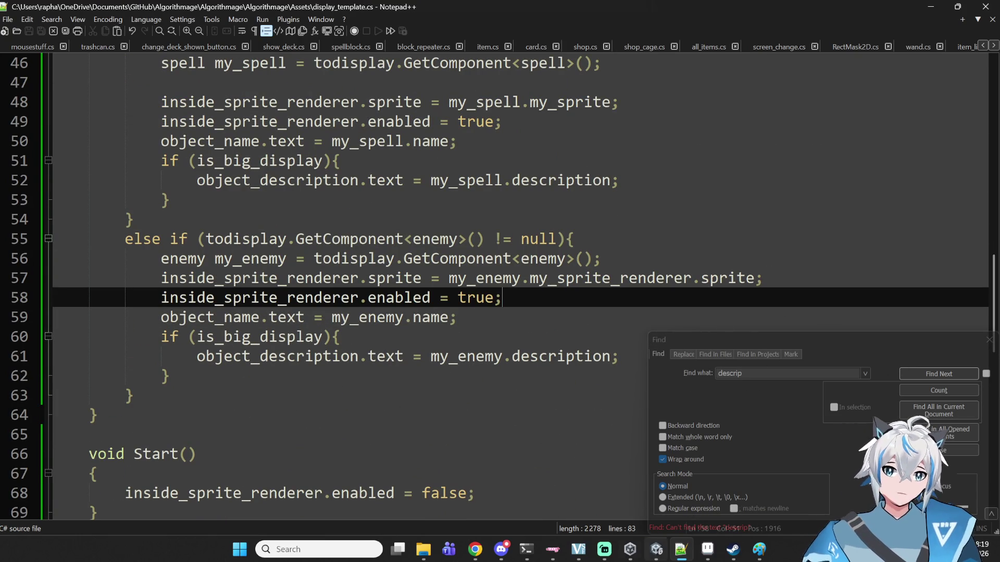
{"action": "left_click", "coordinate": [656, 549]}
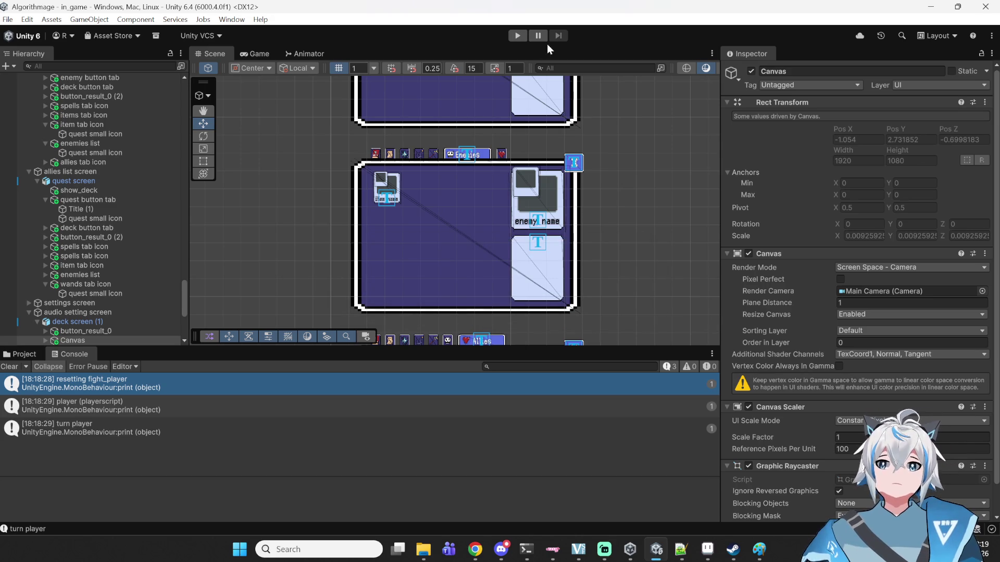
- Play-test from Start Game into the fight, open DECK's Items list, then stop and return to the script
{"action": "left_click", "coordinate": [514, 36]}
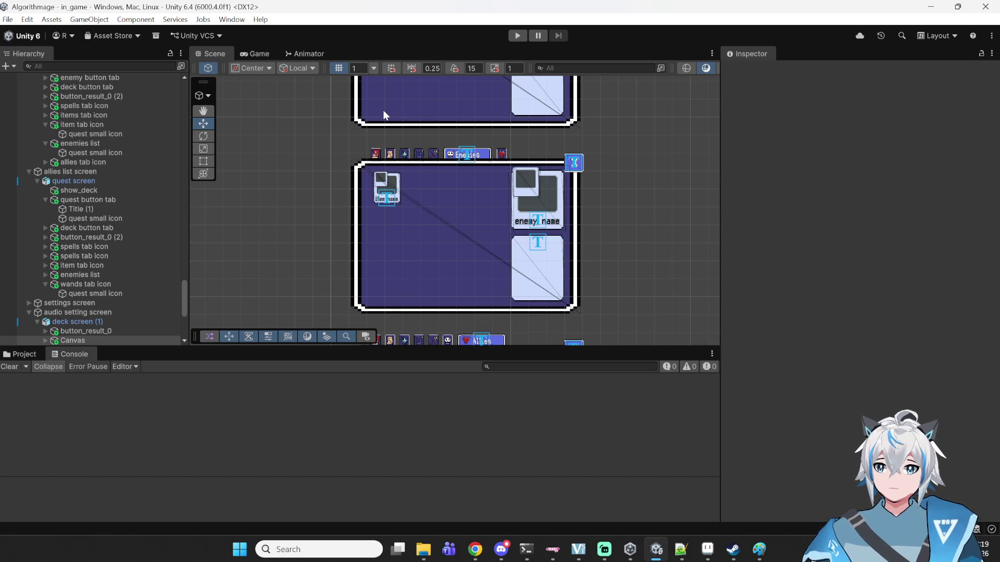
{"action": "key", "text": "ctrl+p"}
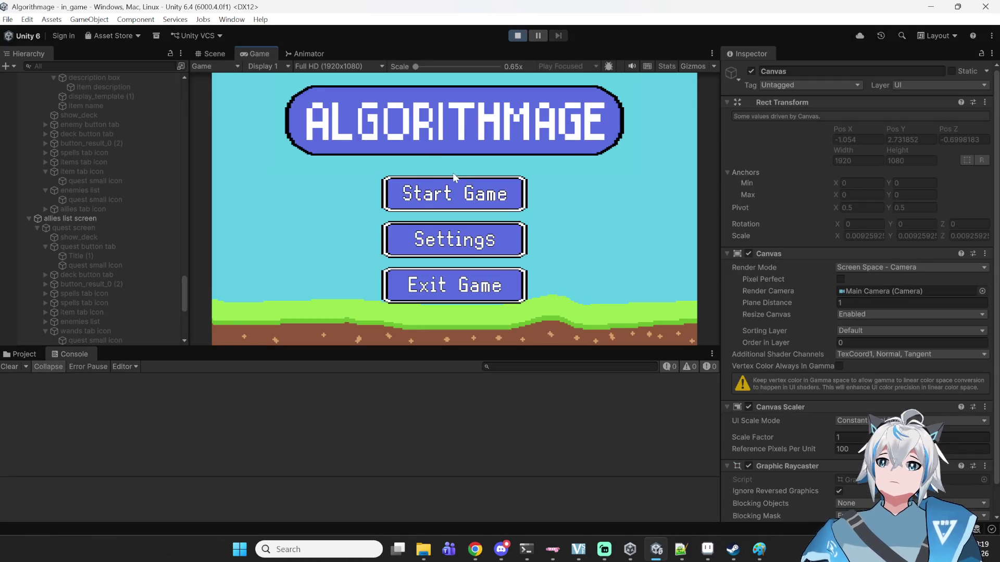
{"action": "left_click", "coordinate": [454, 191]}
{"action": "left_click", "coordinate": [455, 191]}
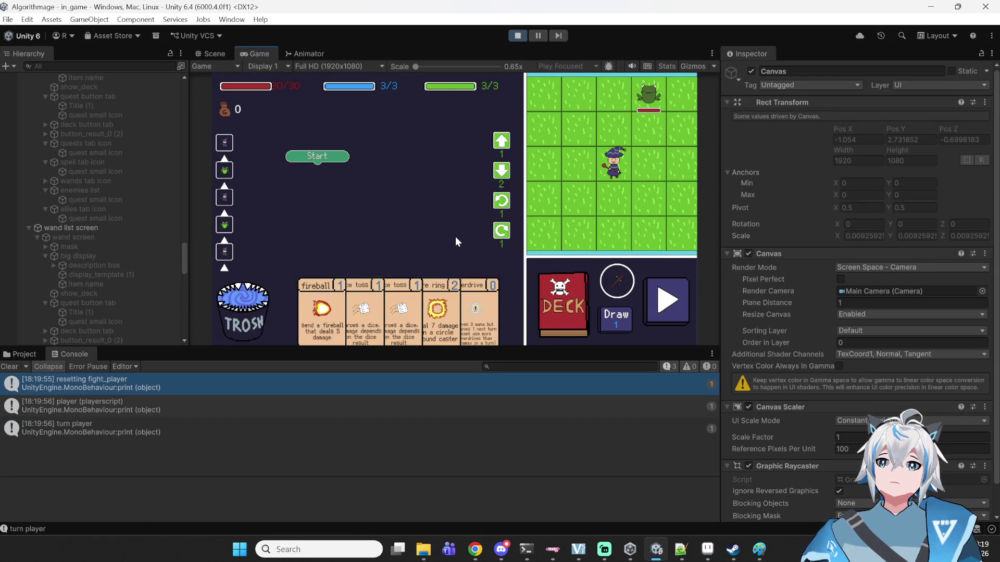
{"action": "left_click", "coordinate": [551, 295]}
{"action": "left_click", "coordinate": [447, 85]}
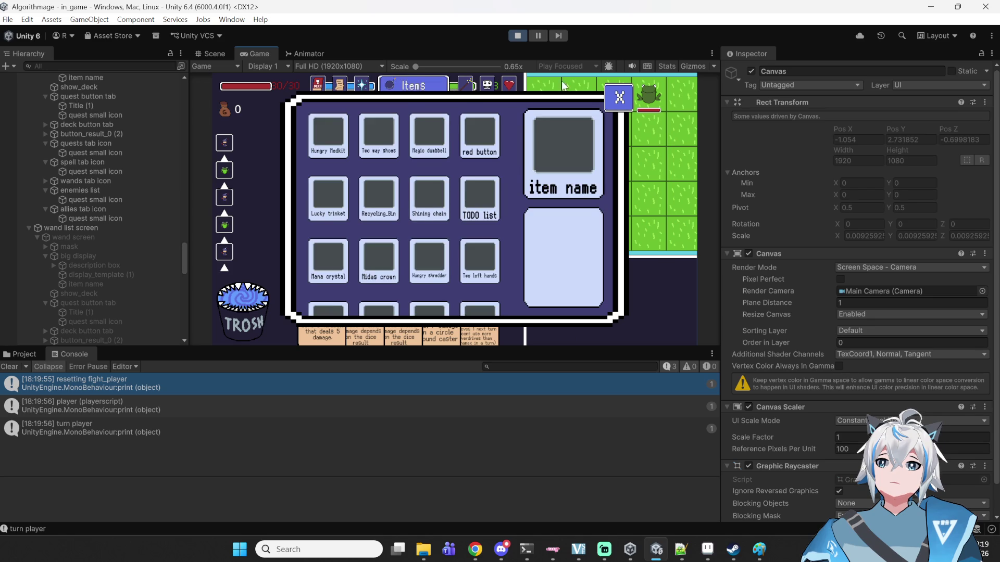
{"action": "left_click", "coordinate": [517, 36]}
{"action": "key", "text": "alt+Tab"}
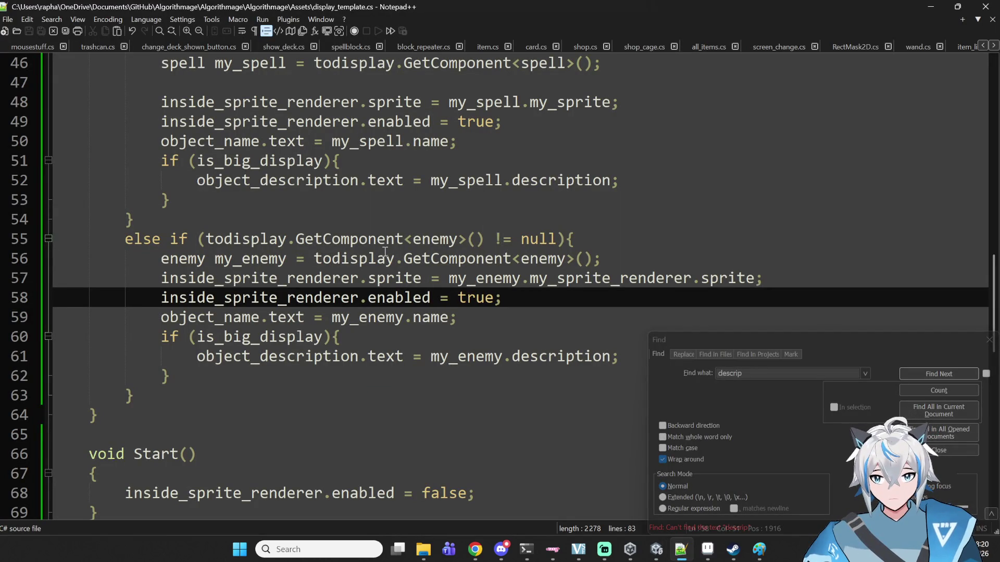
{"action": "scroll", "coordinate": [385, 251], "scroll_direction": "up", "scroll_amount": 1}
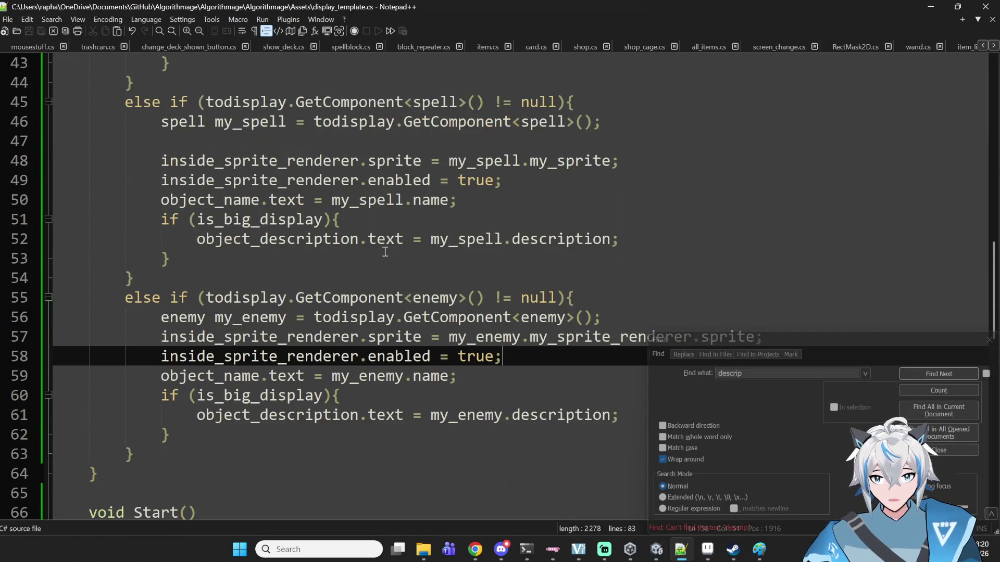
{"action": "scroll", "coordinate": [385, 252], "scroll_direction": "up", "scroll_amount": 10}
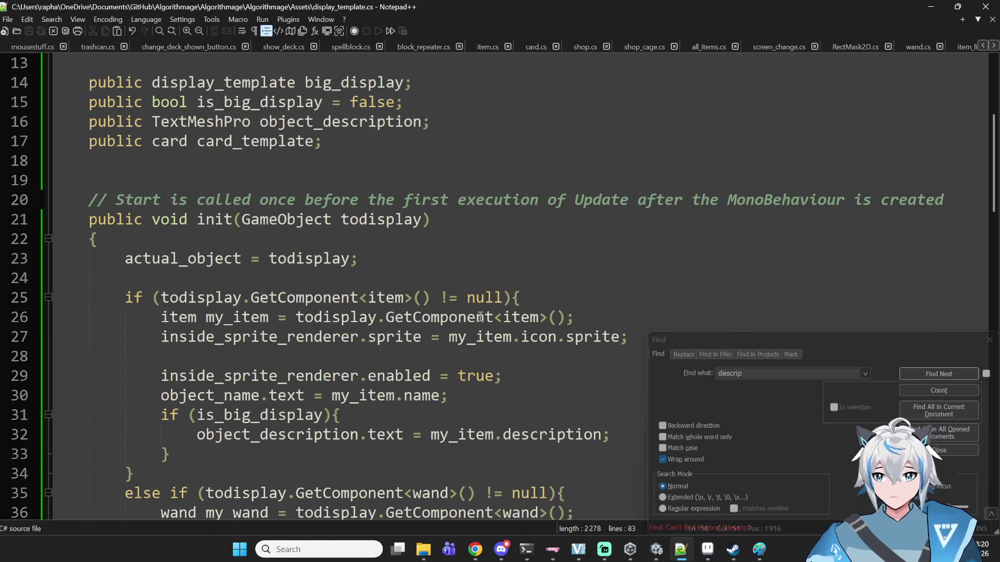
- Insert the note line 'init -> setactive(true) -> start()' inside init
{"action": "left_click", "coordinate": [479, 283]}
{"action": "key", "text": "Return"}
{"action": "key", "text": "Return"}
{"action": "key", "text": "Up"}
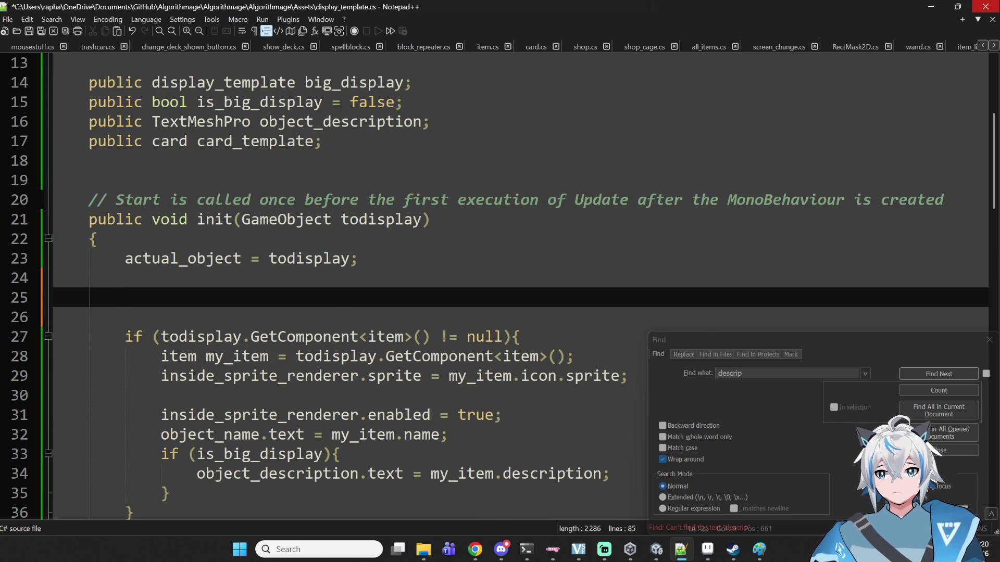
{"action": "type", "text": "init -> "}
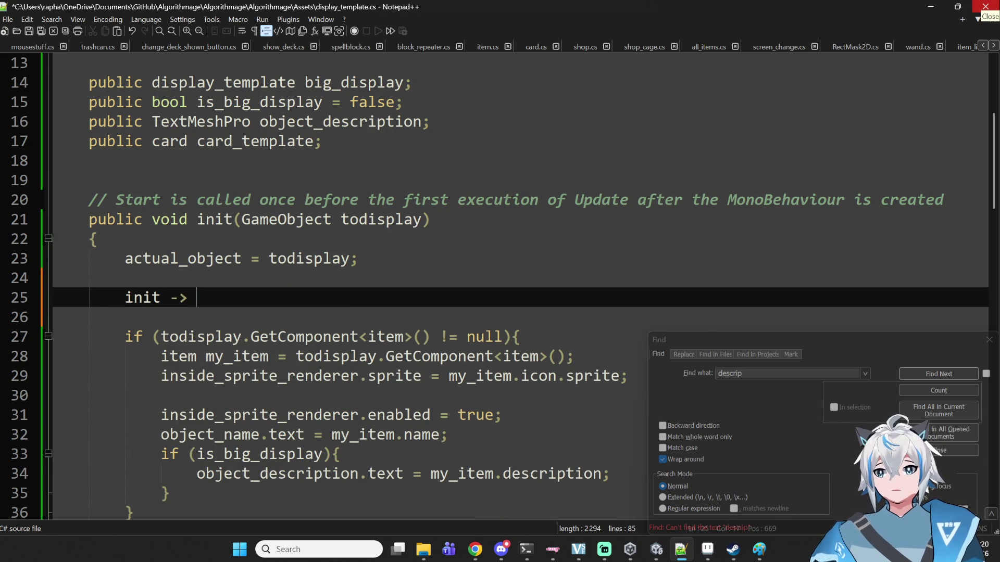
{"action": "type", "text": "setactio"}
{"action": "key", "text": "BackSpace"}
{"action": "type", "text": "ve(true)"}
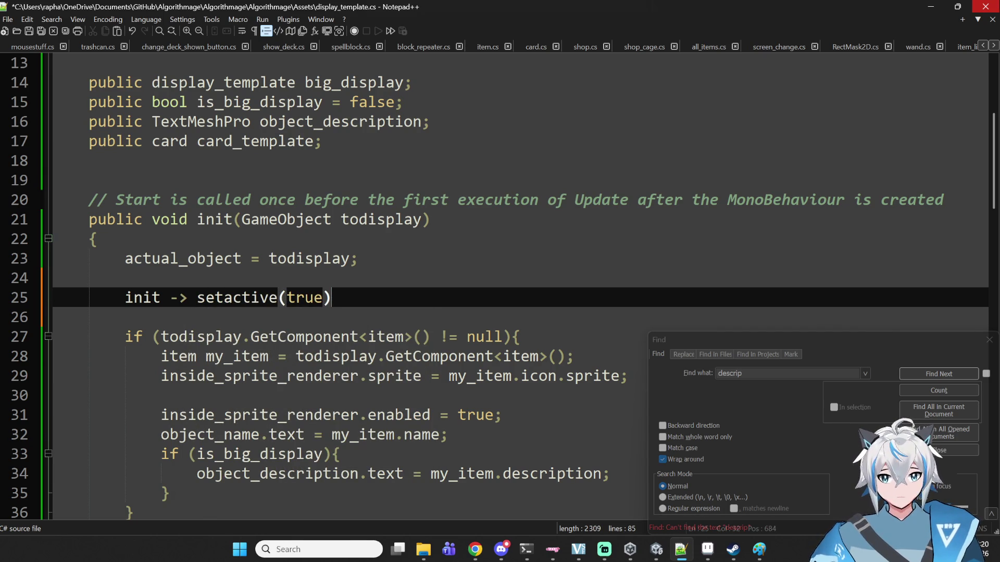
{"action": "type", "text": " start"}
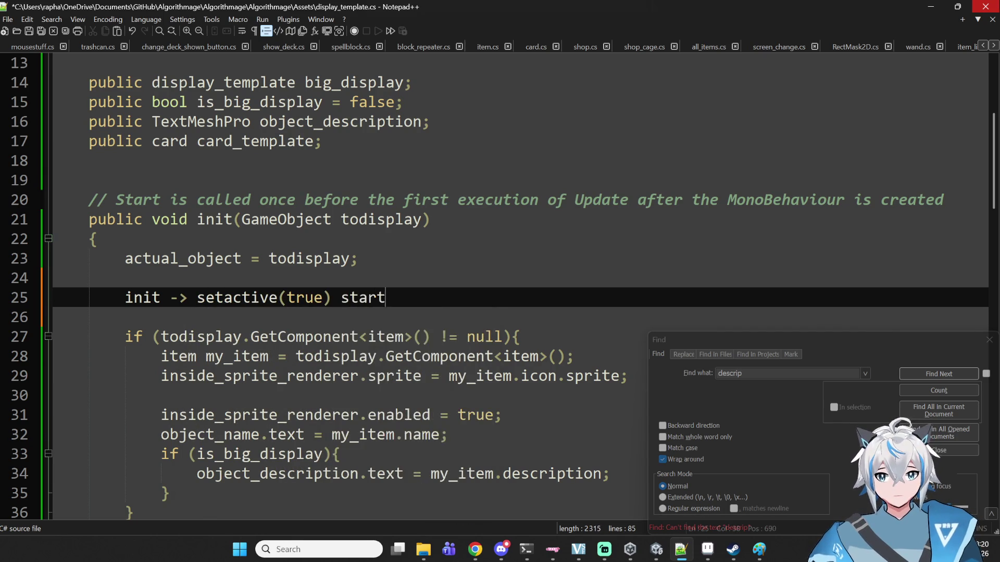
{"action": "type", "text": "s,"}
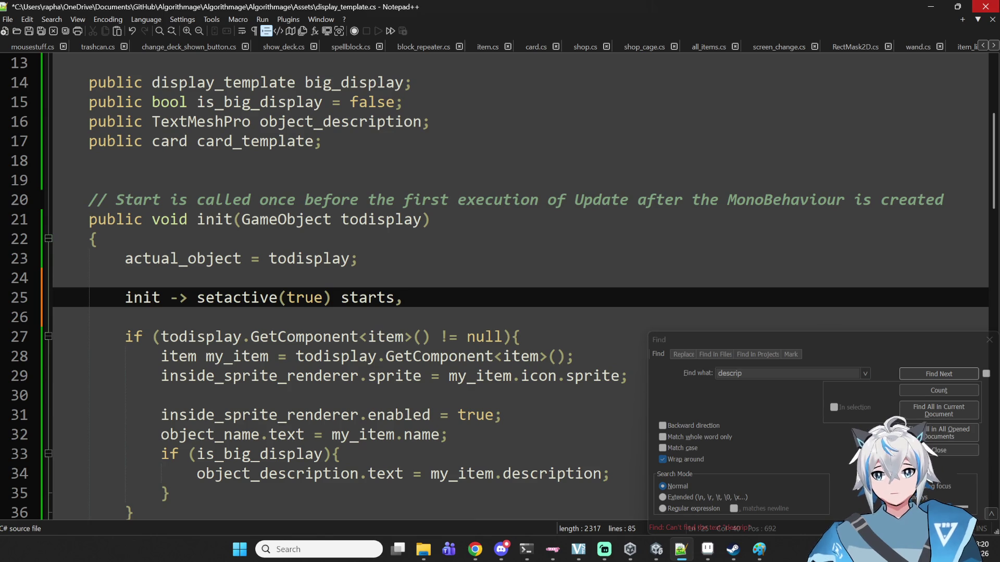
{"action": "key", "text": "BackSpace"}
{"action": "key", "text": "BackSpace"}
{"action": "key", "text": "BackSpace"}
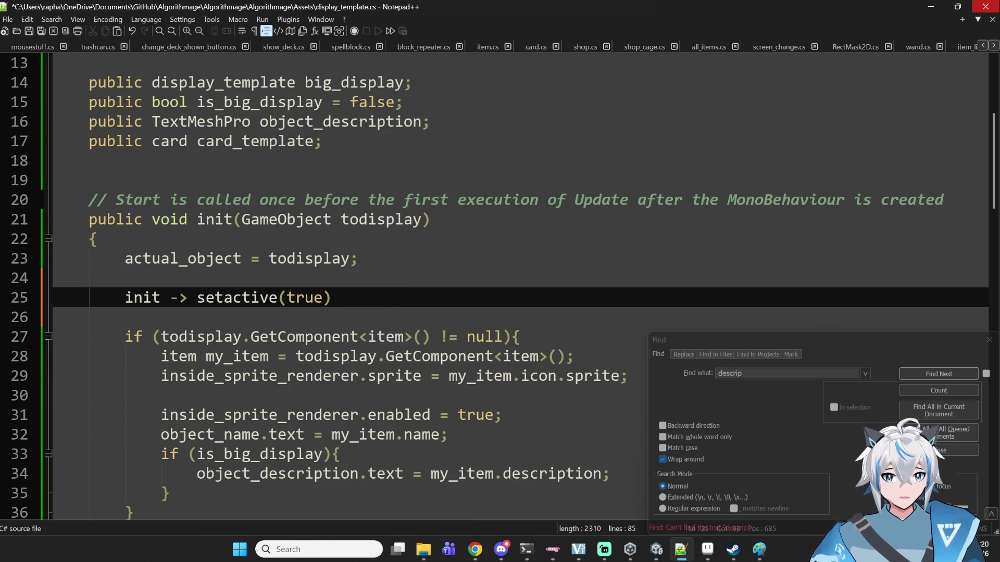
{"action": "type", "text": "> "}
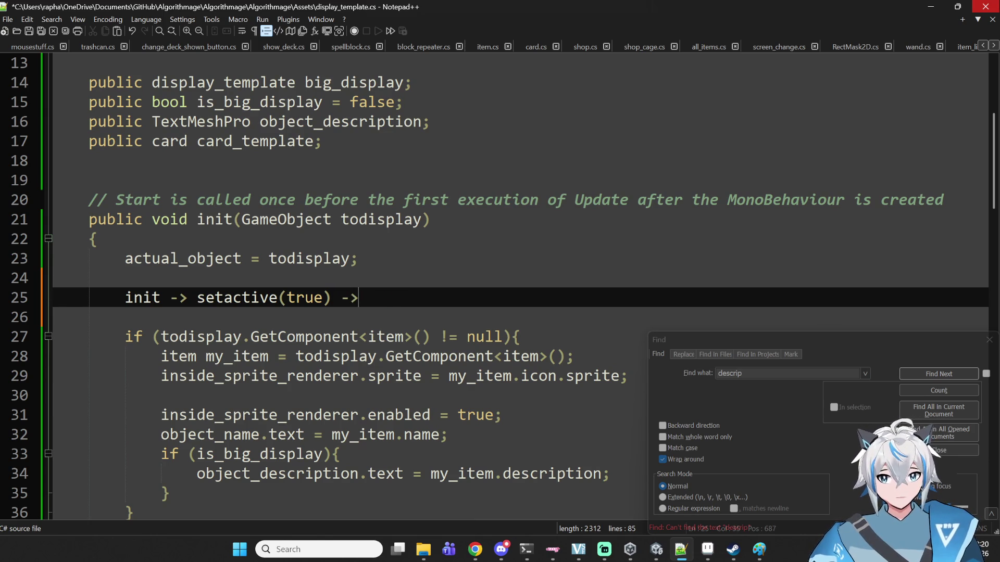
{"action": "type", "text": "start()"}
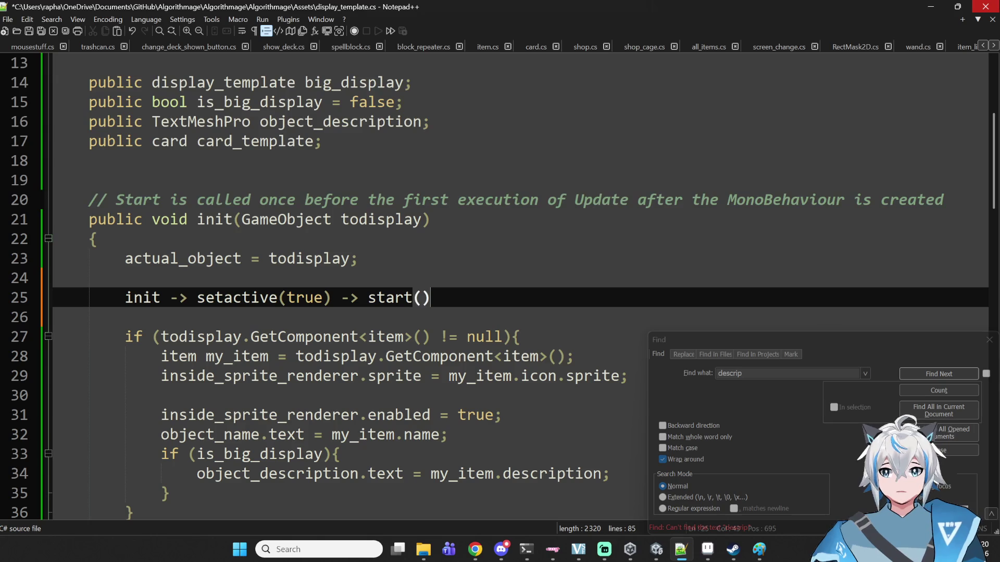
{"action": "key", "text": "shift+Left"}
{"action": "key", "text": "shift+Left"}
{"action": "key", "text": "shift+Left"}
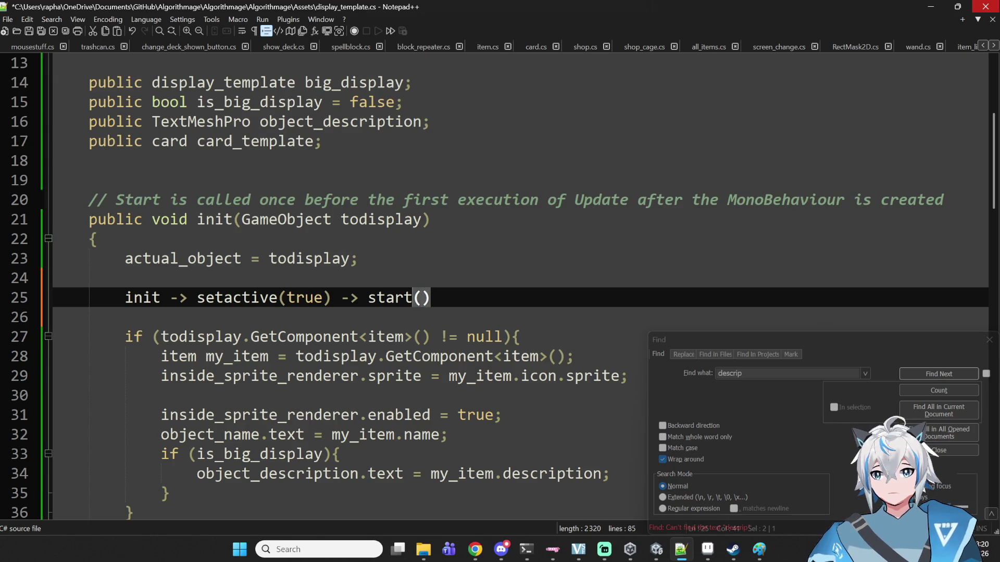
- Select and review the Start method's sprite-disabling line
{"action": "scroll", "coordinate": [151, 336], "scroll_direction": "down", "scroll_amount": 15}
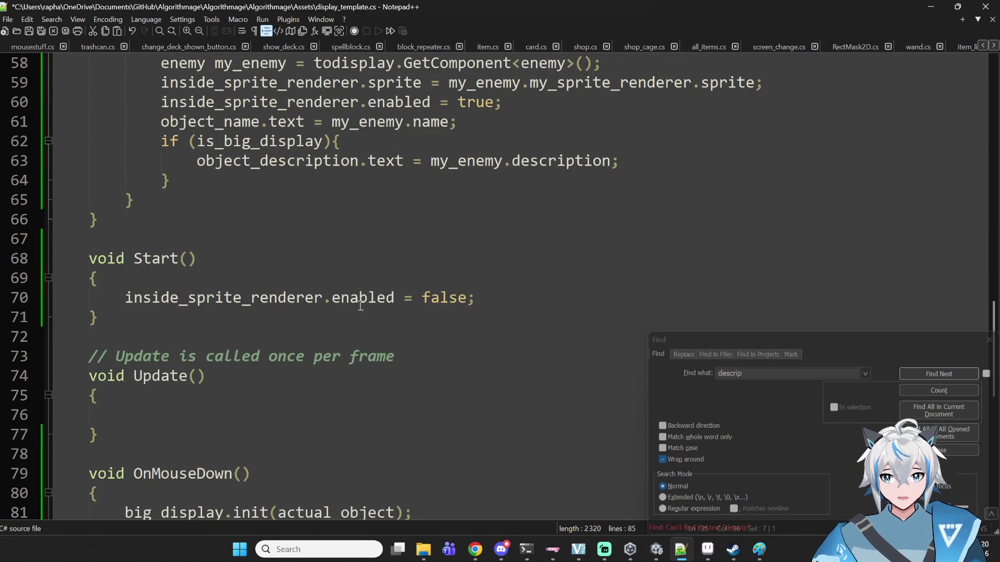
{"action": "left_click", "coordinate": [494, 298]}
{"action": "key", "text": "shift+Home"}
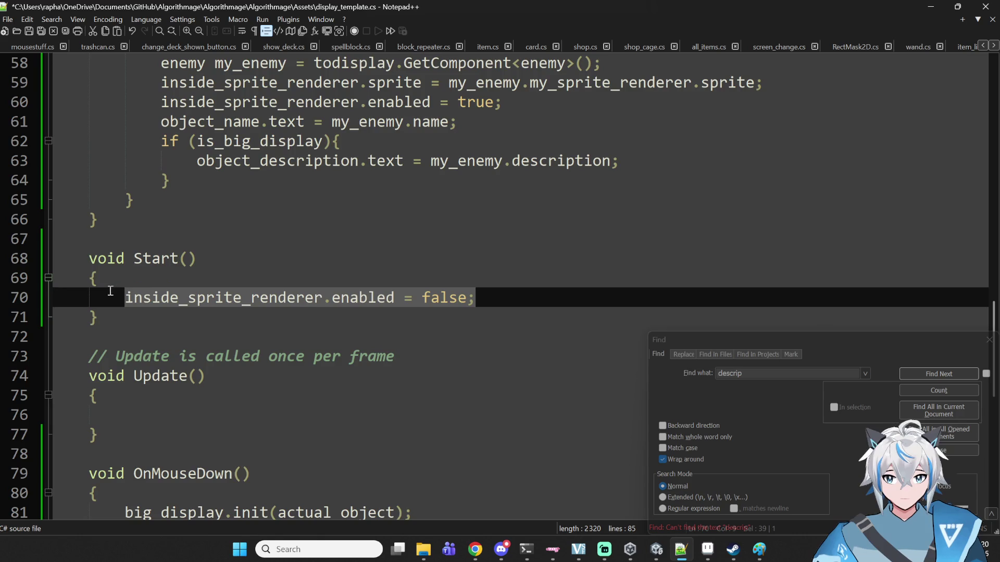
{"action": "scroll", "coordinate": [165, 286], "scroll_direction": "up", "scroll_amount": 2}
{"action": "scroll", "coordinate": [165, 287], "scroll_direction": "up", "scroll_amount": 13}
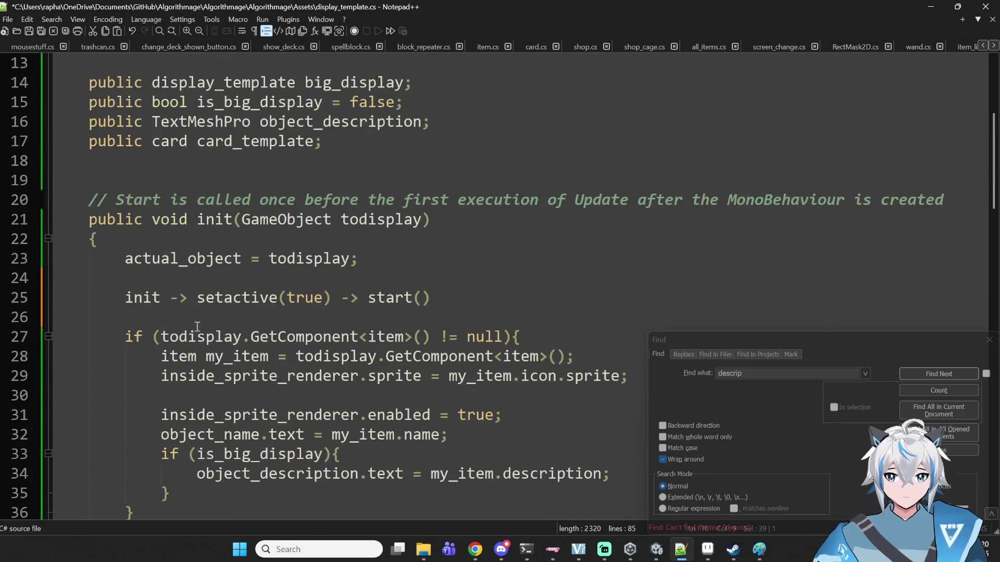
{"action": "scroll", "coordinate": [659, 215], "scroll_direction": "up", "scroll_amount": 2}
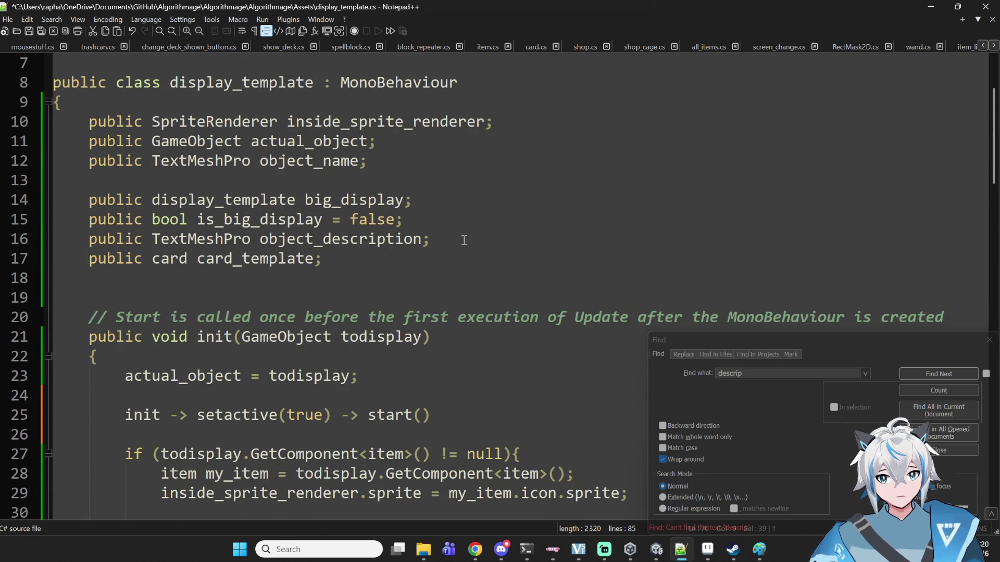
{"action": "scroll", "coordinate": [464, 240], "scroll_direction": "down", "scroll_amount": 16}
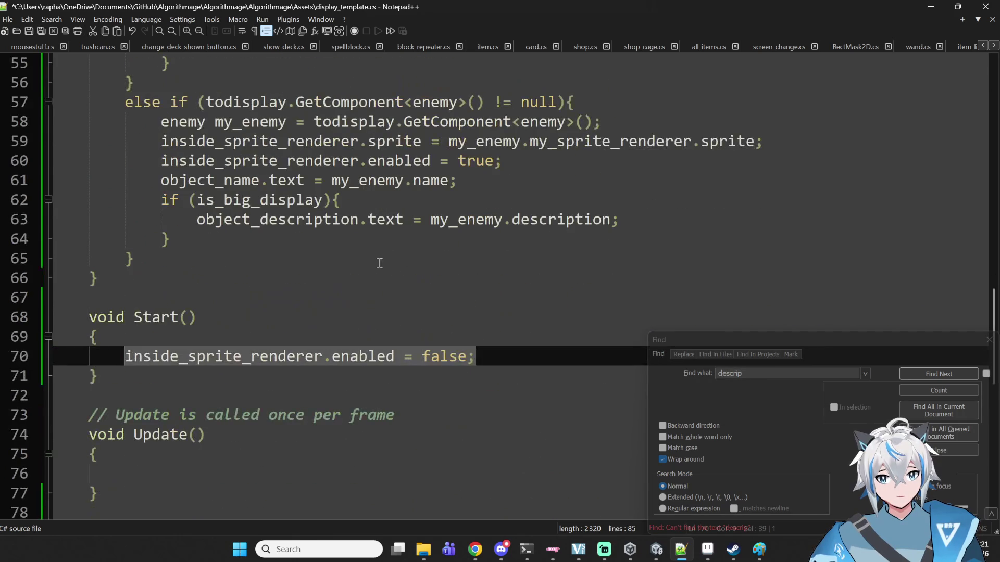
{"action": "left_click", "coordinate": [110, 363]}
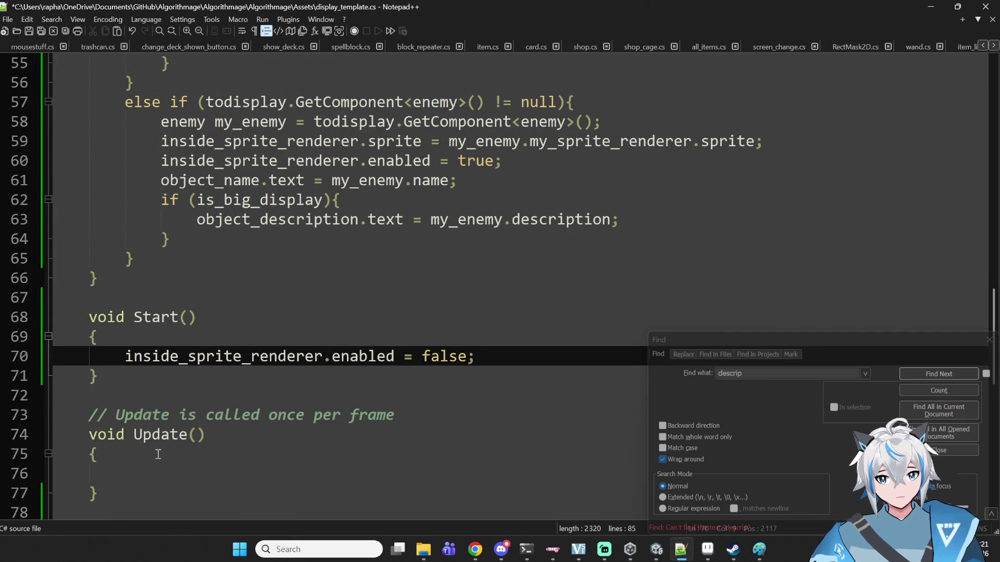